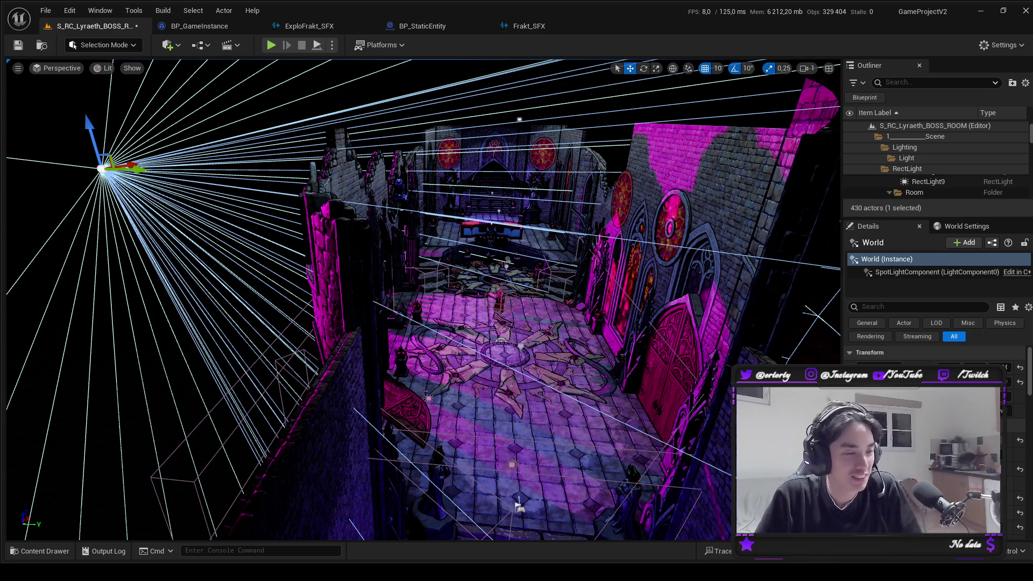
Fly the view down into the boss room for a low angle near the walls.
mouse_move(519, 505)
left_mouse_down()
mouse_move(518, 484)
mouse_move(469, 479)
mouse_move(437, 378)
mouse_move(434, 393)
mouse_move(409, 376)
left_mouse_up()
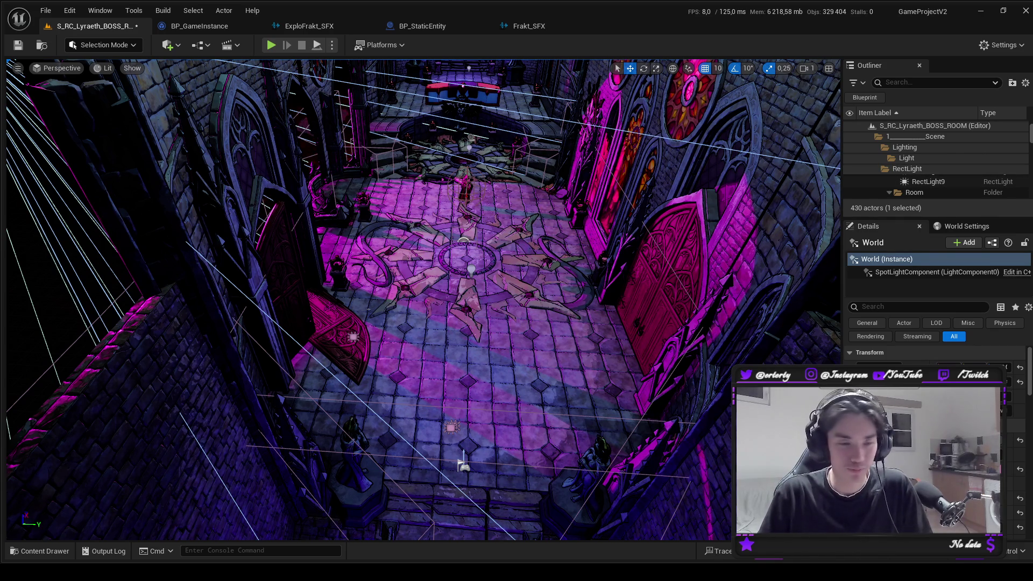
key("p")
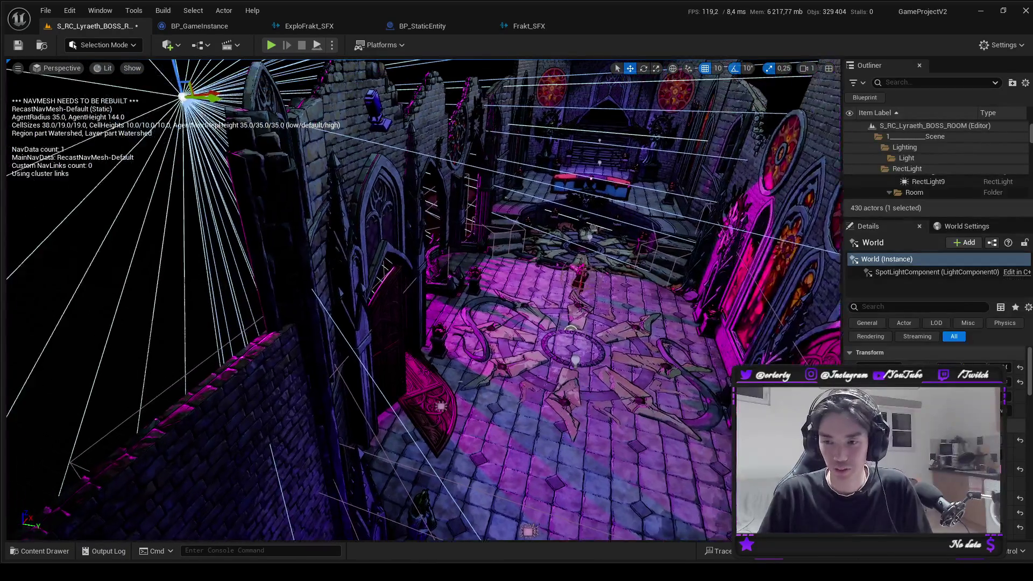
key("w")
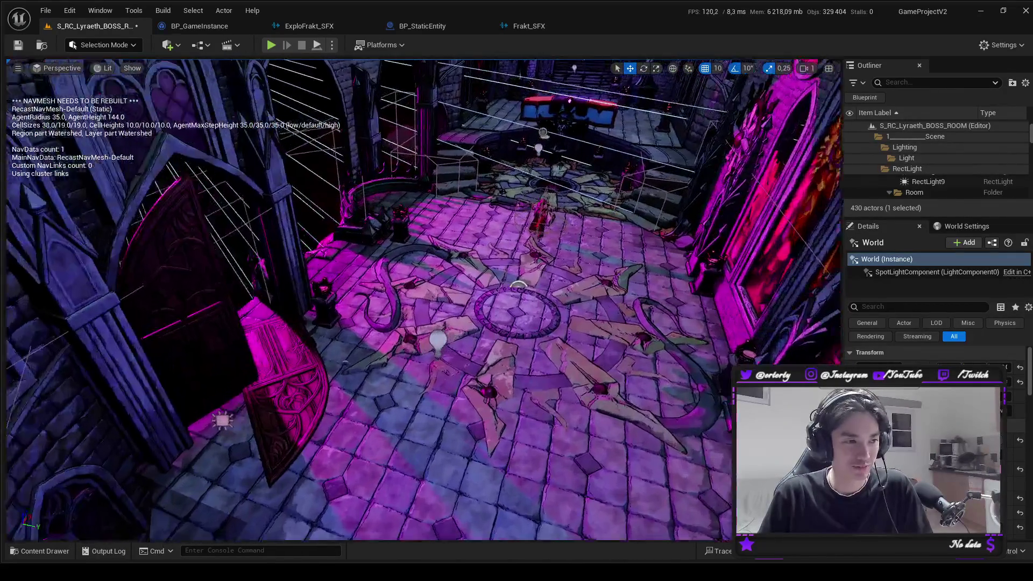
key("s")
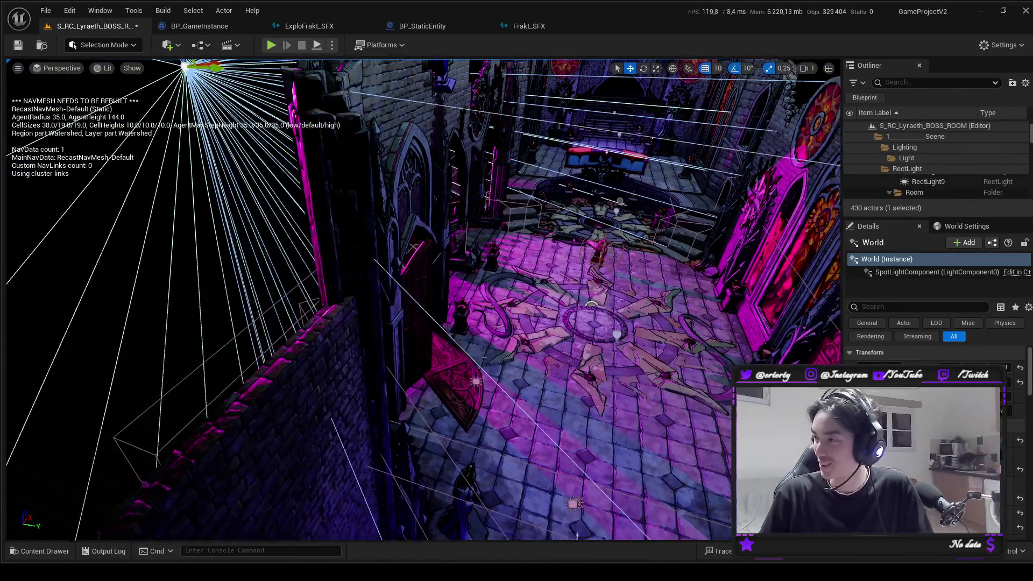
key("s")
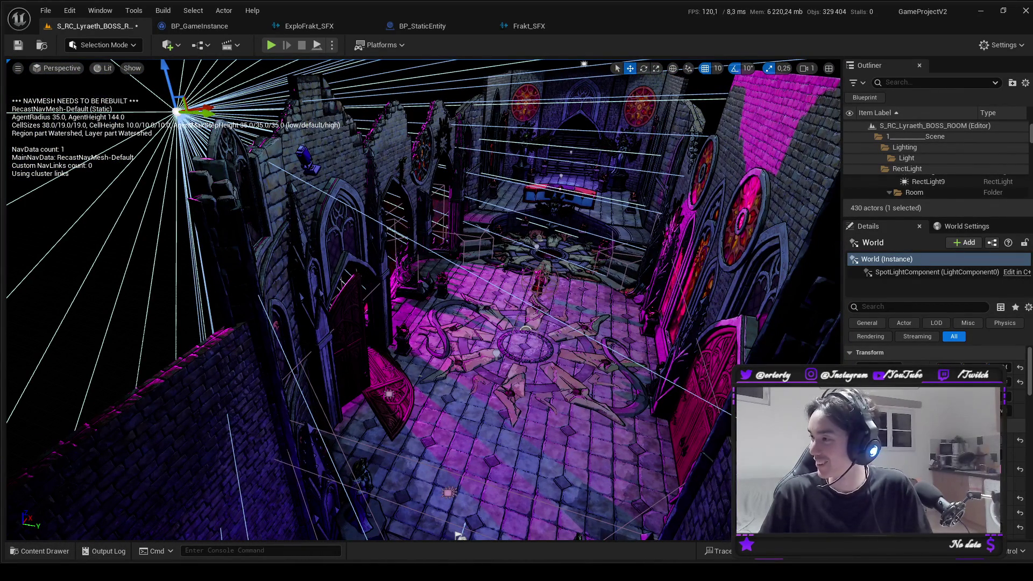
key("a")
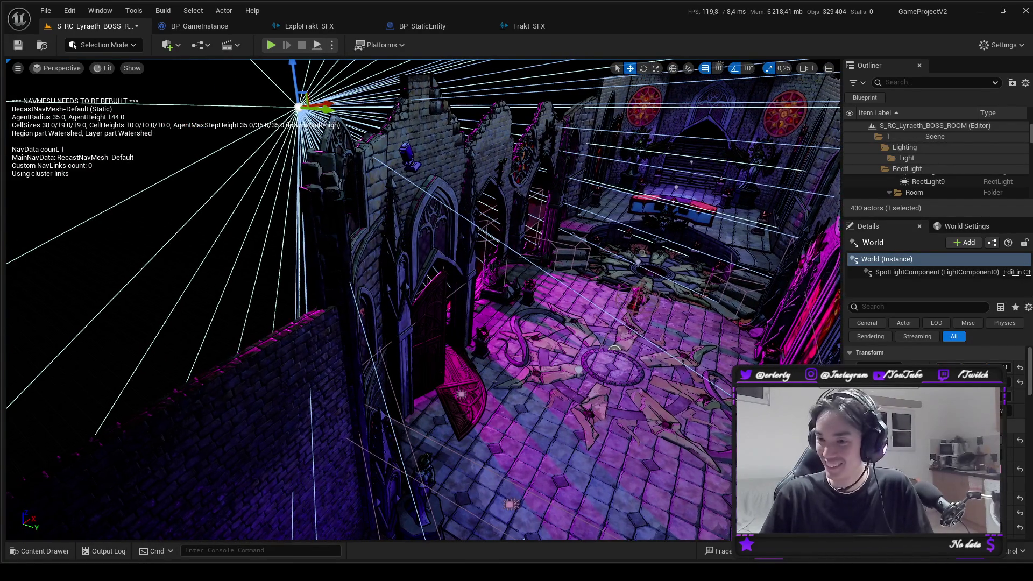
key("w")
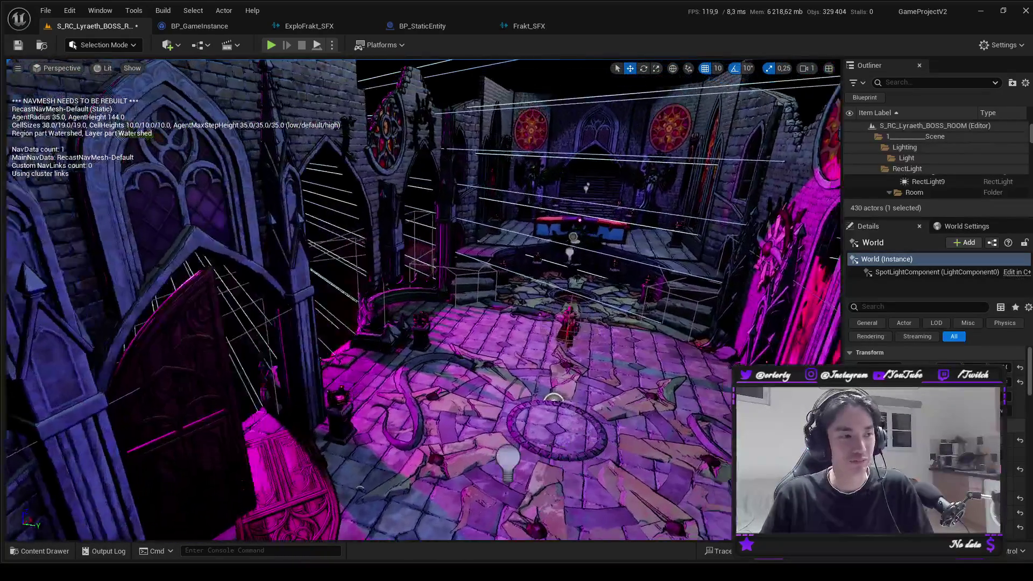
Select and frame BOSS_Lyraeth, then open its MI_DAG_CLOTHES_01 material instance from the Content Drawer.
left_click(526, 312)
key("f")
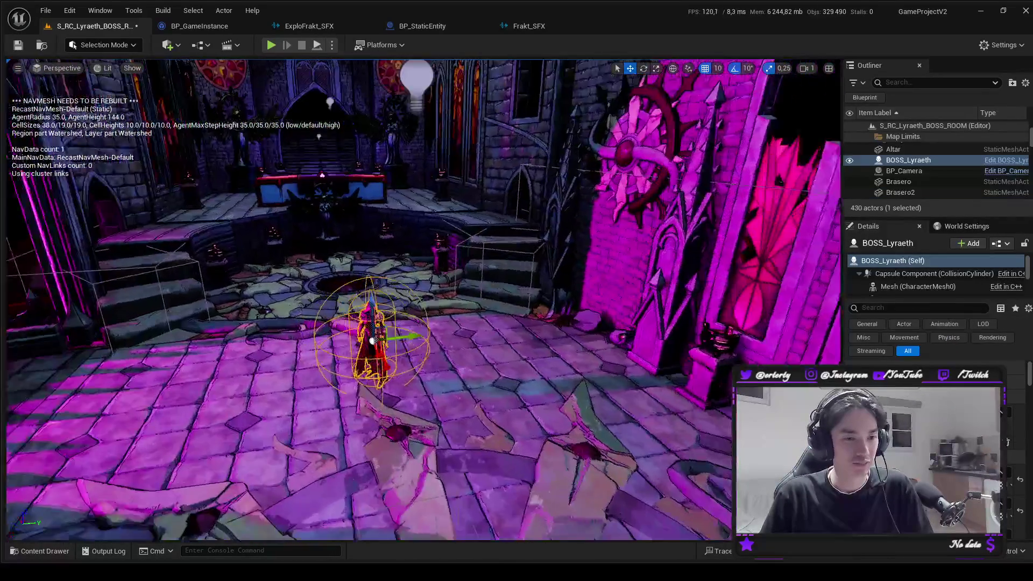
scroll(936, 431, "down", 3)
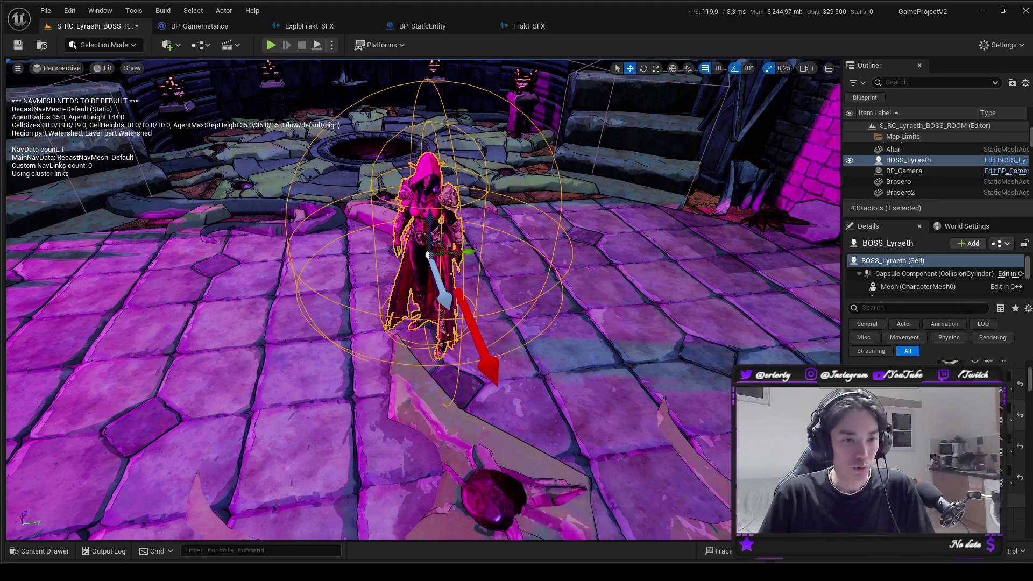
key("ctrl+space")
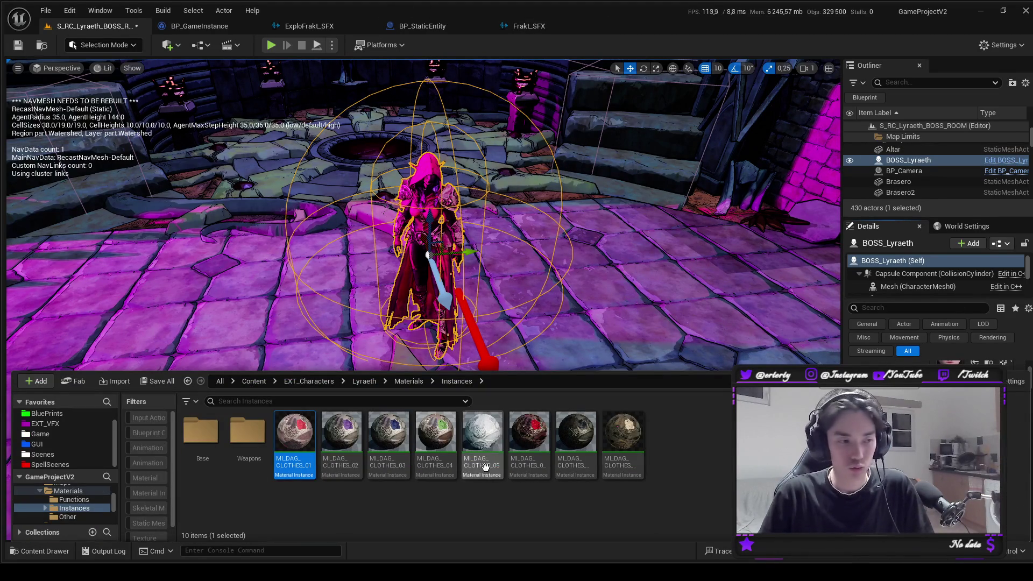
double_click(295, 434)
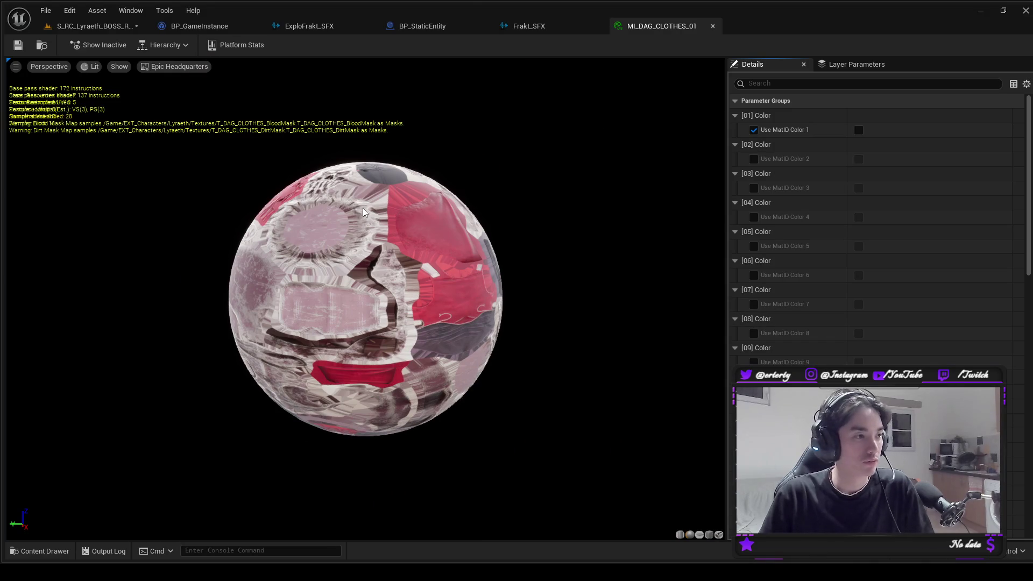
Close and reopen the MI_DAG_CLOTHES_01 editor, then return to the boss room level near the boss.
left_click(713, 26)
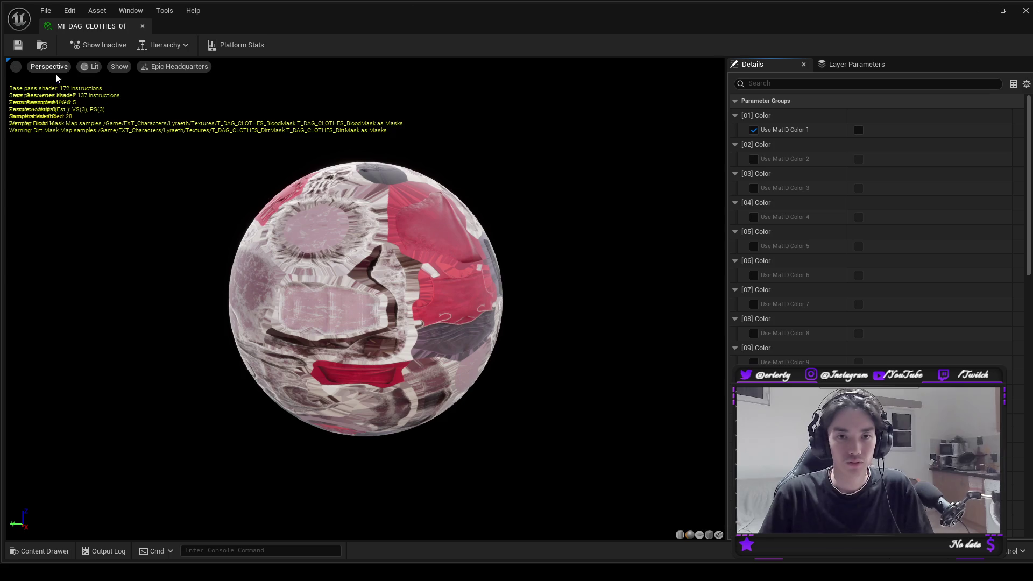
double_click(158, 13)
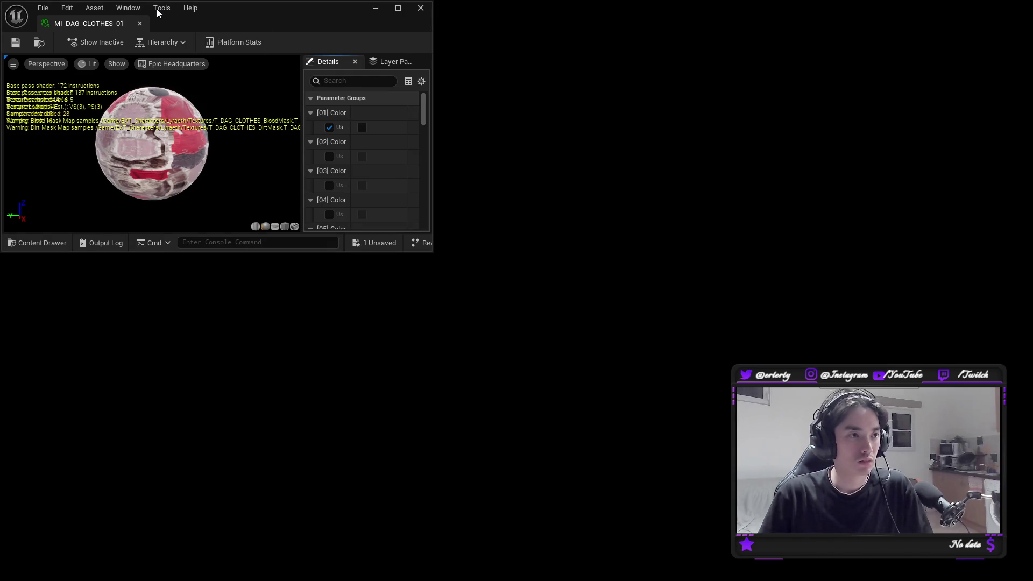
double_click(159, 13)
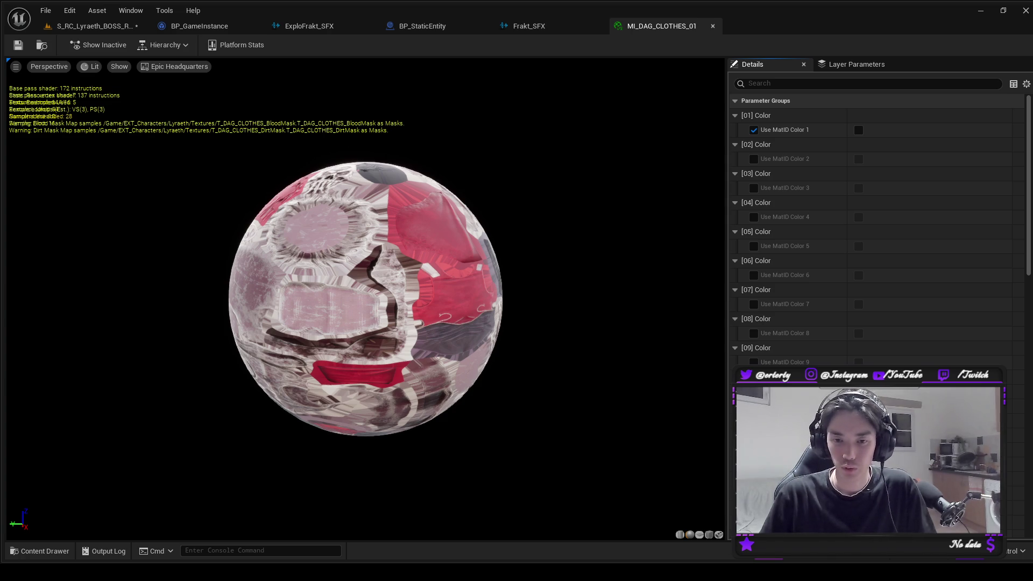
key("alt+F4")
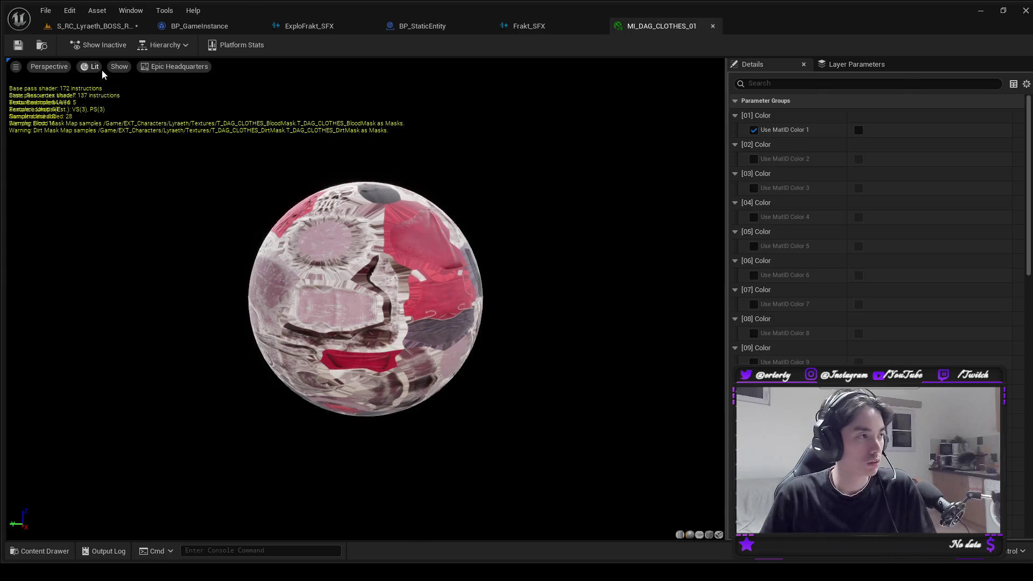
left_click(106, 27)
mouse_move(31, 156)
left_mouse_down()
mouse_move(119, 164)
mouse_move(31, 156)
mouse_move(80, 160)
left_mouse_up()
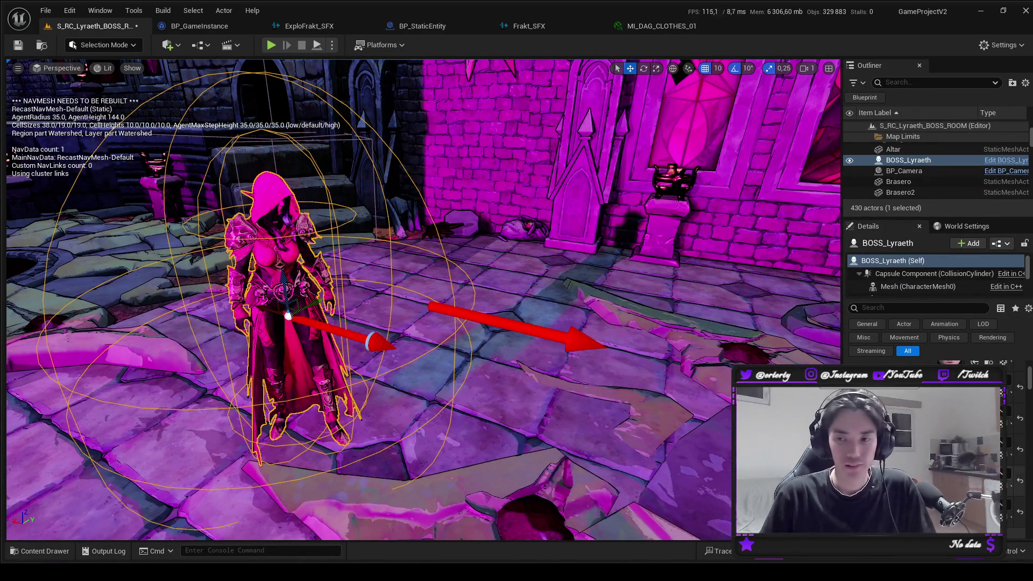
Detach the MI_DAG_CLOTHES_01 editor into its own window snapped to the left half.
left_click(652, 23)
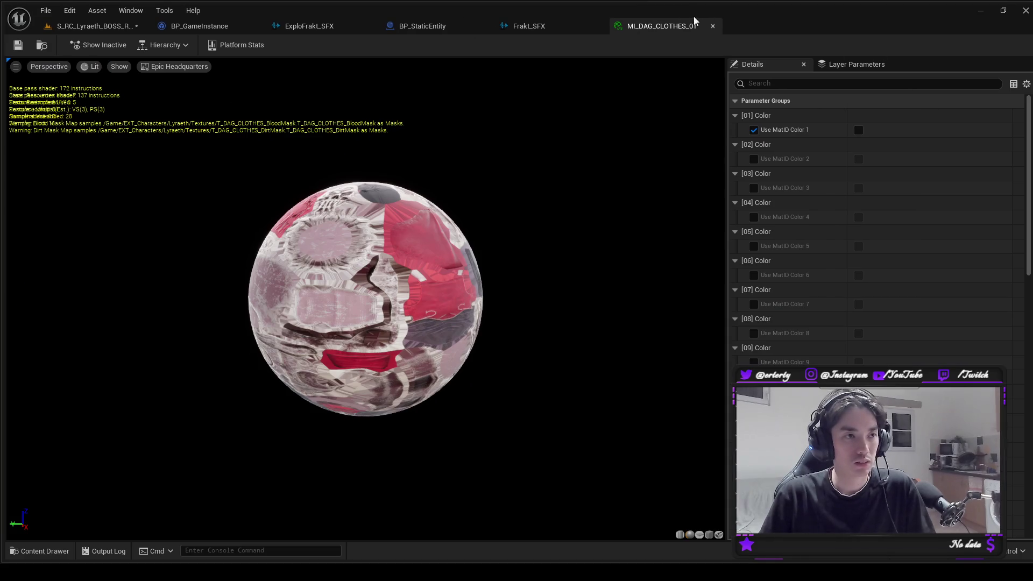
left_click_drag(695, 24, 663, 89)
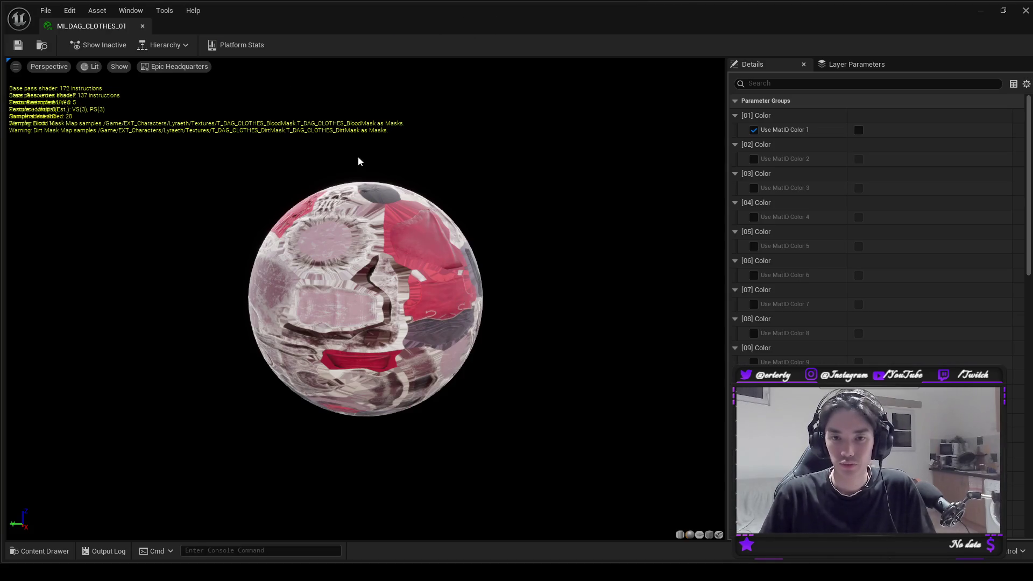
double_click(208, 29)
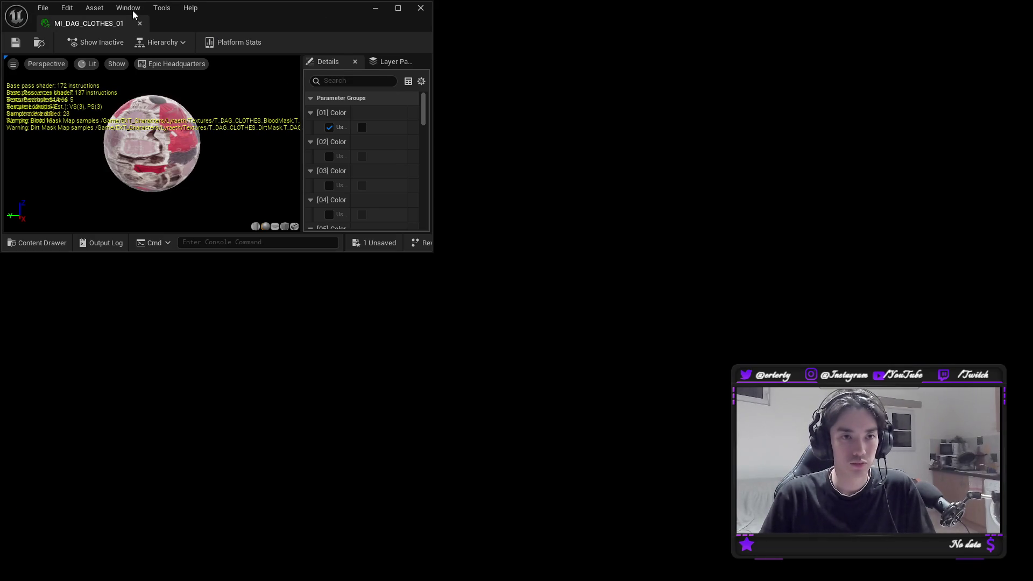
key("super+Left")
key("alt+Tab")
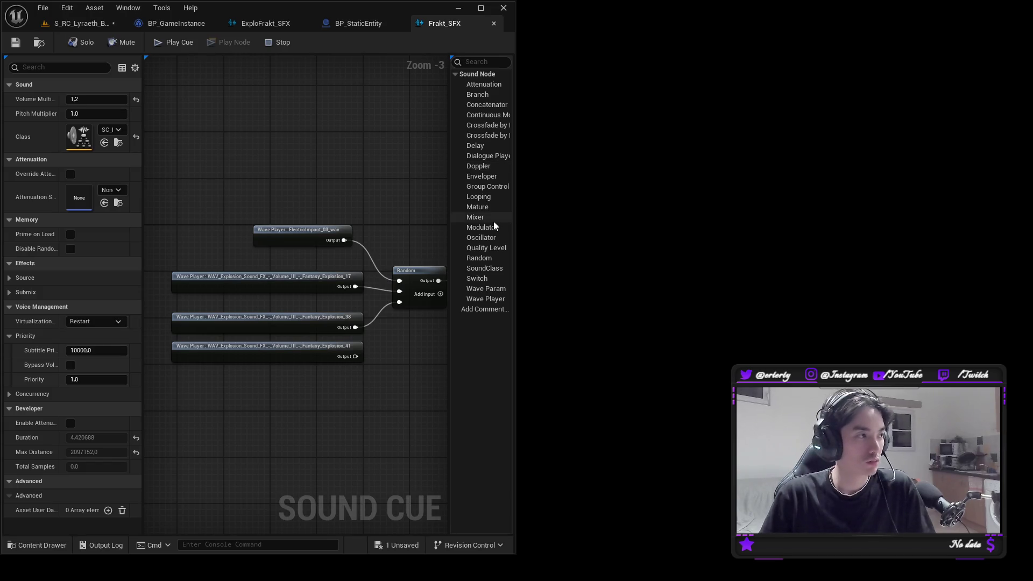
left_click(92, 24)
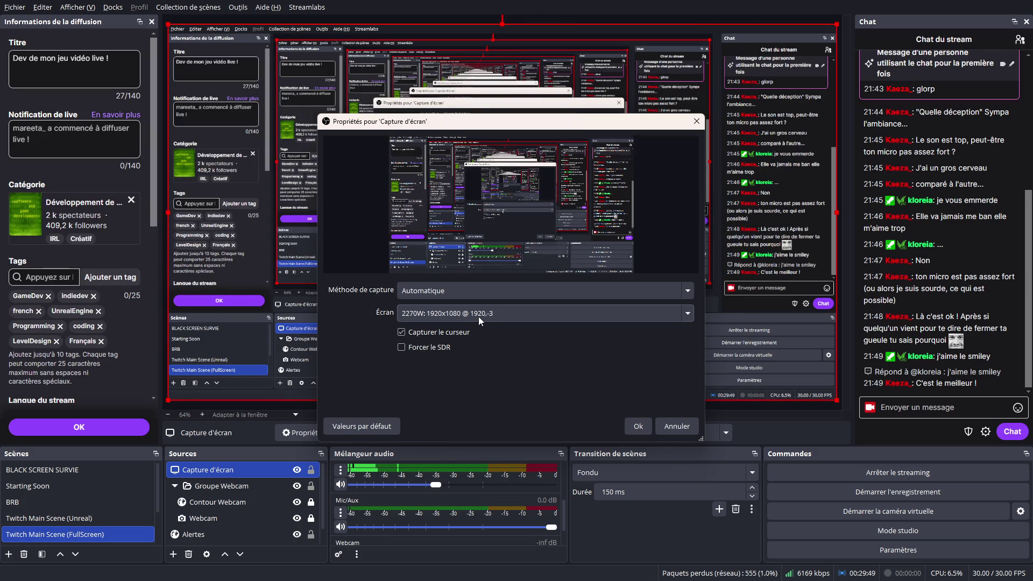
left_click(479, 316)
left_click(465, 351)
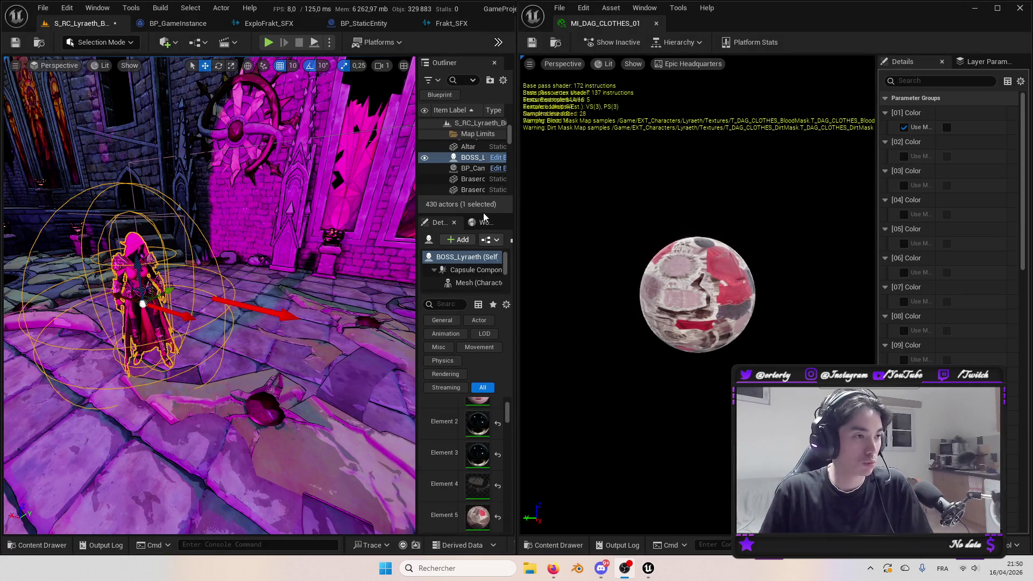
scroll(923, 319, "down", 1)
scroll(923, 319, "down", 5)
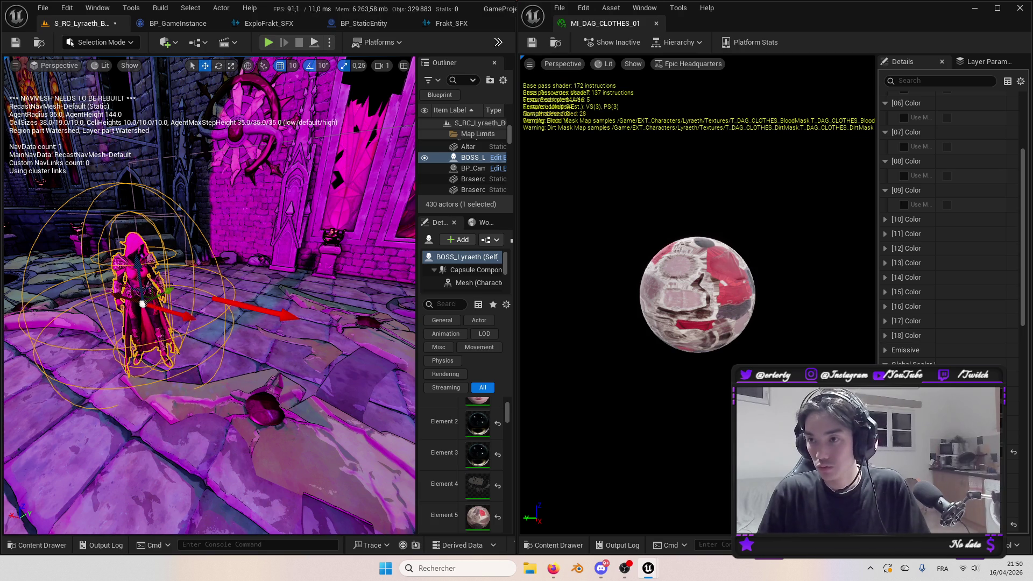
key("alt+Tab")
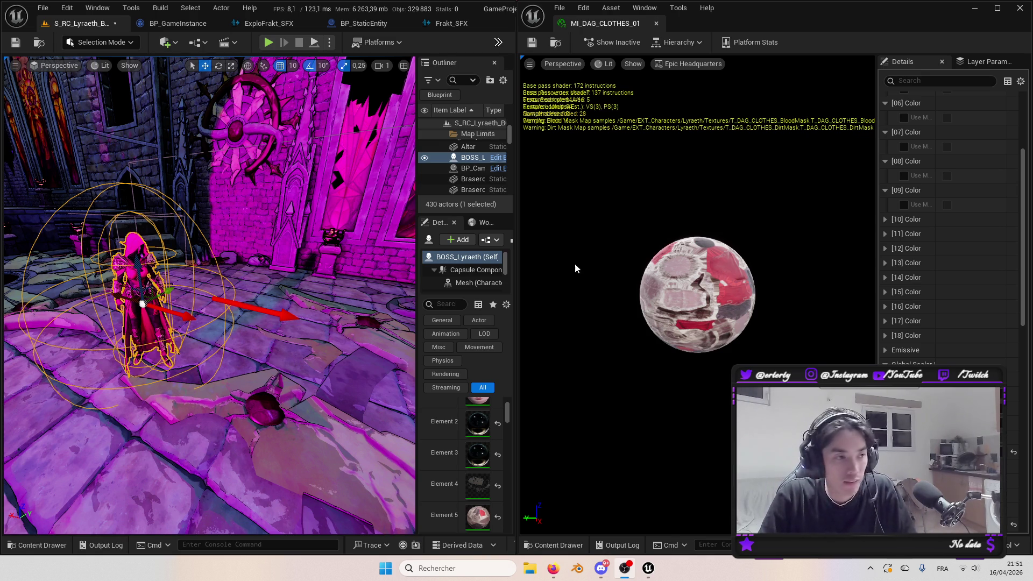
scroll(953, 187, "up", 6)
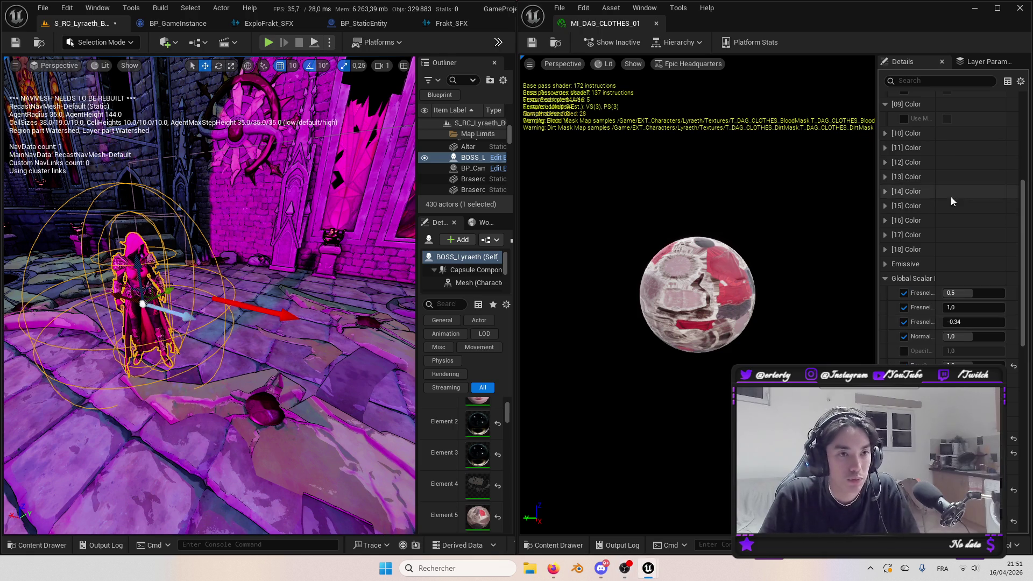
scroll(911, 315, "down", 3)
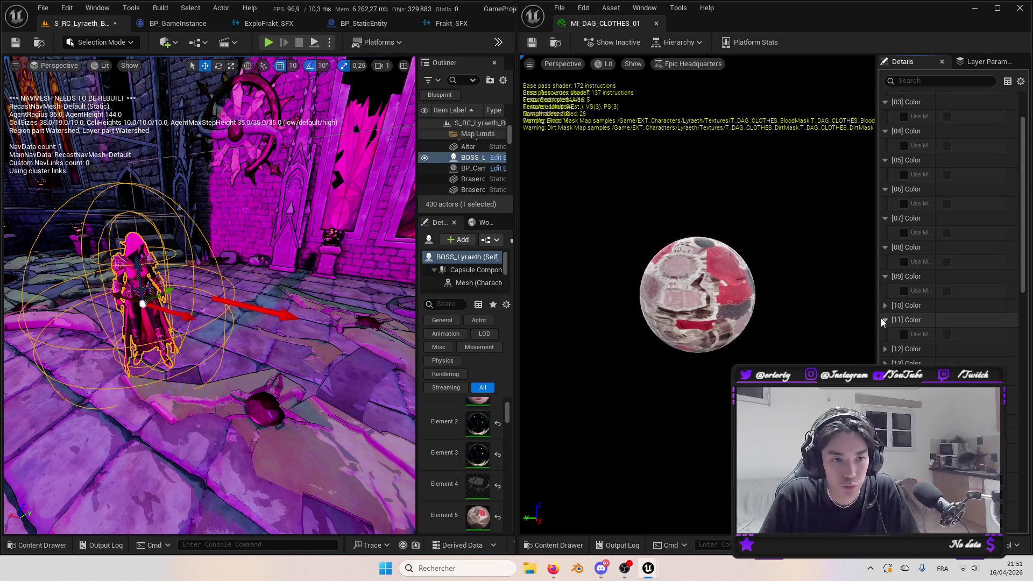
scroll(884, 331, "down", 2)
scroll(904, 333, "down", 3)
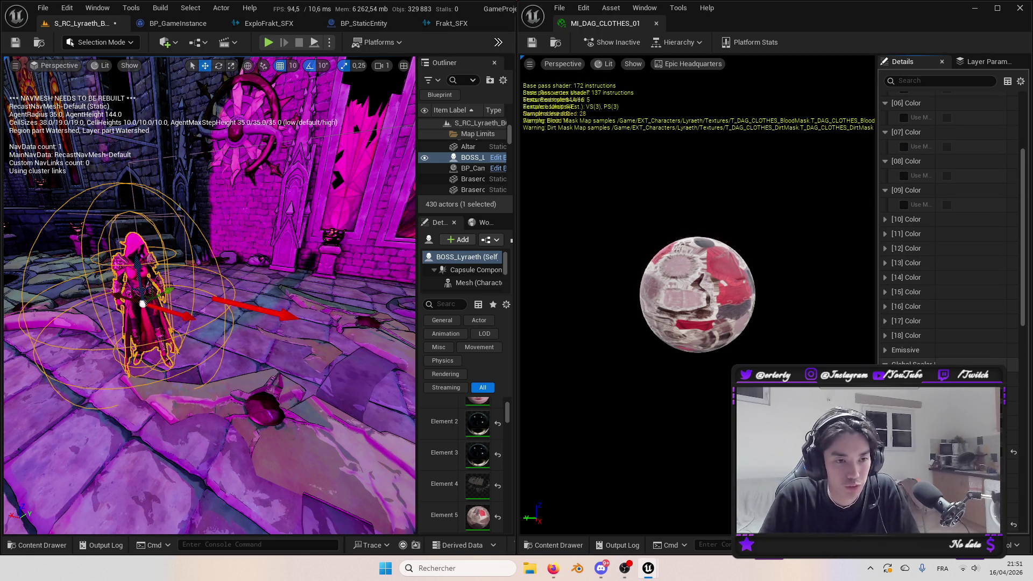
Try Fresnel BaseColor at about 0.68, reset it to 0.5, and frame the boss.
left_click_drag(872, 355, 793, 353)
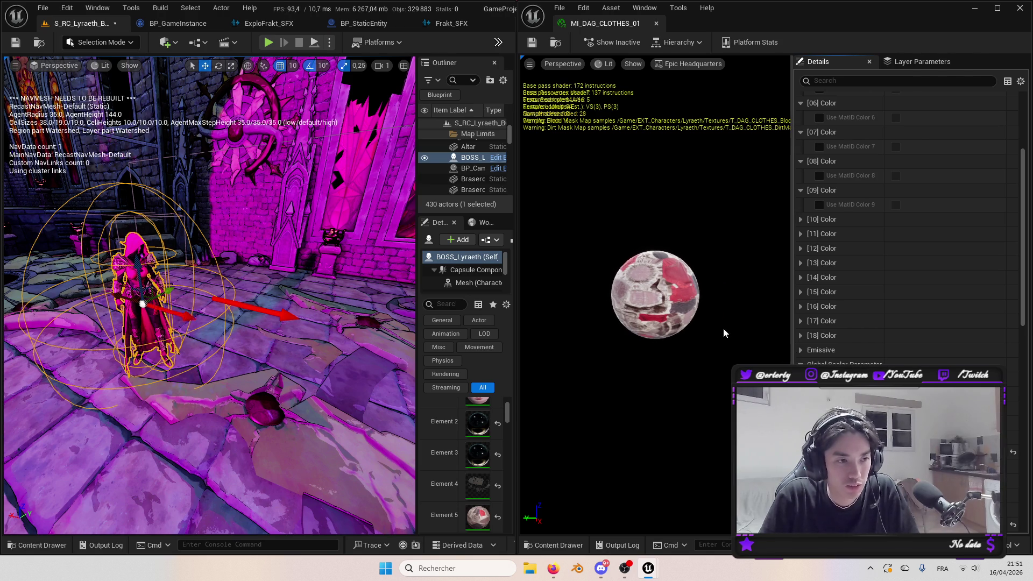
scroll(910, 330, "down", 3)
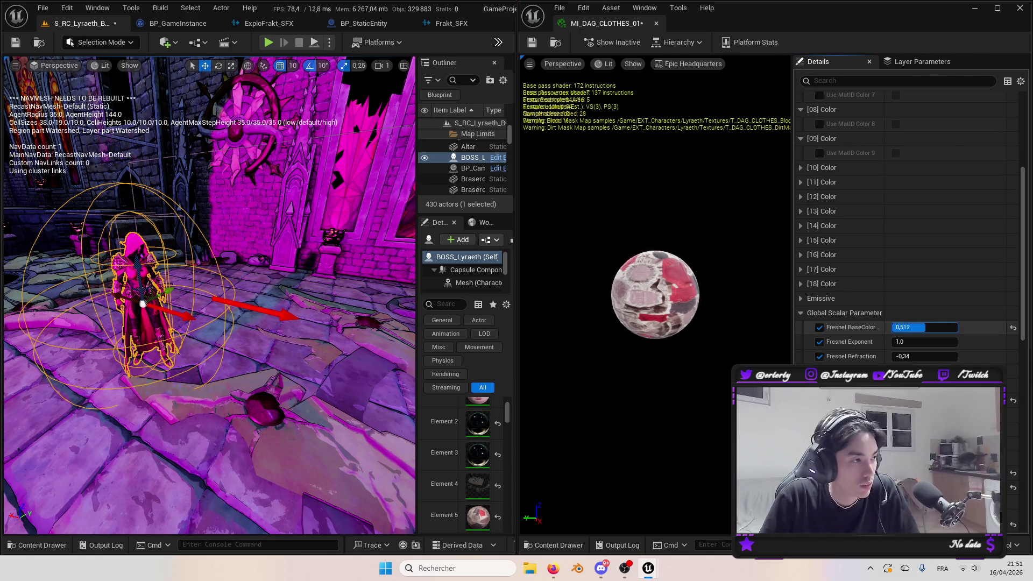
left_click_drag(924, 327, 937, 327)
left_click(1013, 328)
scroll(968, 329, "down", 8)
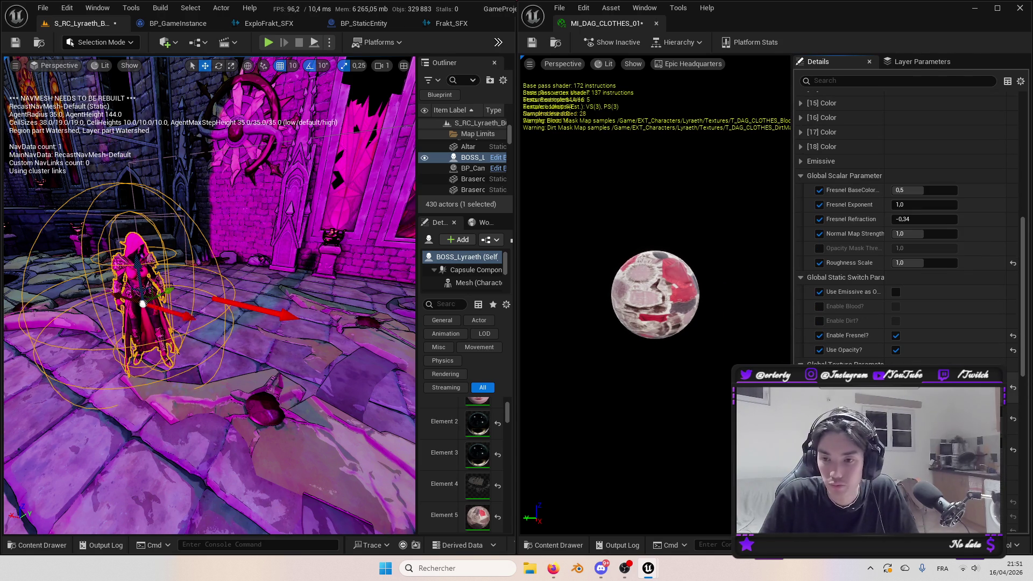
scroll(910, 226, "down", 5)
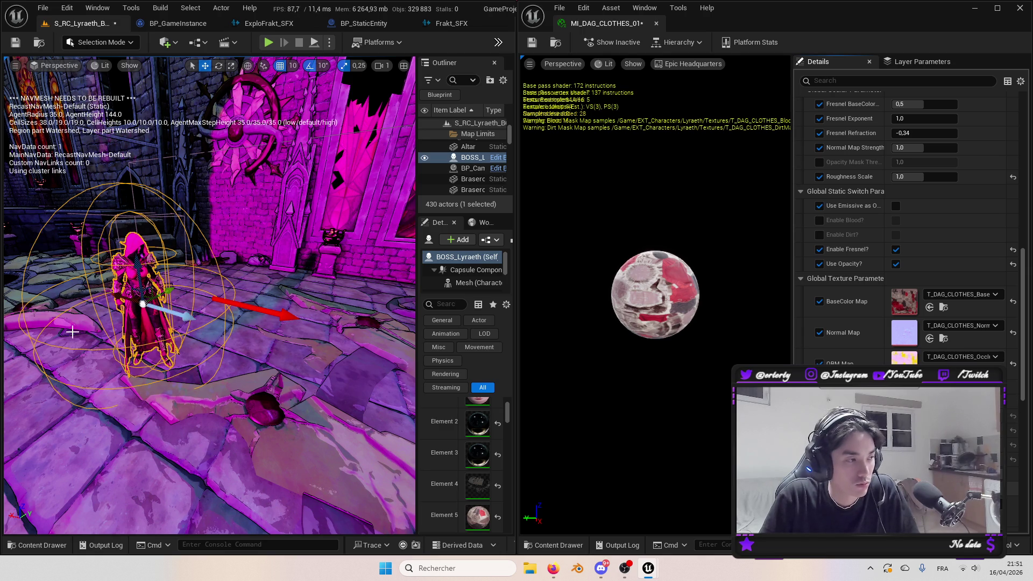
key("f")
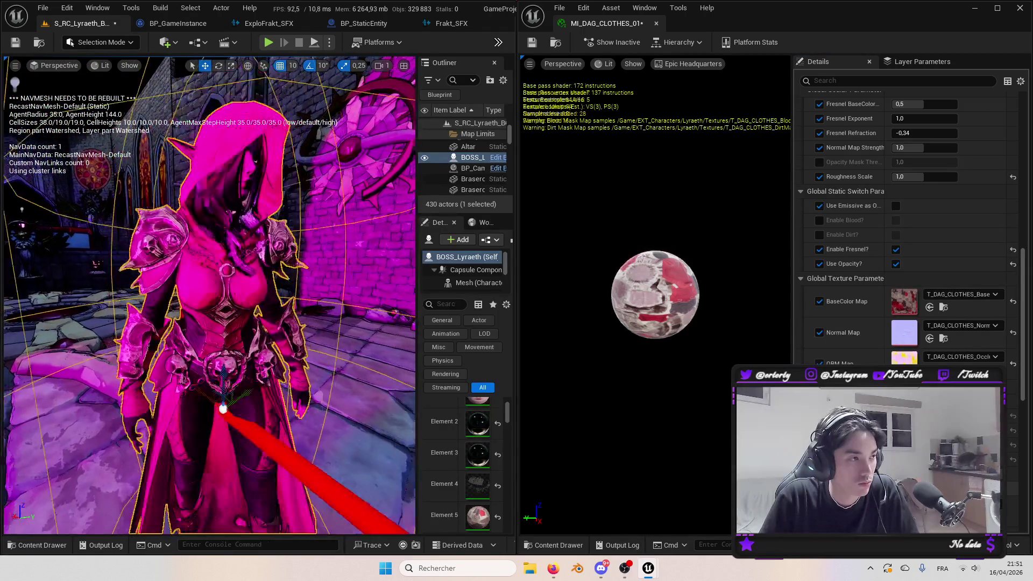
scroll(898, 325, "up", 3)
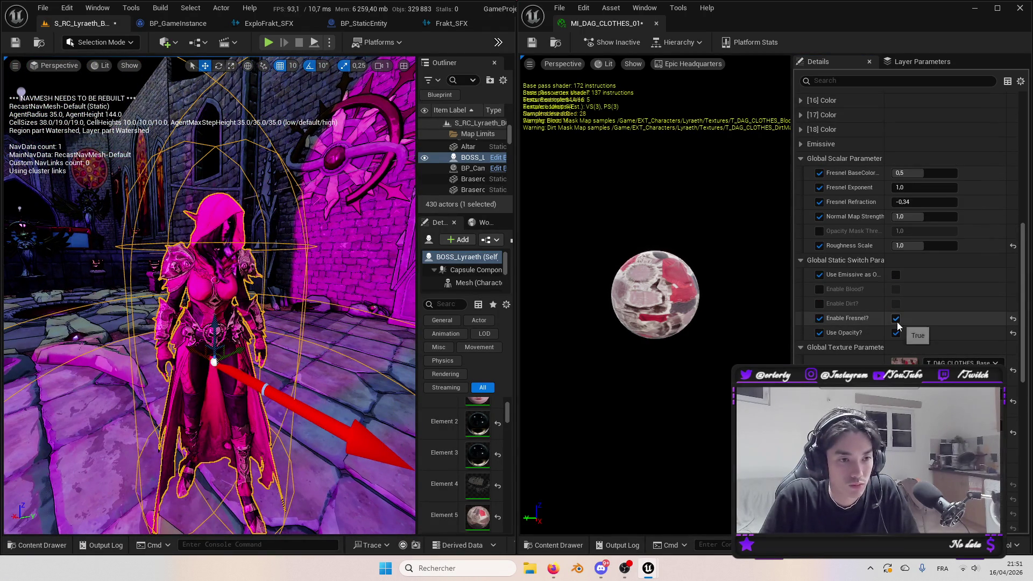
left_click(896, 320)
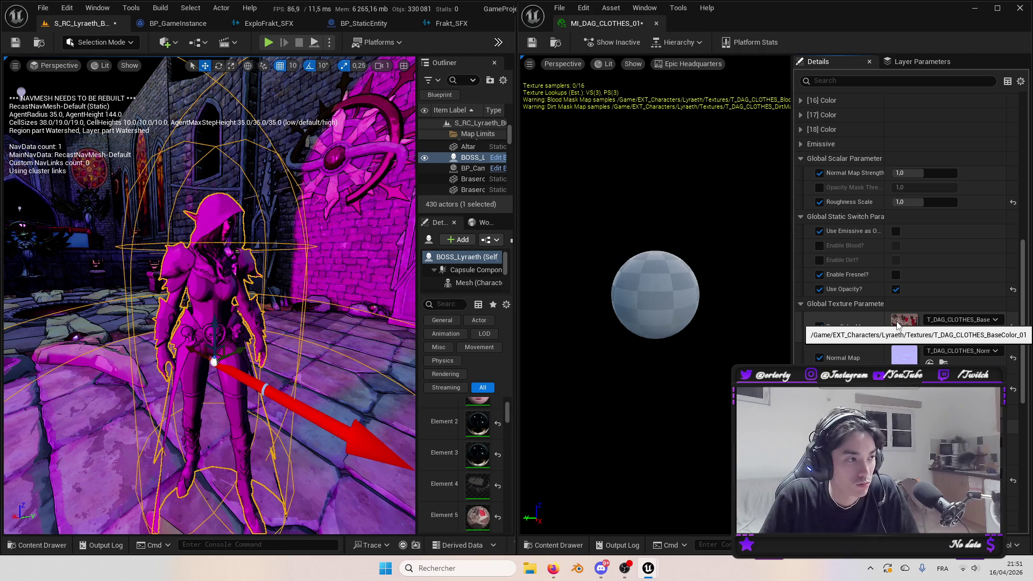
mouse_move(226, 334)
left_mouse_down()
mouse_move(125, 343)
mouse_move(145, 339)
left_mouse_up()
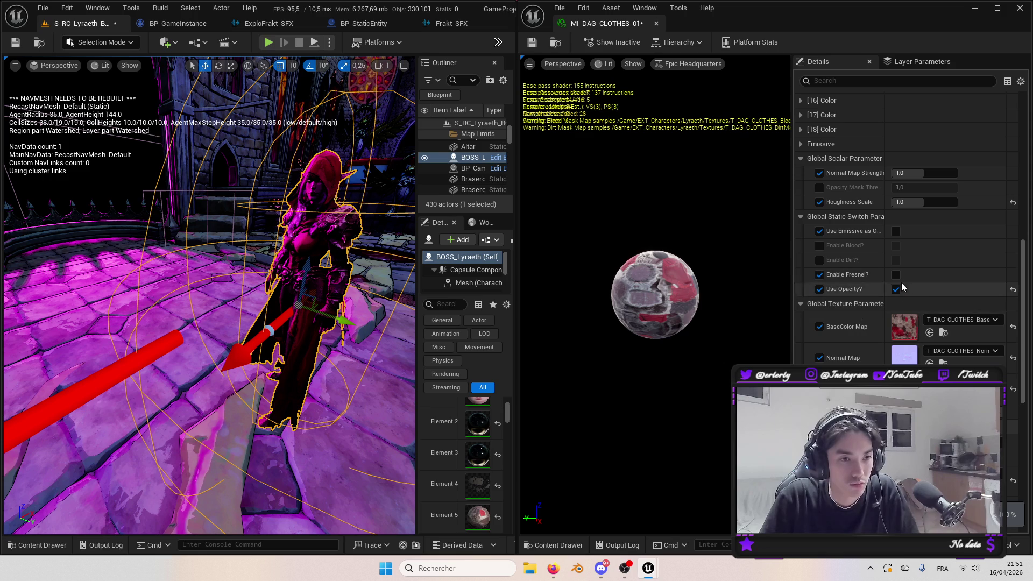
left_click(896, 275)
left_click(895, 276)
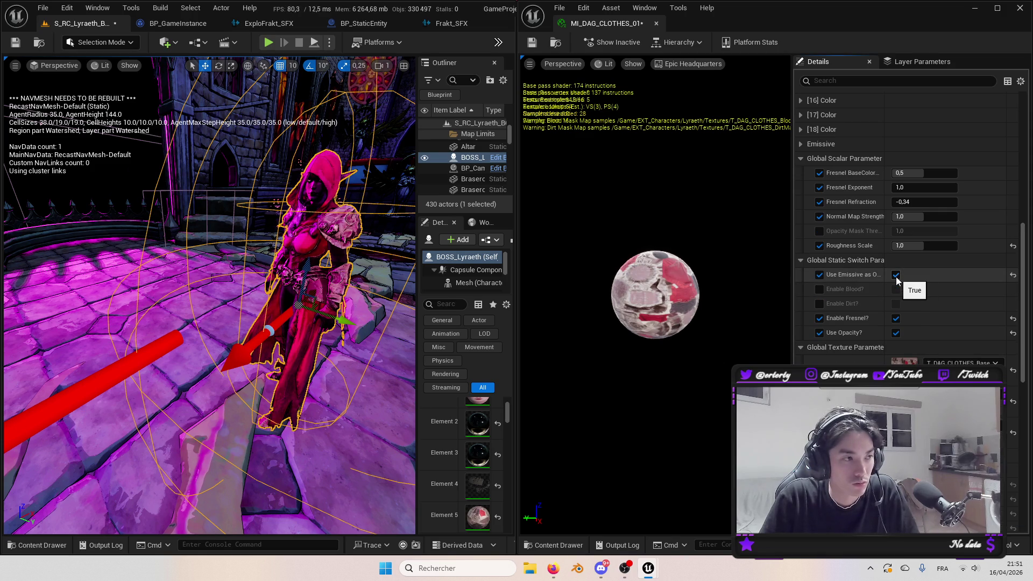
left_click(896, 275)
left_click(896, 319)
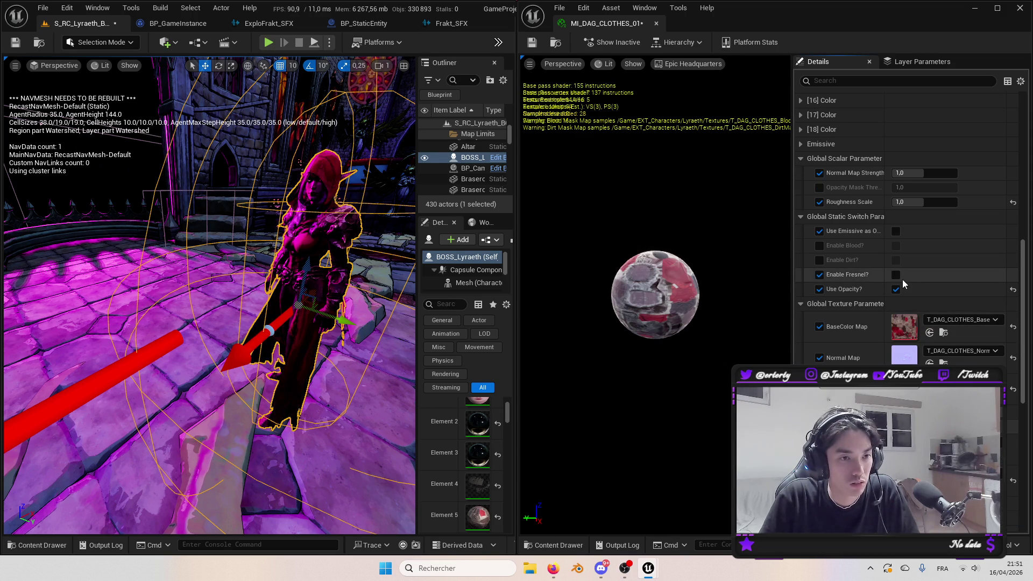
left_click(896, 274)
scroll(815, 298, "up", 5)
left_click(802, 200)
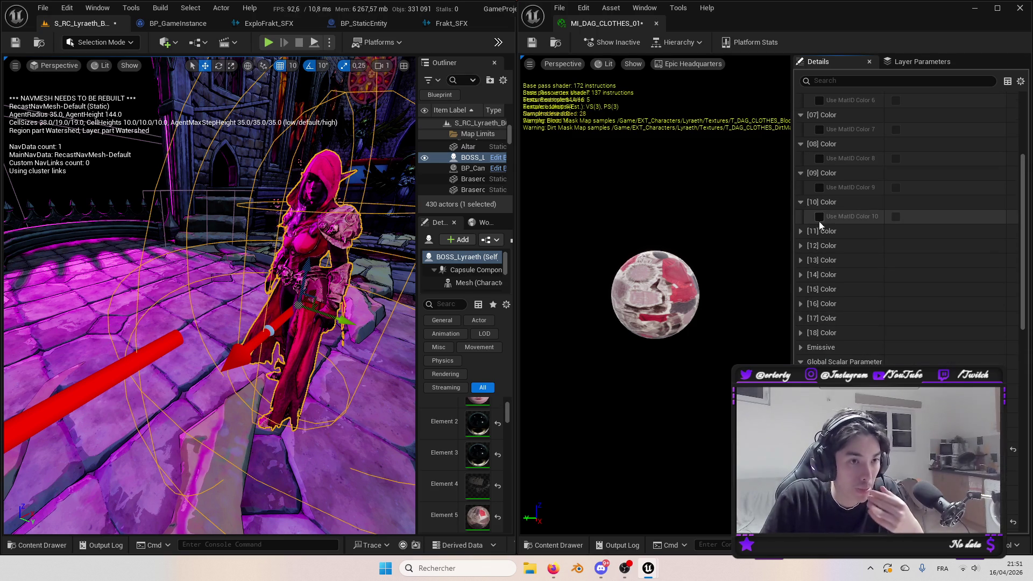
Preview a pale pink for [1] From MatID Color, cancel back to mint, and collapse [01] Color.
scroll(888, 288, "up", 5)
scroll(894, 215, "up", 3)
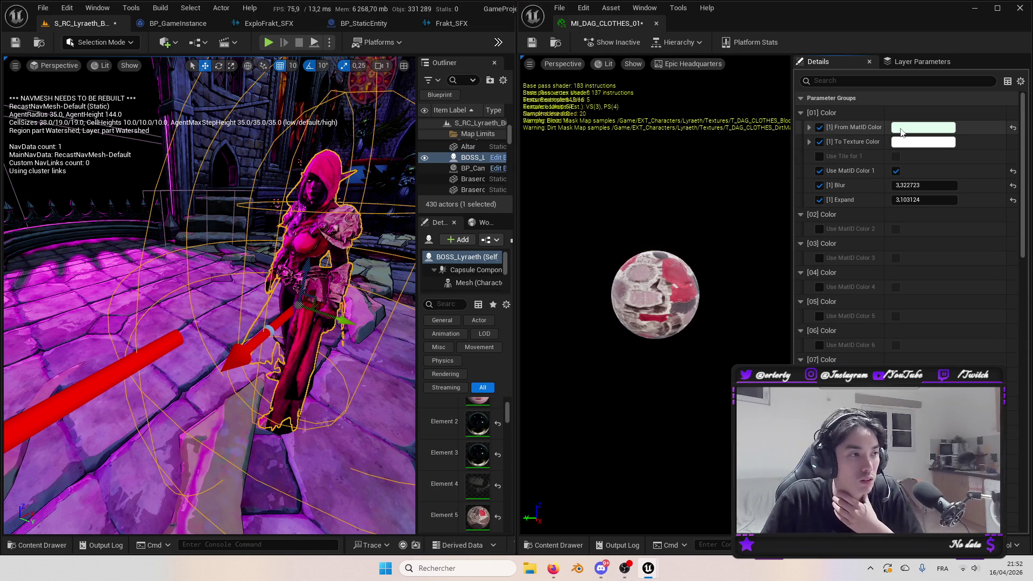
left_click(924, 127)
left_click(733, 213)
left_click(864, 186)
left_click(893, 126)
left_click(801, 113)
Save the modified assets and close the MI_DAG_CLOTHES_01 editor.
mouse_move(323, 242)
left_mouse_down()
mouse_move(253, 248)
mouse_move(210, 204)
mouse_move(215, 231)
mouse_move(215, 199)
mouse_move(220, 232)
mouse_move(221, 210)
left_mouse_up()
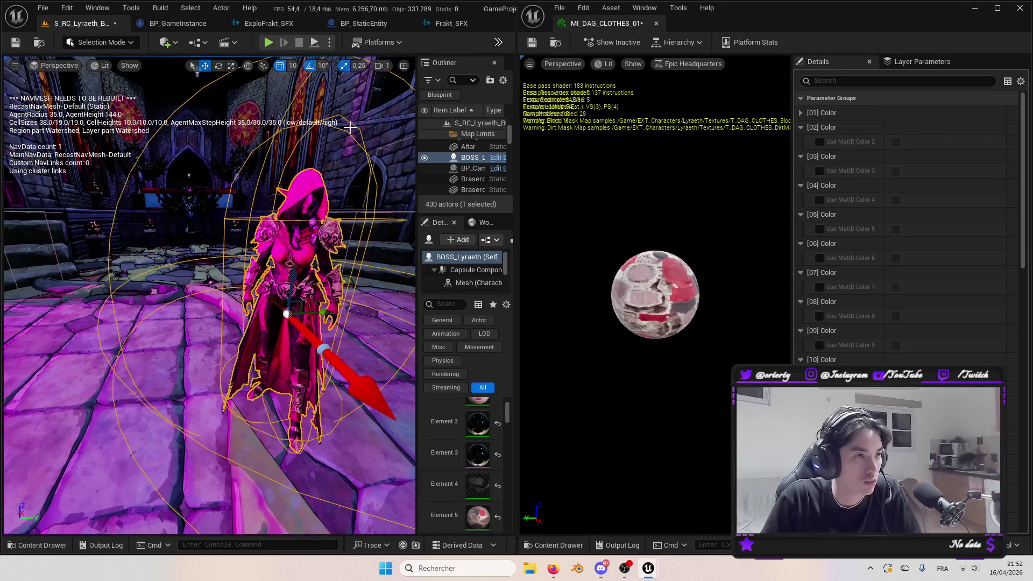
key("ctrl+s")
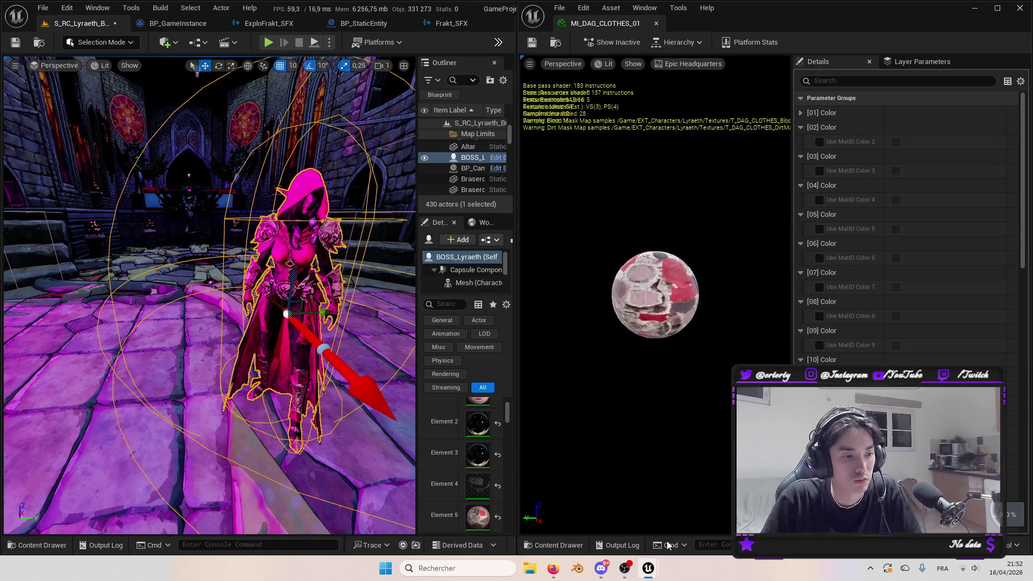
mouse_move(650, 570)
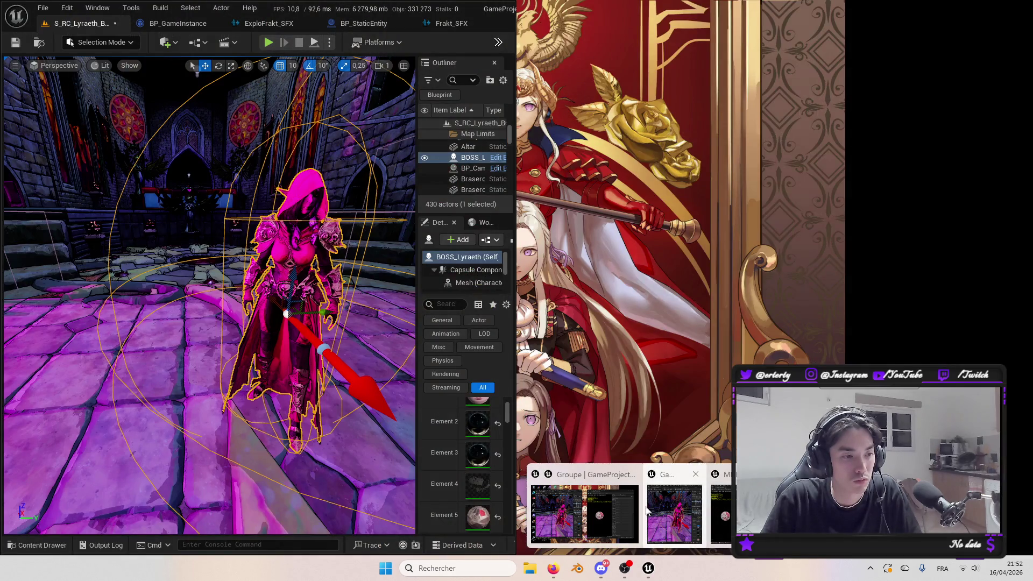
left_click(614, 508)
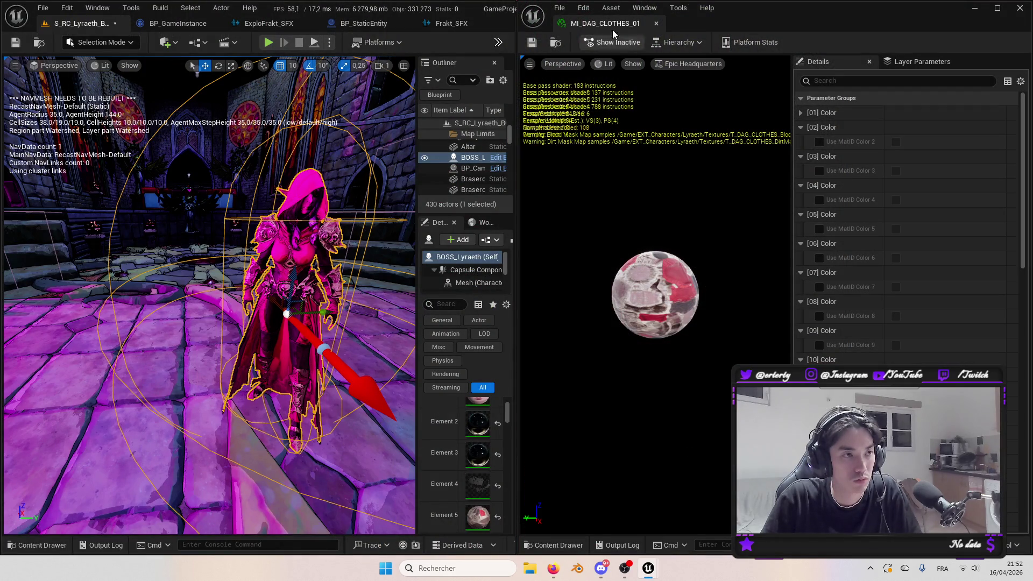
left_click(656, 23)
Maximise the level editor, save the level, and inspect the spot light's hot pink (hue 327) colour unchanged.
left_click_drag(471, 19, 491, 1)
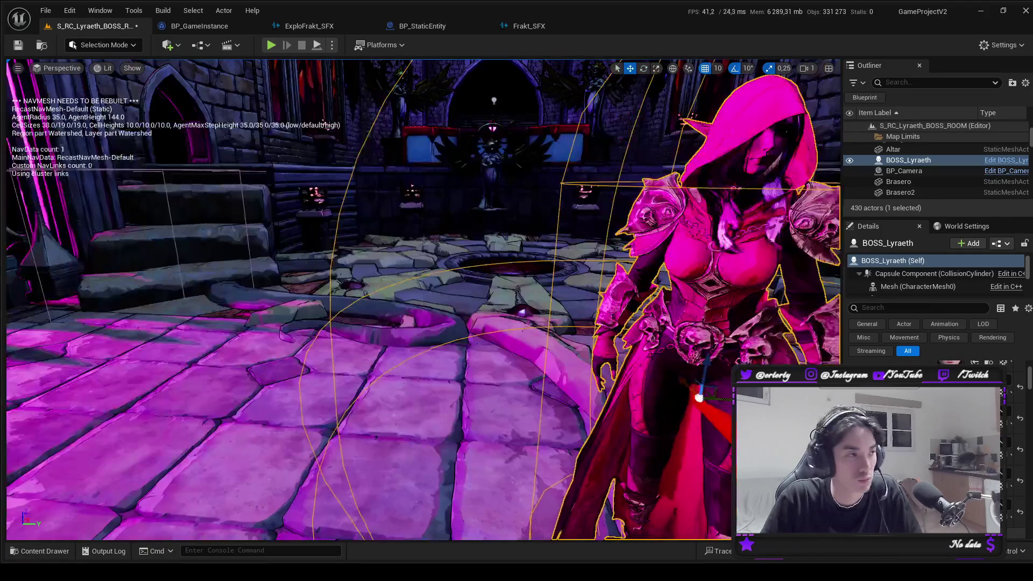
key("ctrl+s")
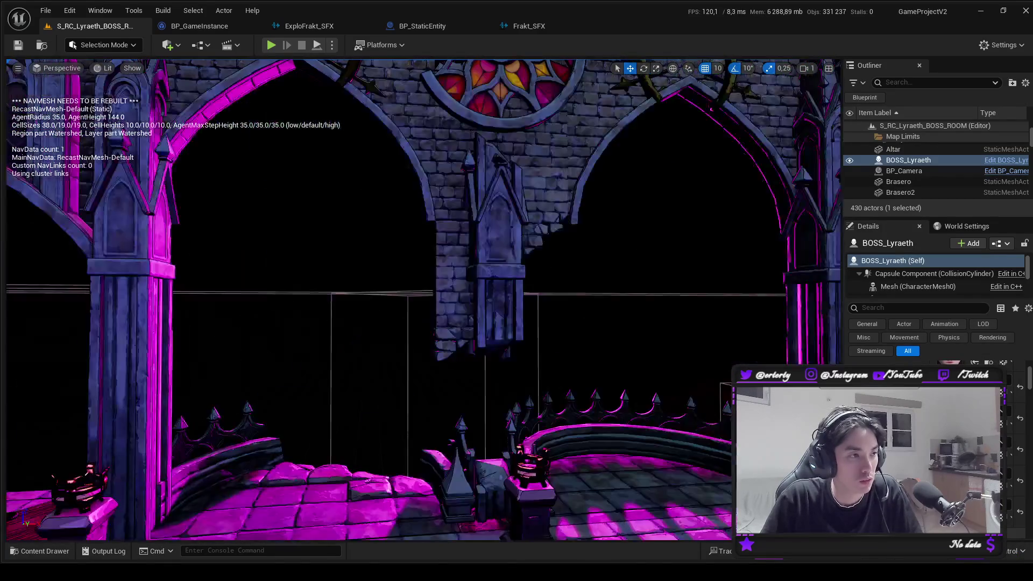
left_click(365, 316)
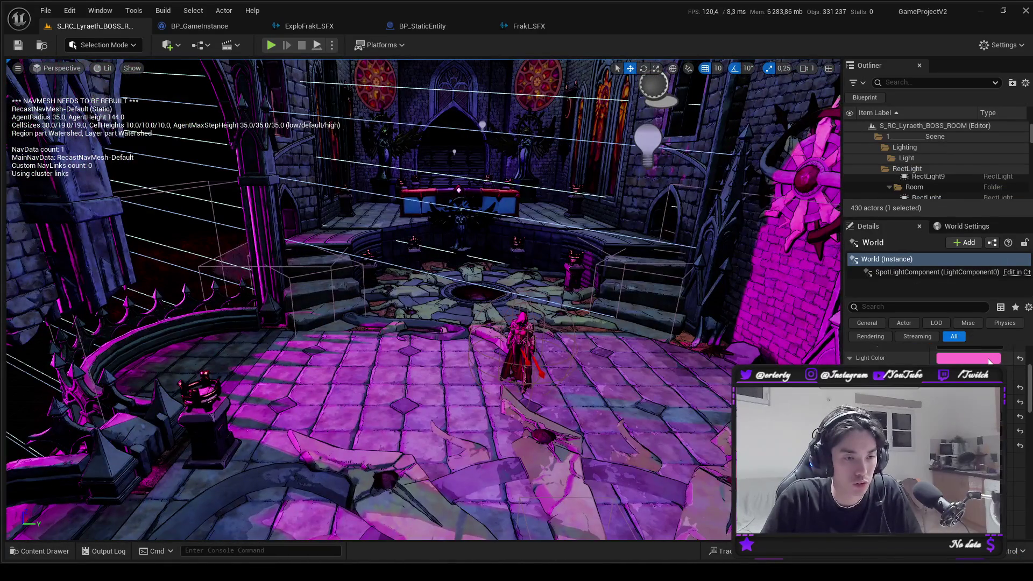
left_click(989, 361)
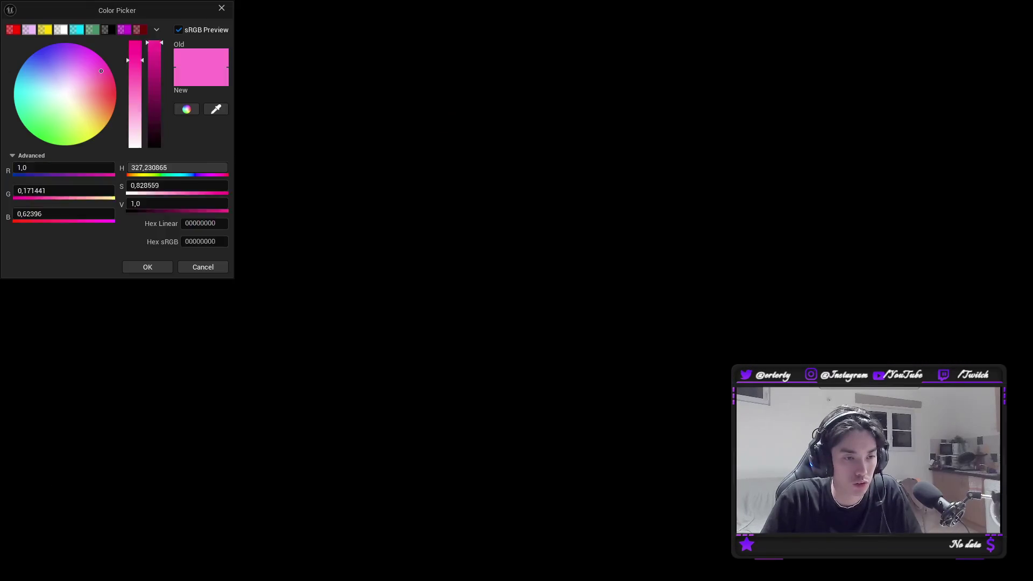
left_click(203, 223)
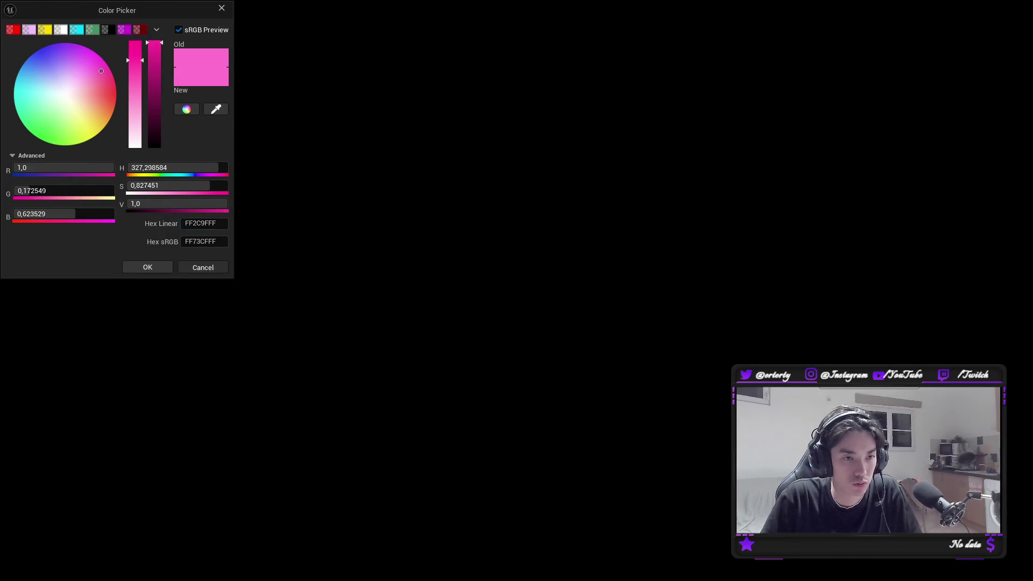
left_click(203, 267)
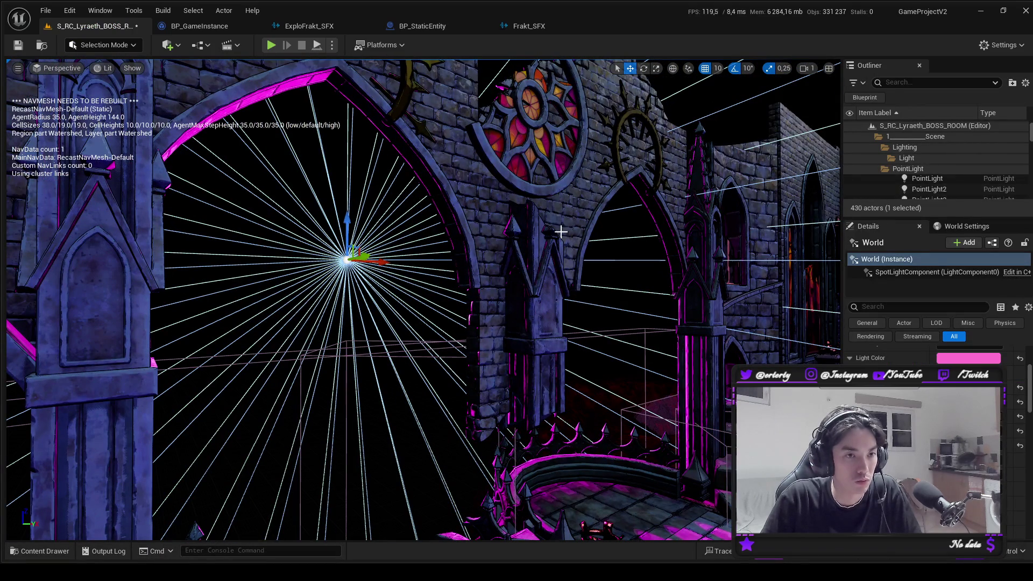
Duplicate the World spot light in the Outliner.
left_click_drag(911, 219, 914, 350)
scroll(918, 280, "down", 3)
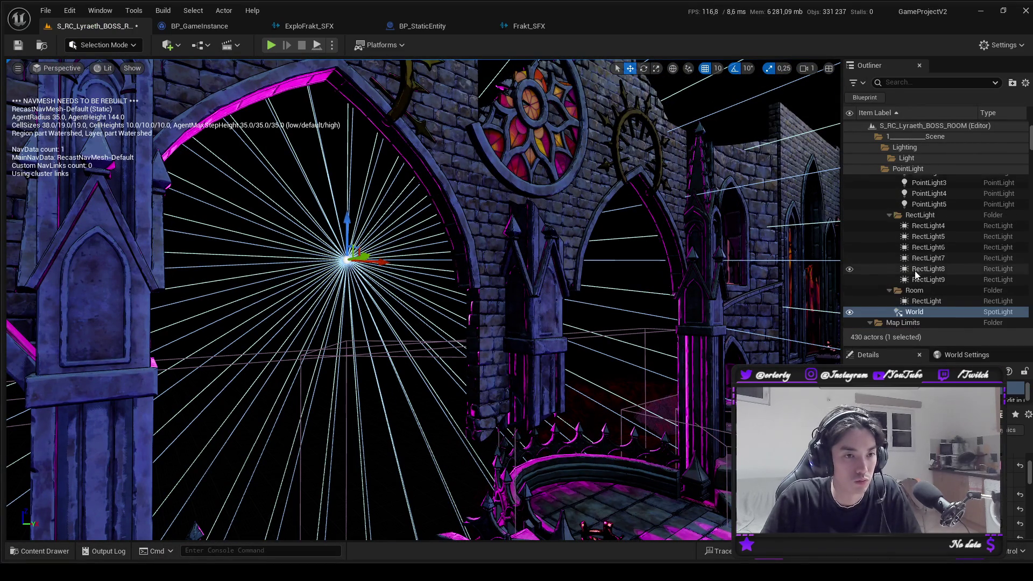
left_click(922, 277)
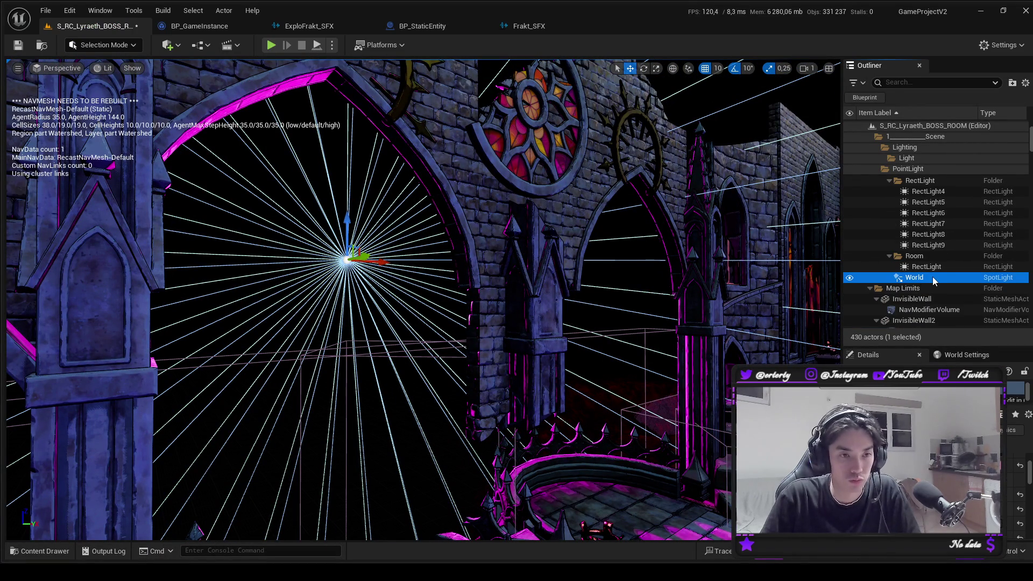
key("ctrl+d")
Rename the original spot light to World (Purple).
left_click(938, 278)
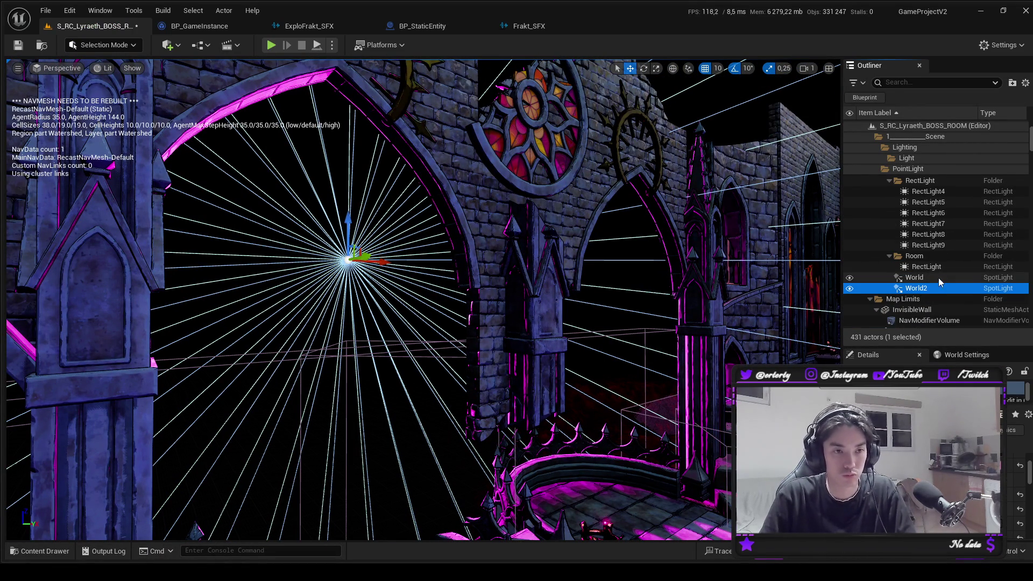
key("F2")
type("Origin")
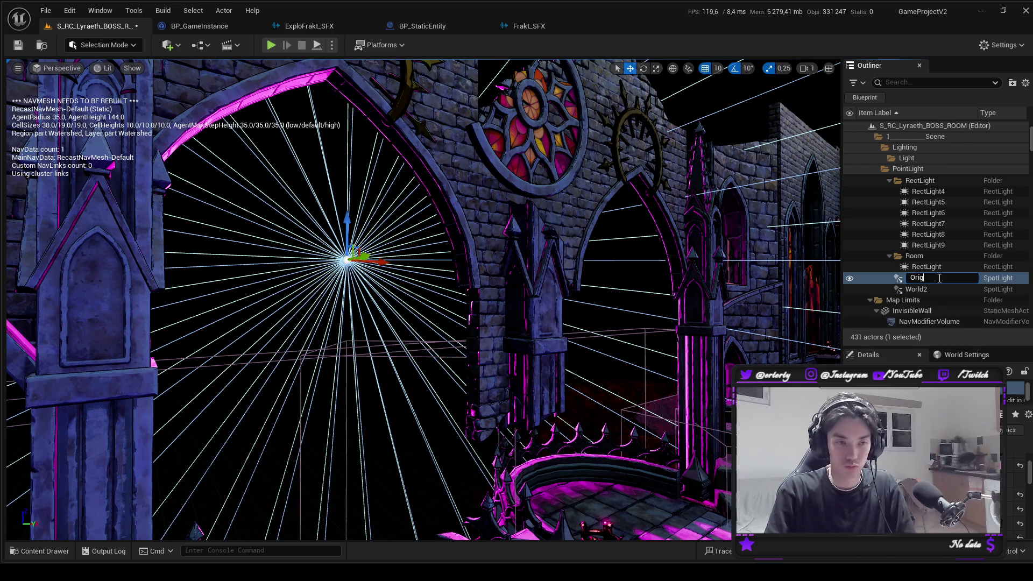
key("ctrl+a")
key("BackSpace")
type("World")
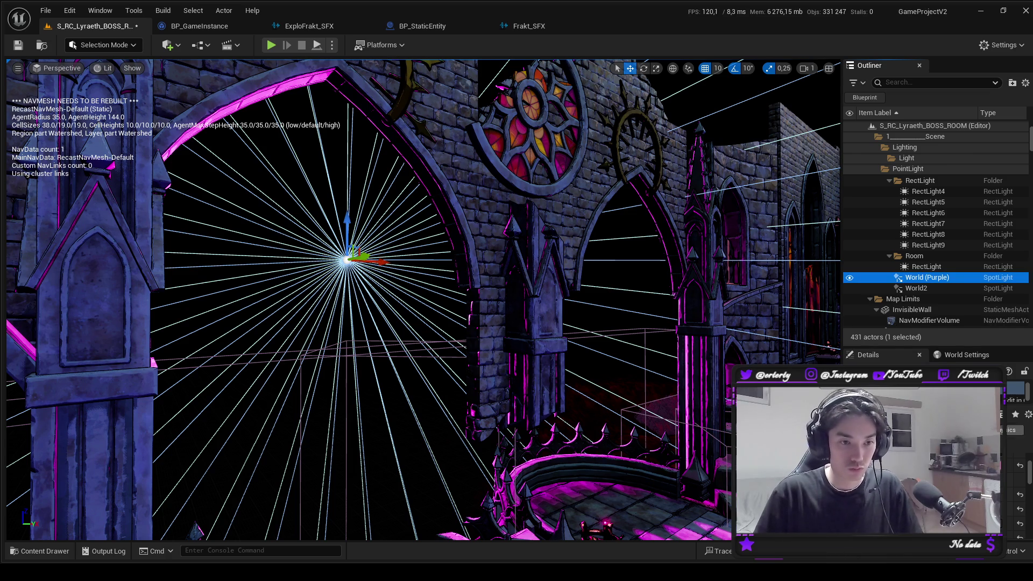
left_click(1019, 506)
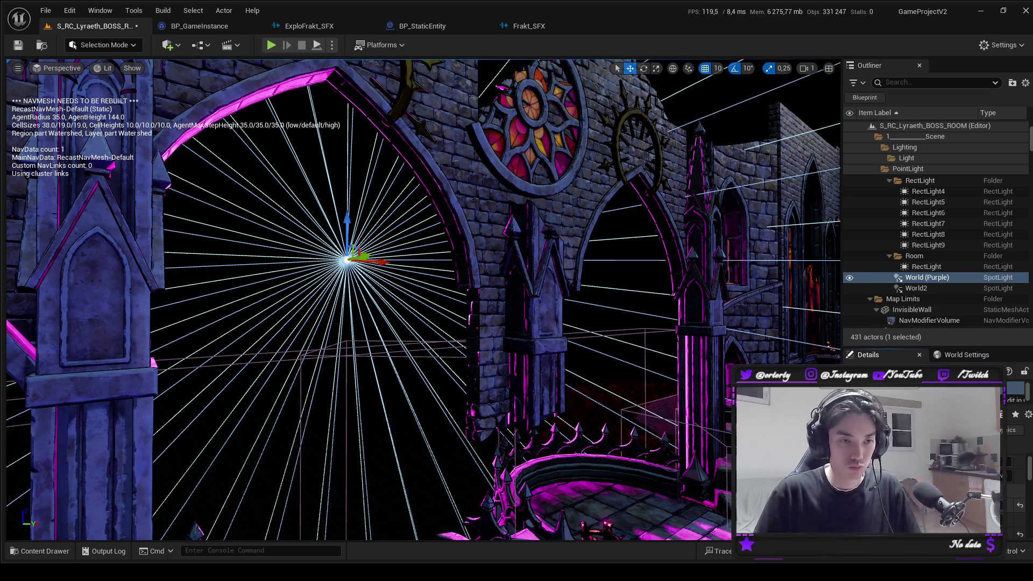
Rename the World2 copy to World (Test).
left_click(926, 289)
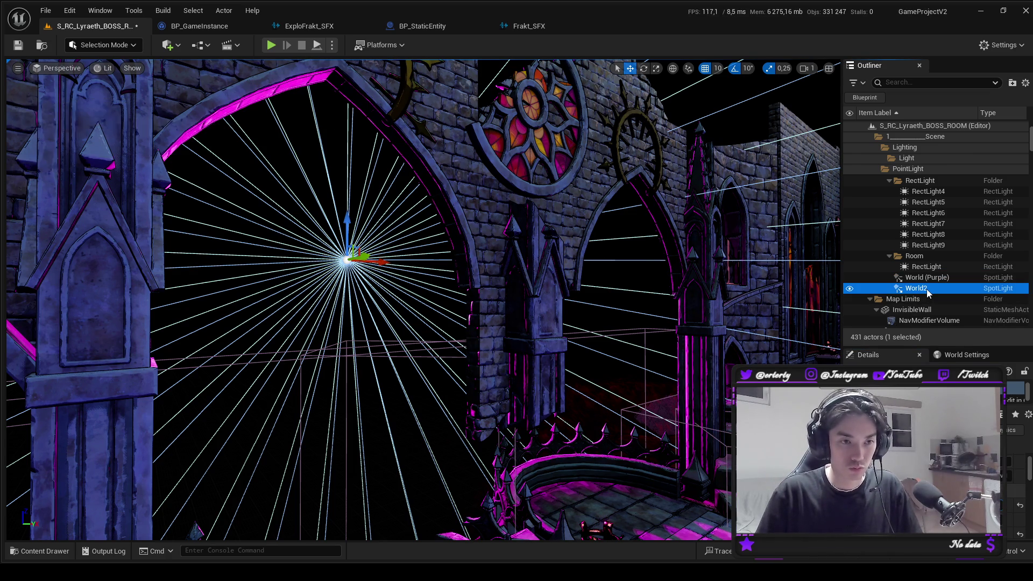
left_click(926, 289)
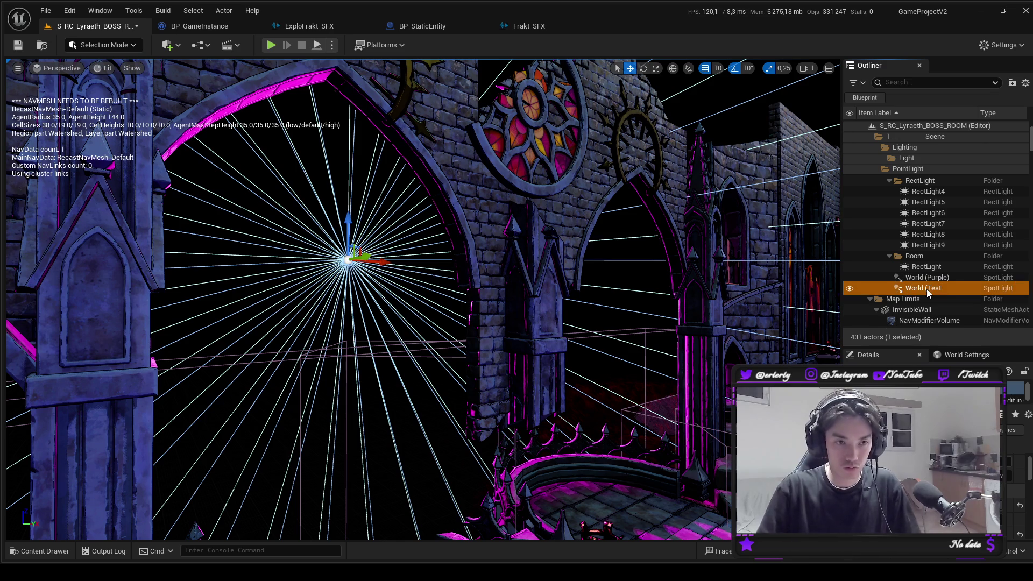
type(")")
key("Return")
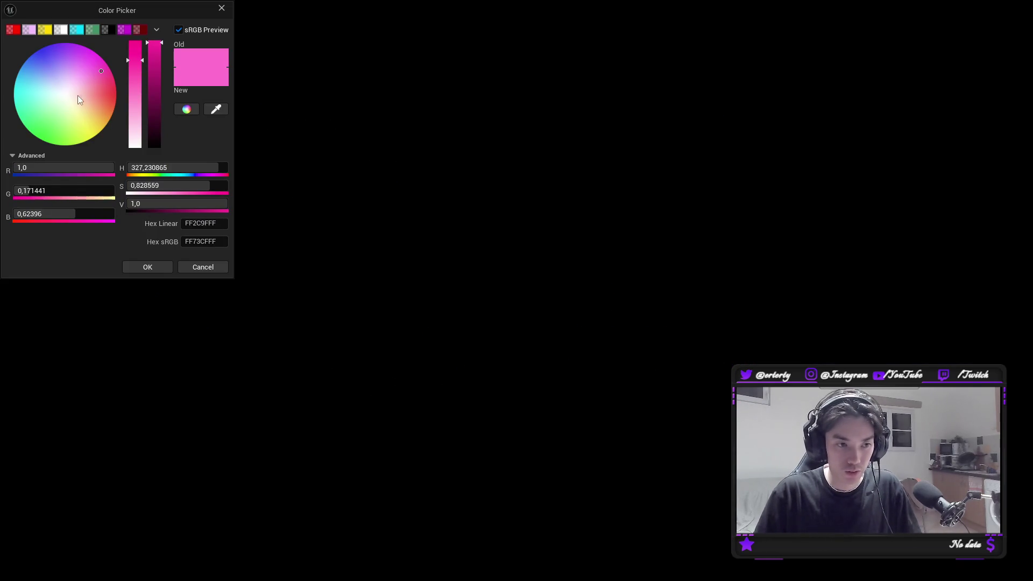
Set the World (Test) spot light colour to orange (FFB93F).
left_click_drag(76, 99, 107, 114)
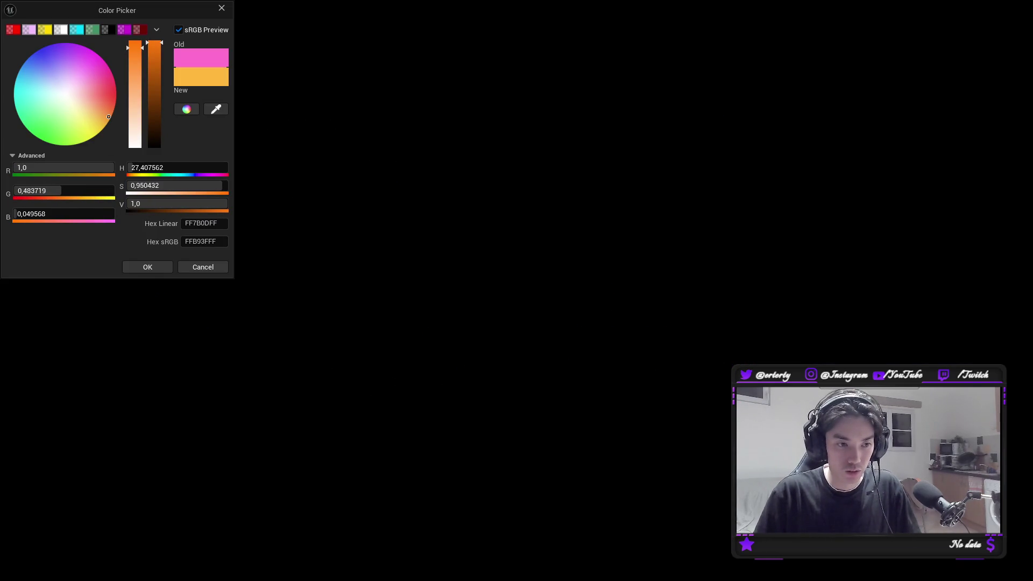
left_click(148, 267)
key("w")
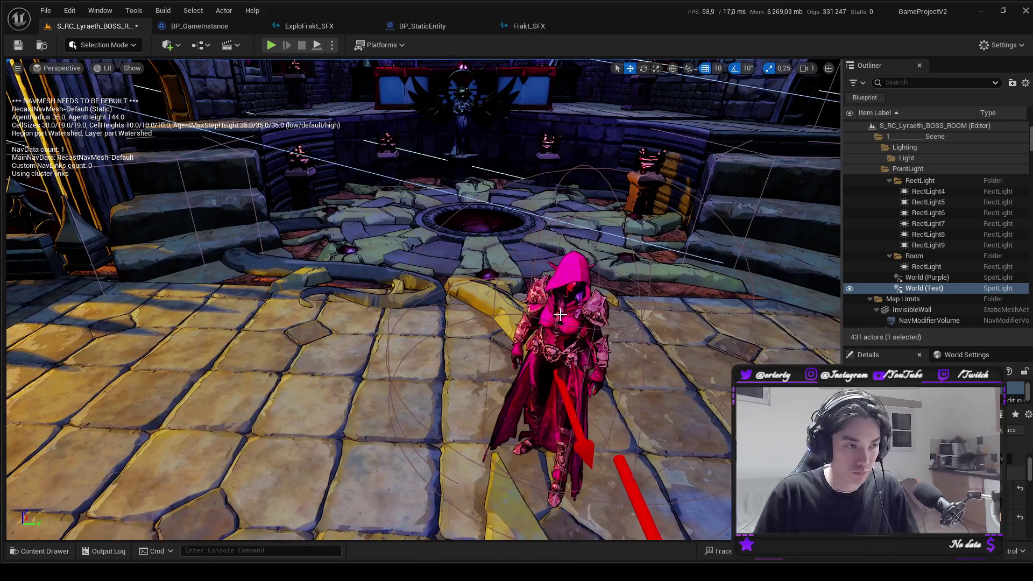
Select BOSS_Lyraeth and show her clothing material instances in the Content Drawer.
left_click(565, 323)
scroll(1015, 498, "down", 3)
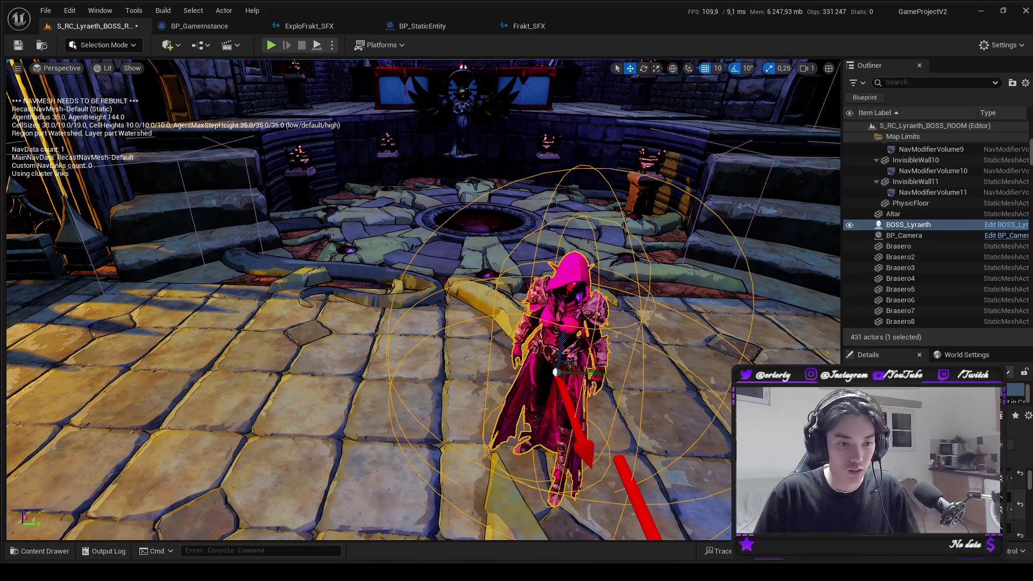
key("ctrl+space")
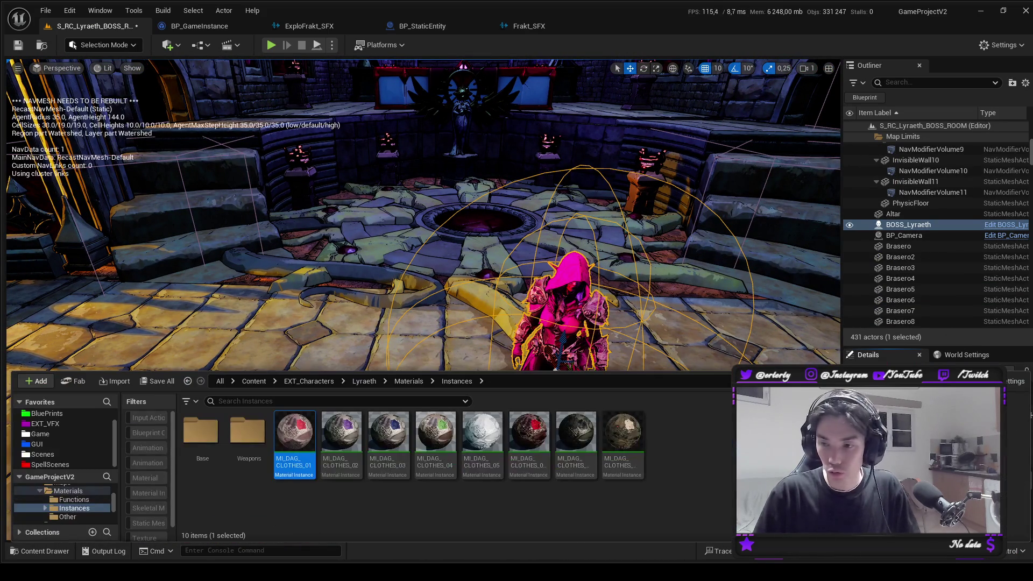
Open MI_DAG_CLOTHES_01, filter Details by 'Fr', uncheck Enable Fresnel, and save.
double_click(291, 435)
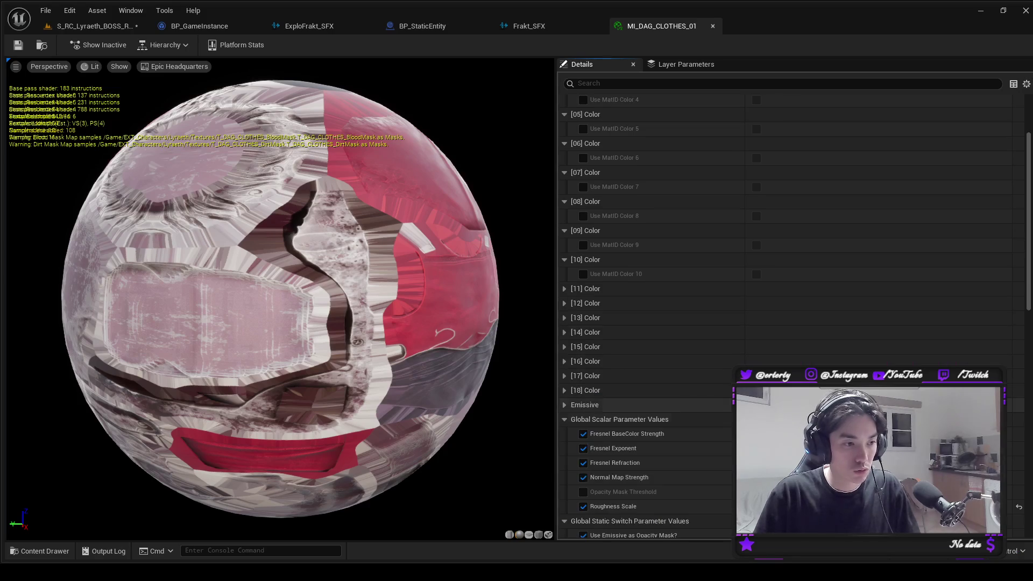
scroll(756, 101, "down", 15)
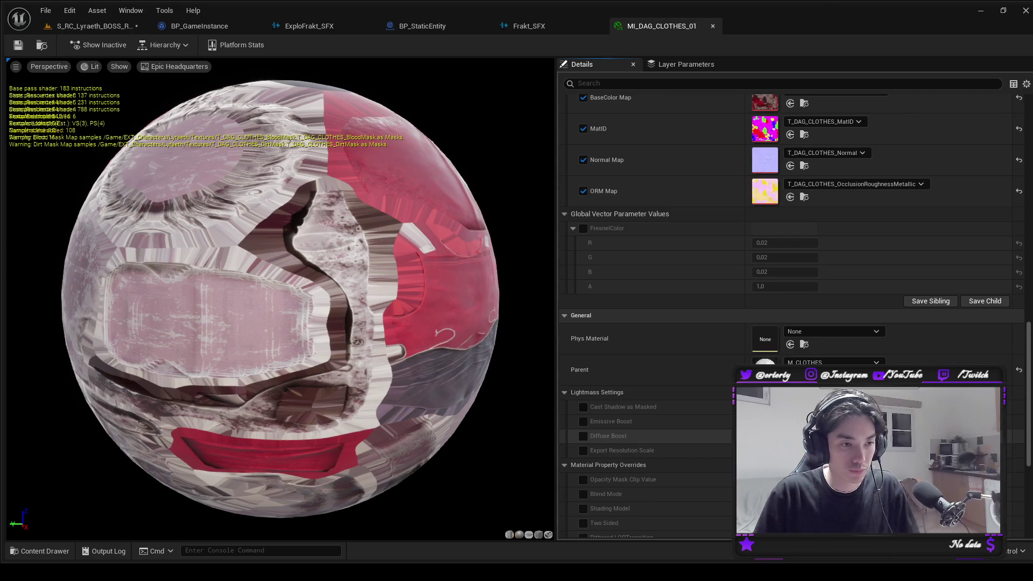
left_click(755, 85)
type("Fr")
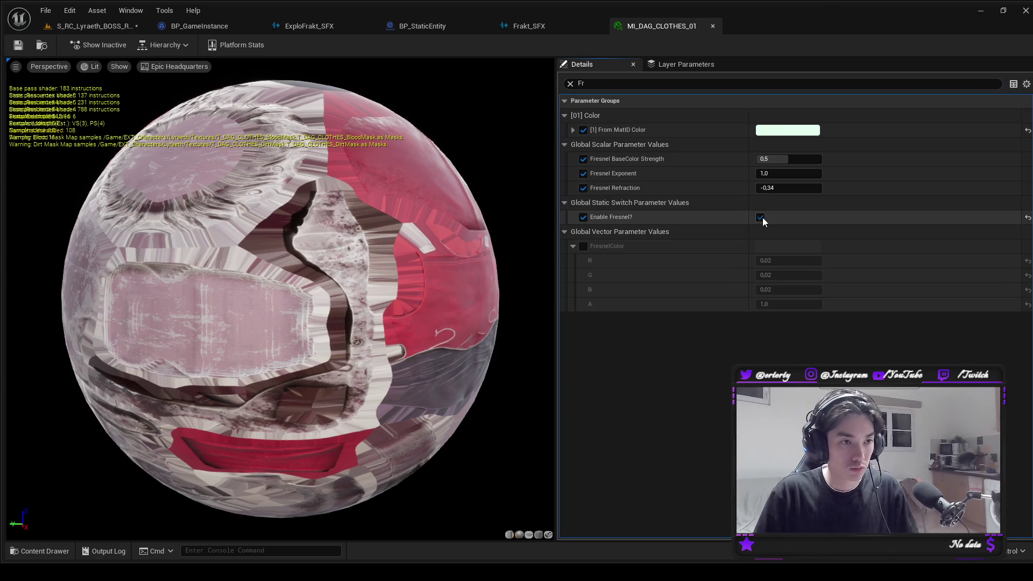
left_click(761, 217)
left_click(118, 28)
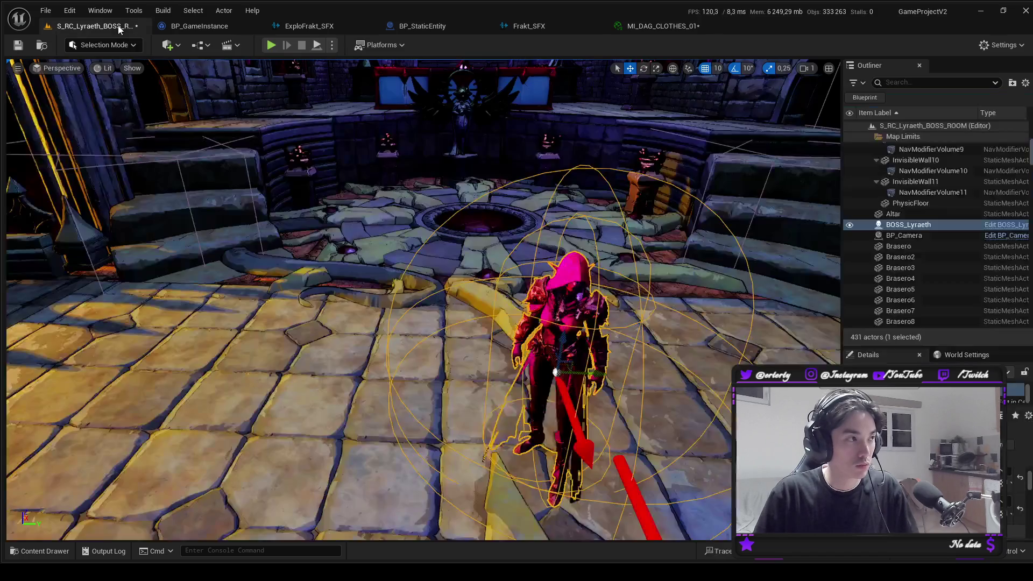
left_click(658, 28)
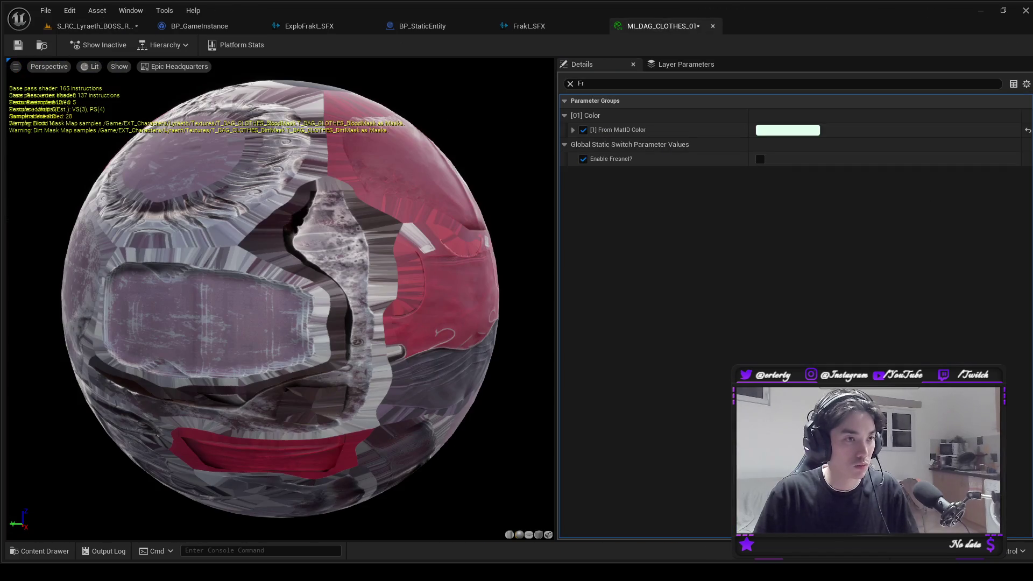
key("ctrl+s")
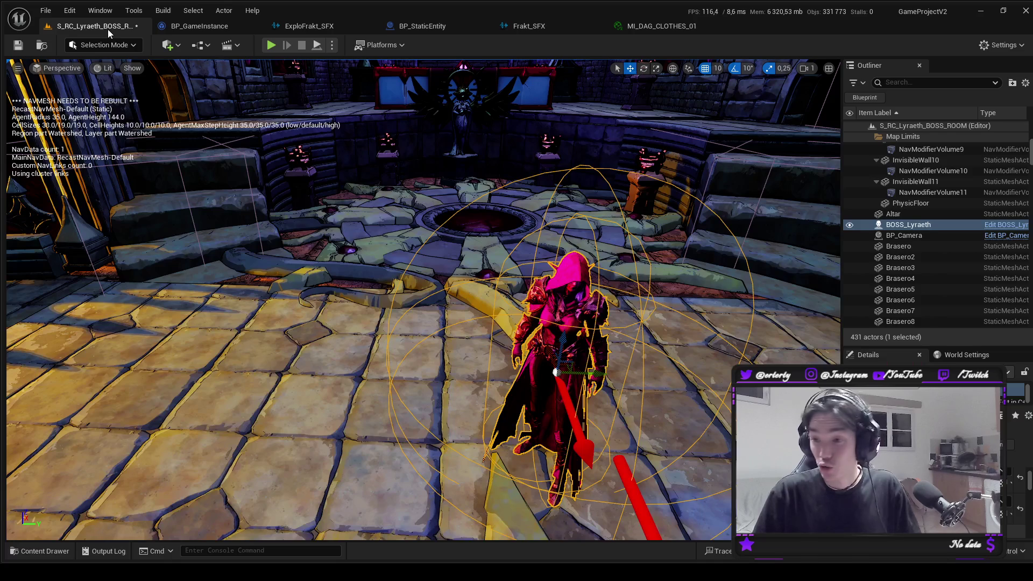
Save the boss room level, orbit around the room, hide the navigation display, and frame Lyraeth.
mouse_move(203, 240)
left_mouse_down()
mouse_move(103, 262)
mouse_move(111, 226)
mouse_move(111, 258)
mouse_move(111, 245)
left_mouse_up()
key("ctrl+s")
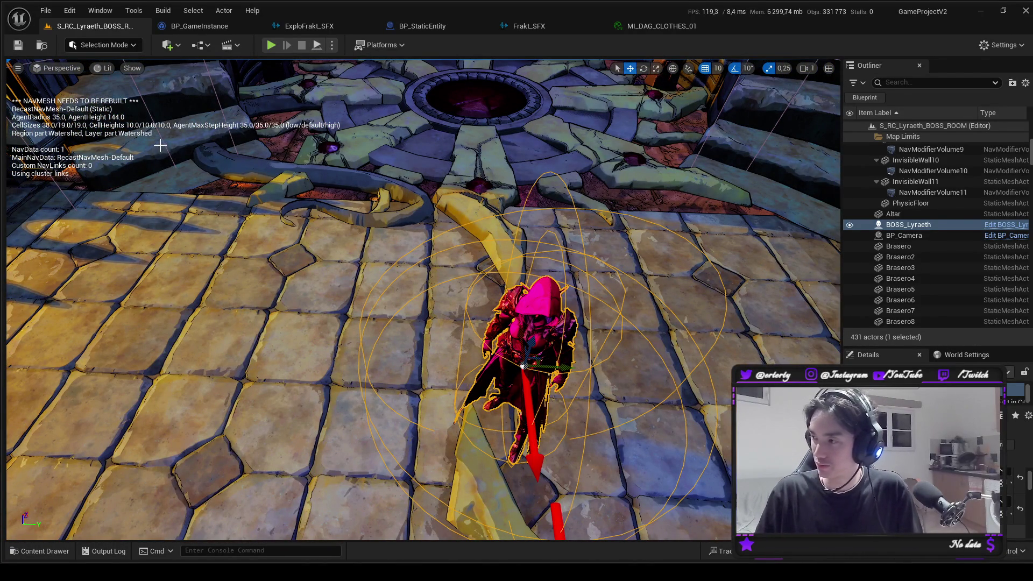
mouse_move(351, 231)
left_mouse_down()
mouse_move(320, 317)
mouse_move(302, 328)
mouse_move(307, 342)
left_mouse_up()
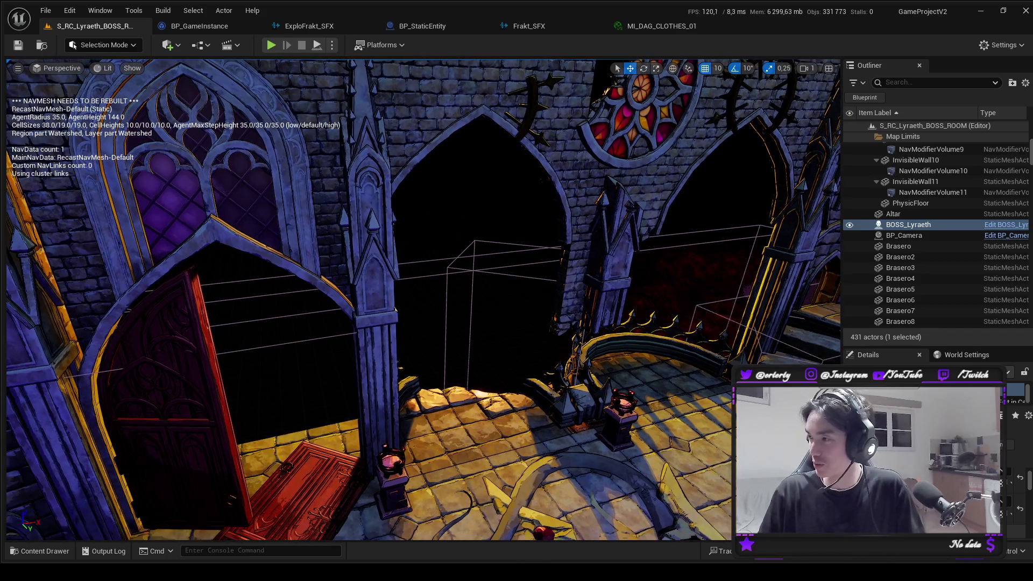
left_click_drag(307, 342, 305, 334)
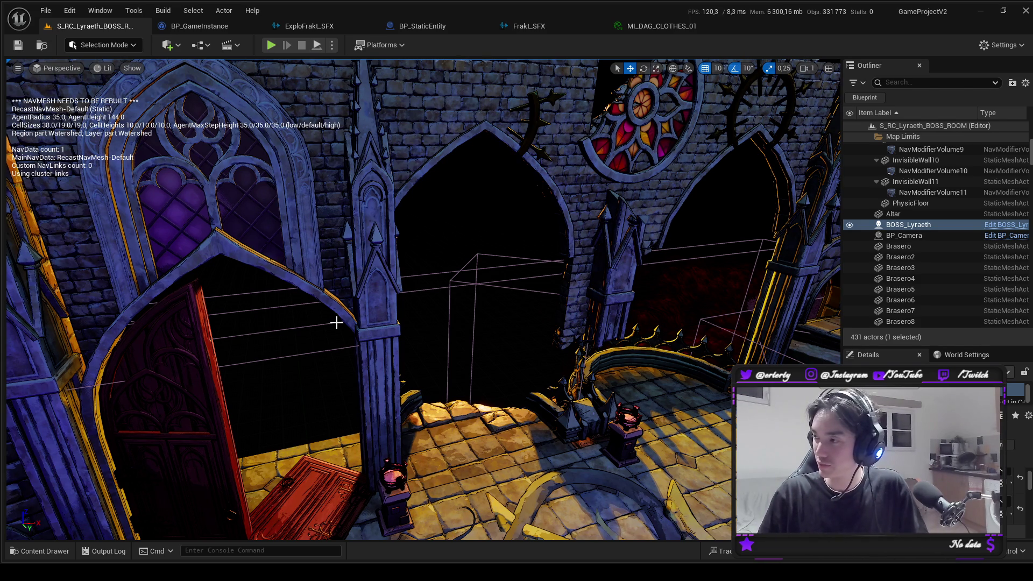
left_click_drag(118, 363, 188, 372)
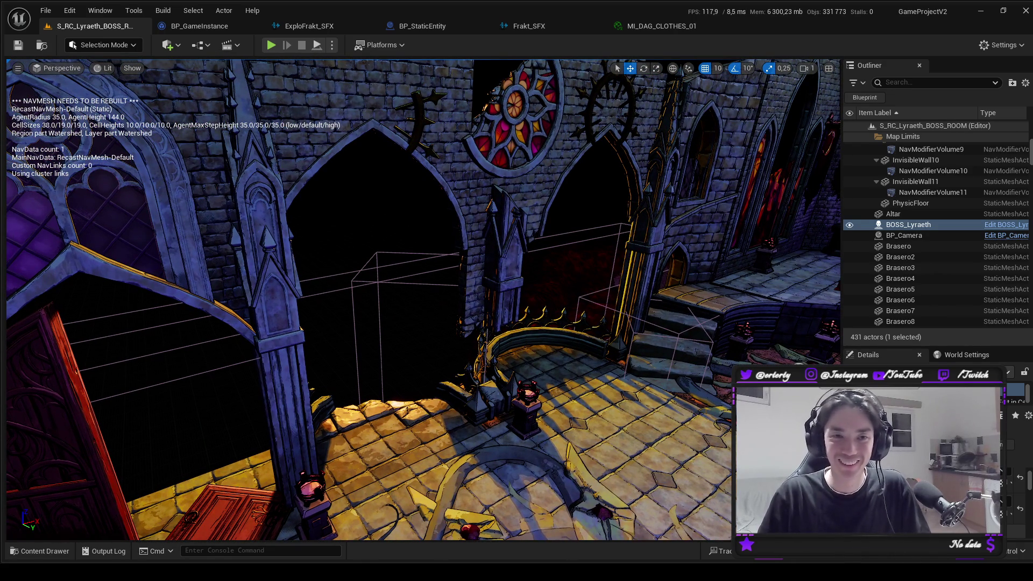
key("p")
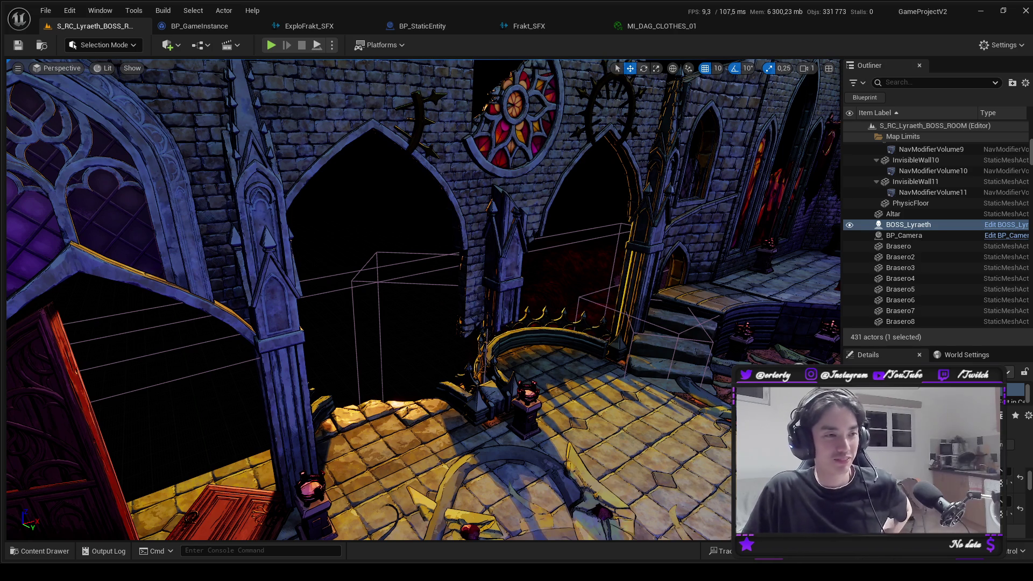
key("f")
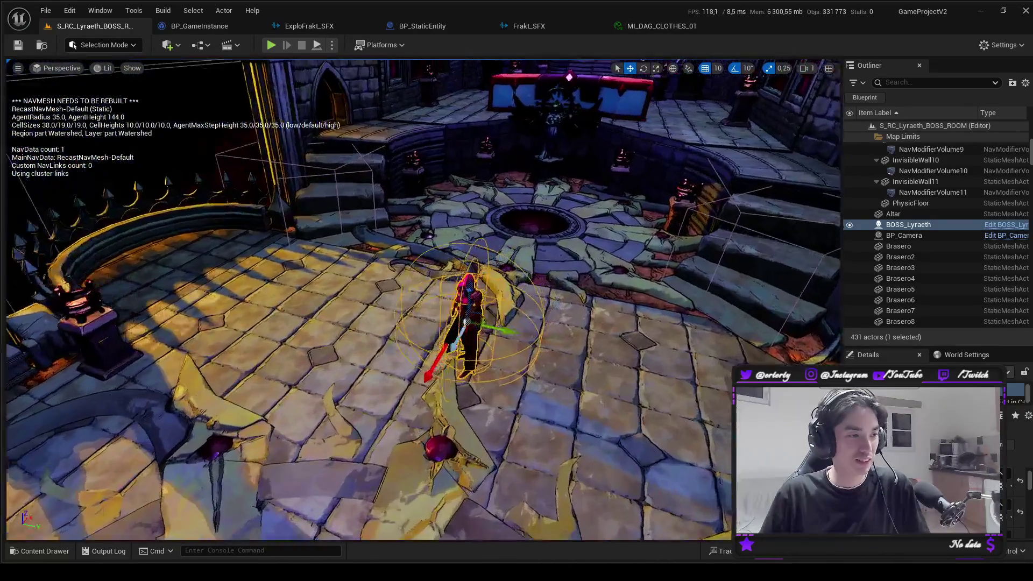
left_click(663, 26)
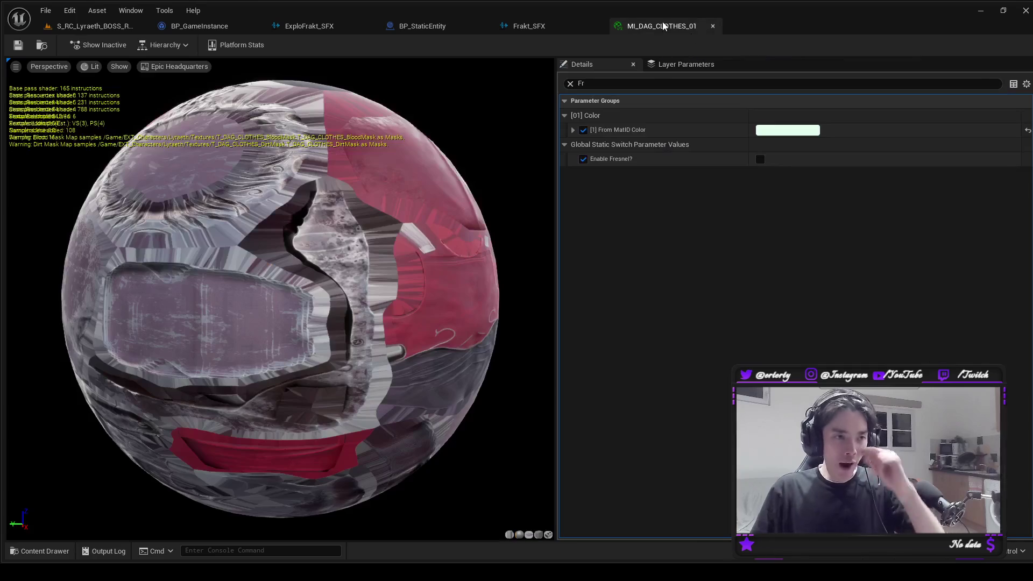
Select and frame the PostProcessVolume from the Outliner and enlarge its Details panel.
left_click(94, 26)
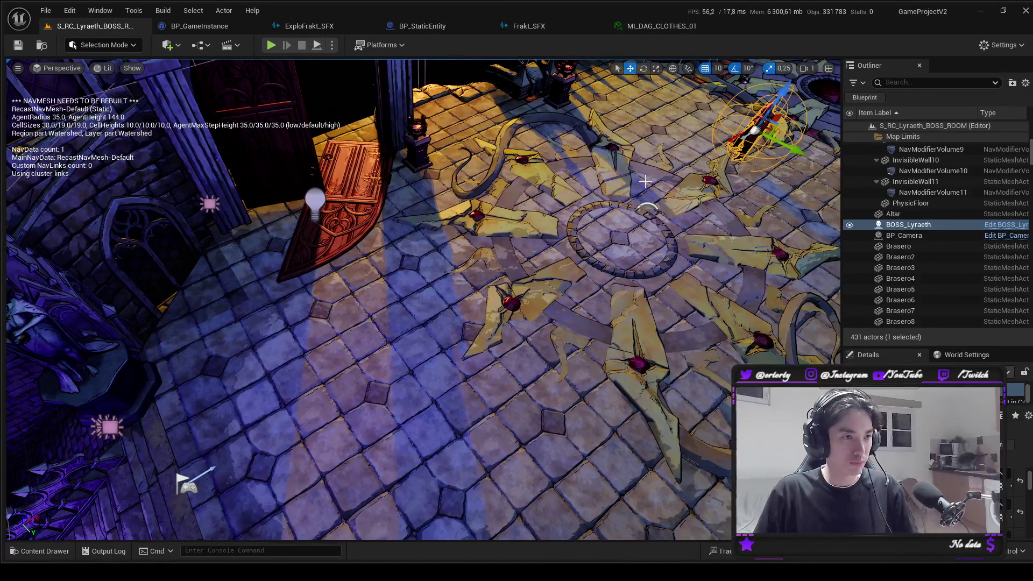
double_click(889, 159)
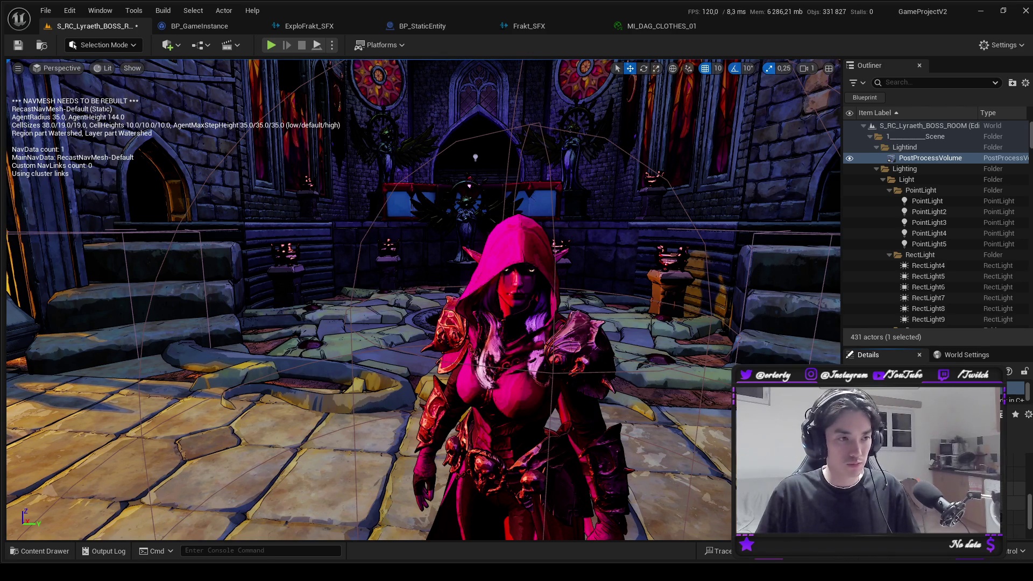
double_click(890, 158)
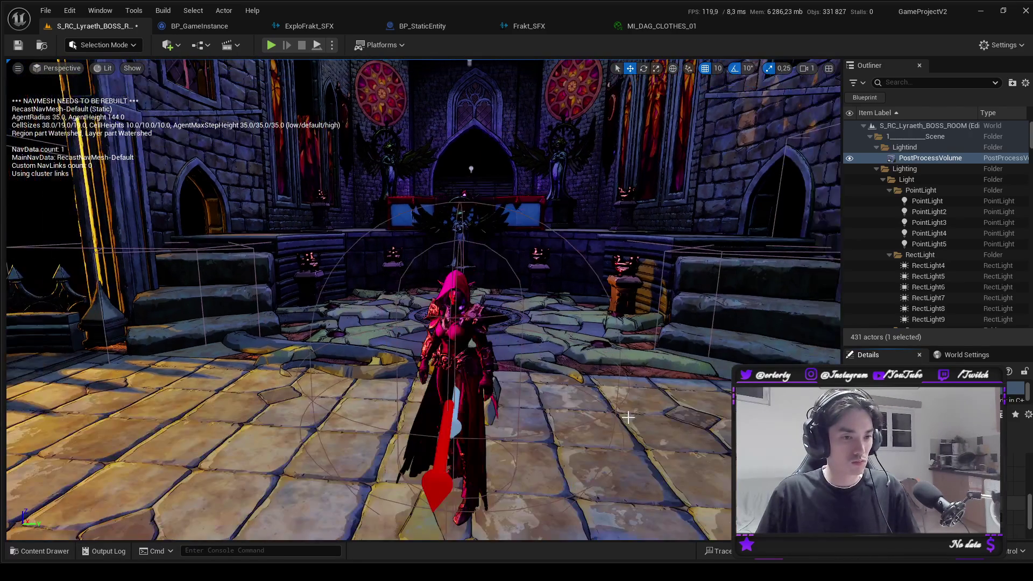
left_click_drag(687, 420, 619, 422)
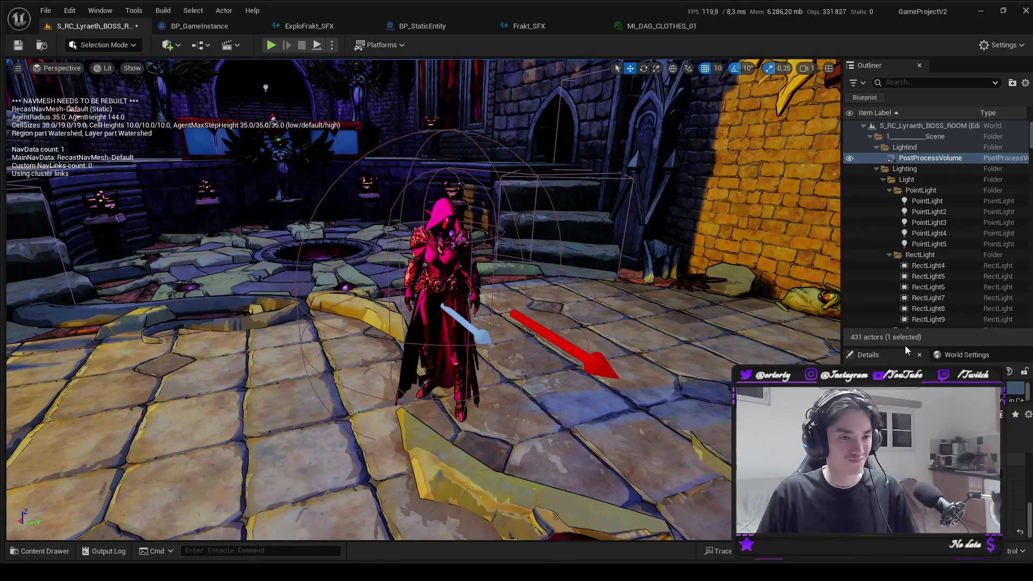
left_click_drag(908, 350, 908, 281)
scroll(413, 247, "up", 5)
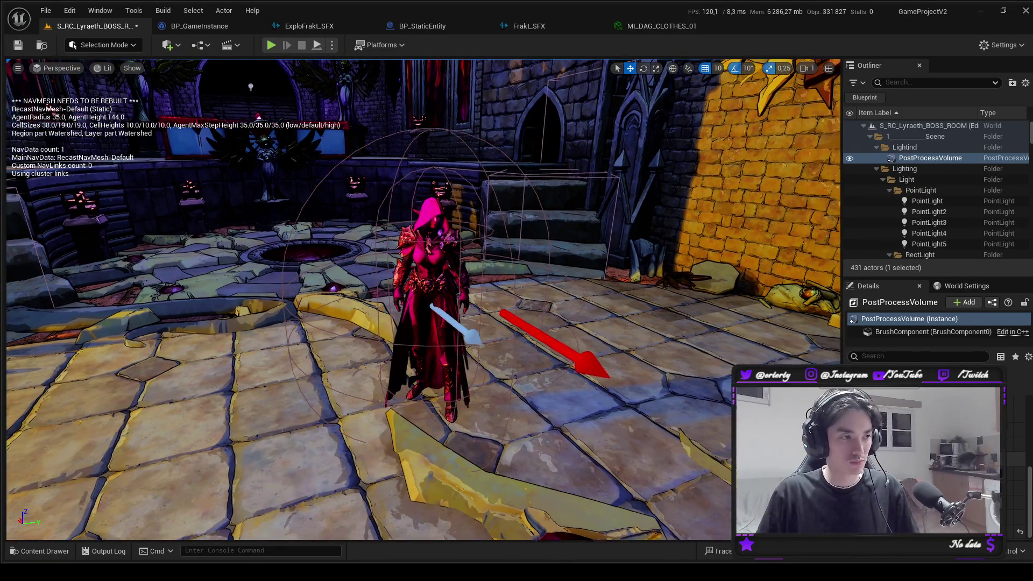
Select the BOSS_Lyraeth character and pick the MI_DAG_CLOTHES_06 material instance in the content browser.
left_click(412, 246)
left_click_drag(413, 247, 330, 354)
key("ctrl+space")
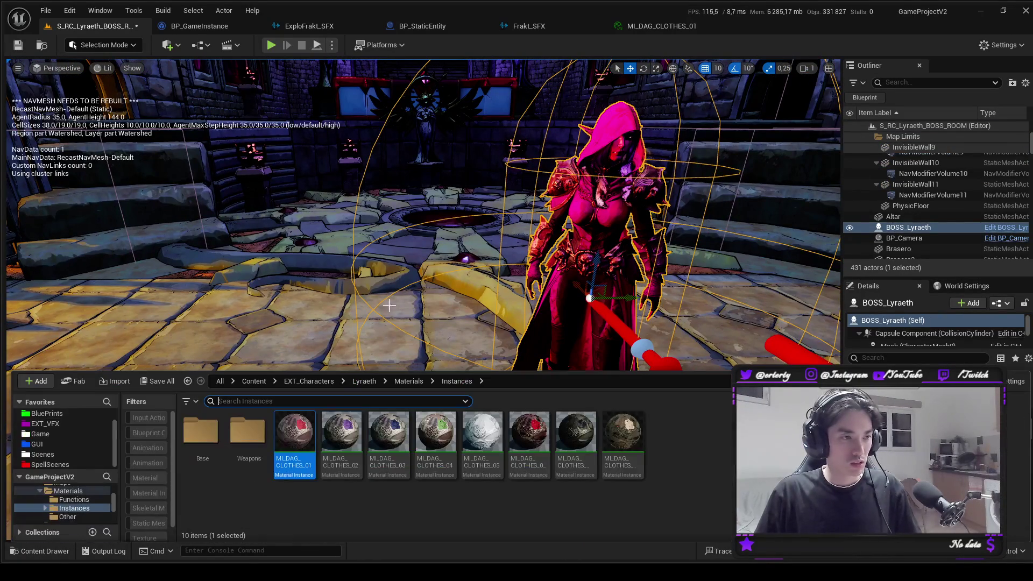
left_click(541, 438)
key("ctrl+space")
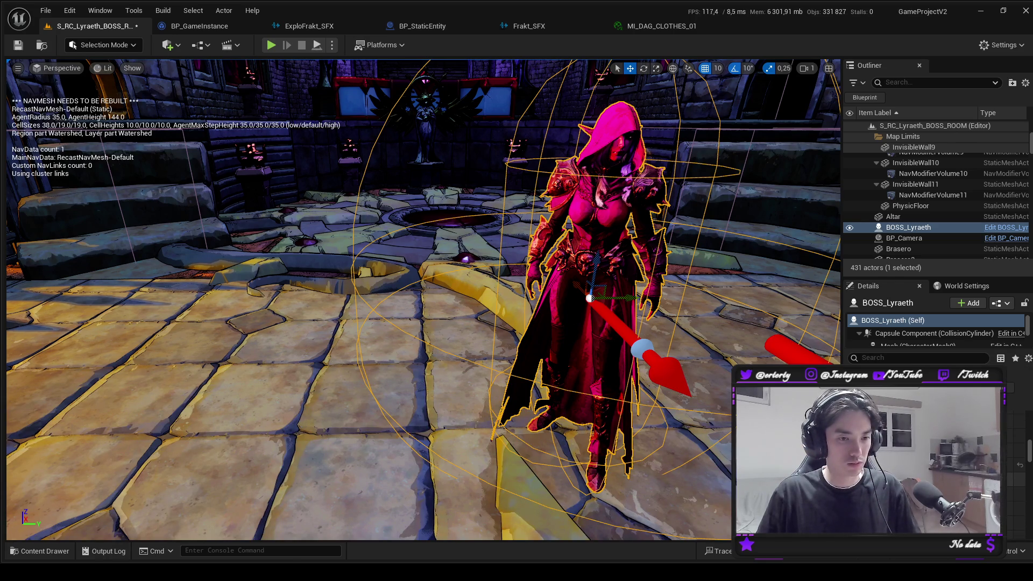
Select the boss's character mesh component, frame it in view, and go to the Scenes folder.
scroll(1017, 474, "down", 3)
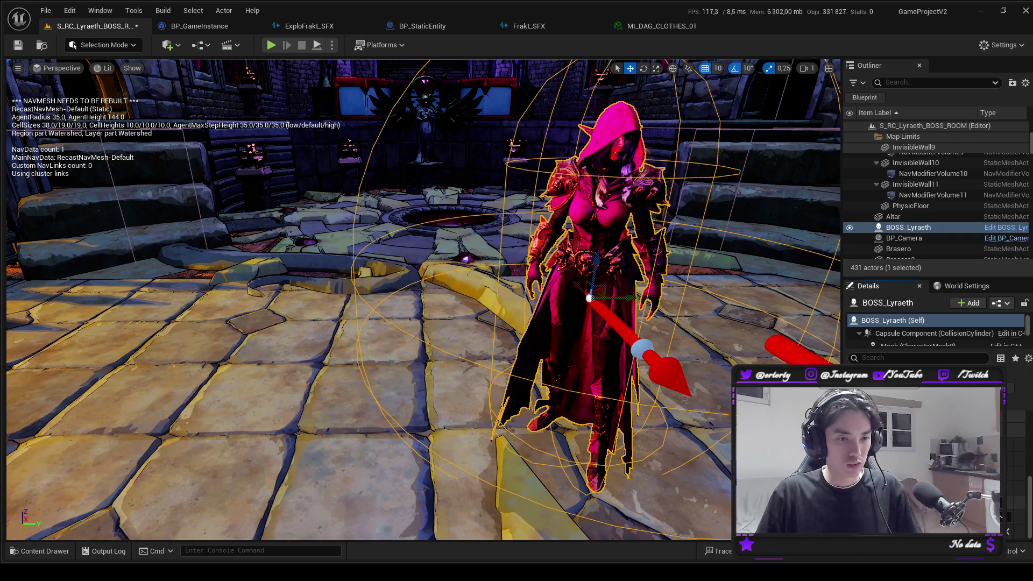
left_click(919, 343)
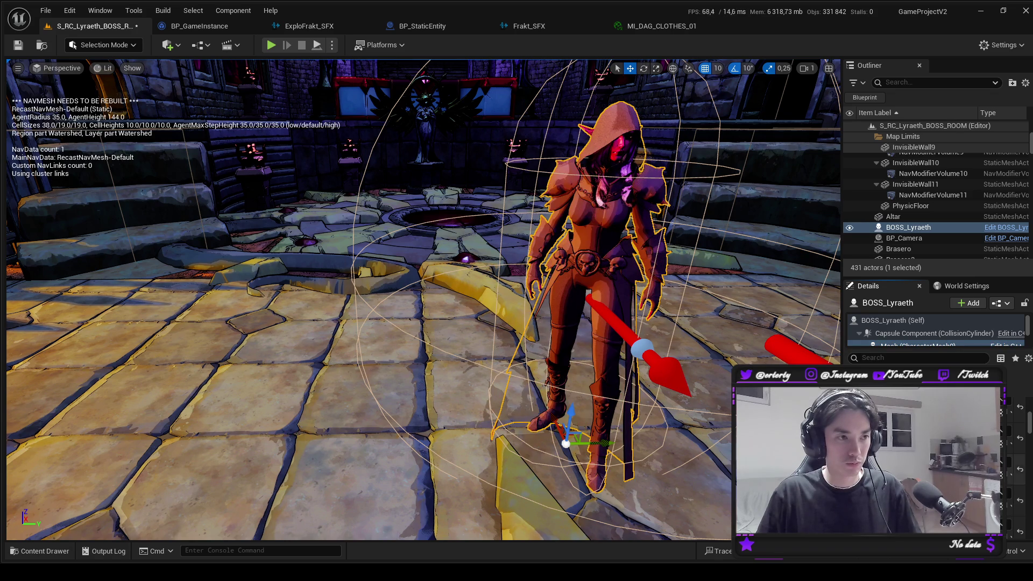
key("f")
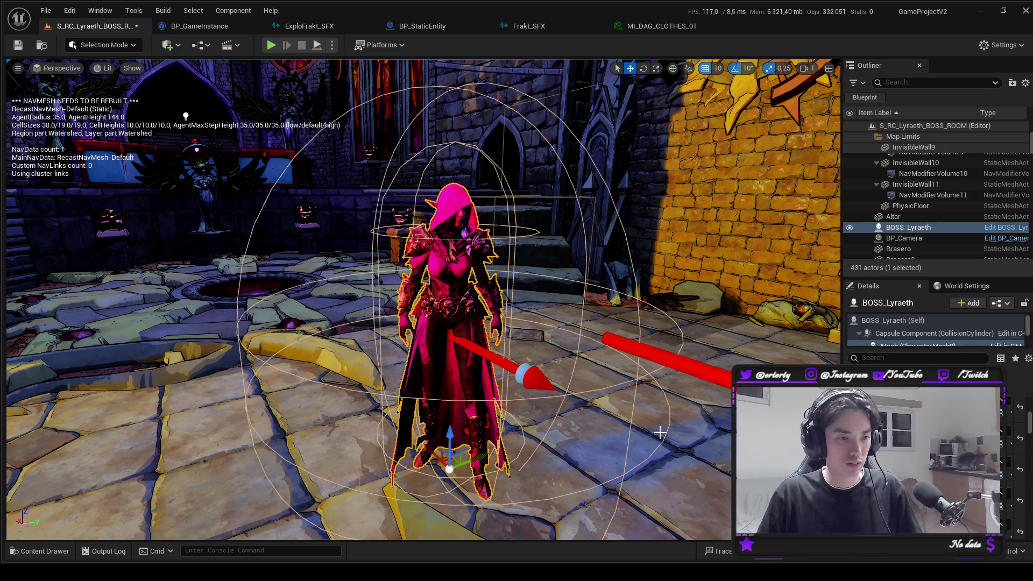
key("ctrl+space")
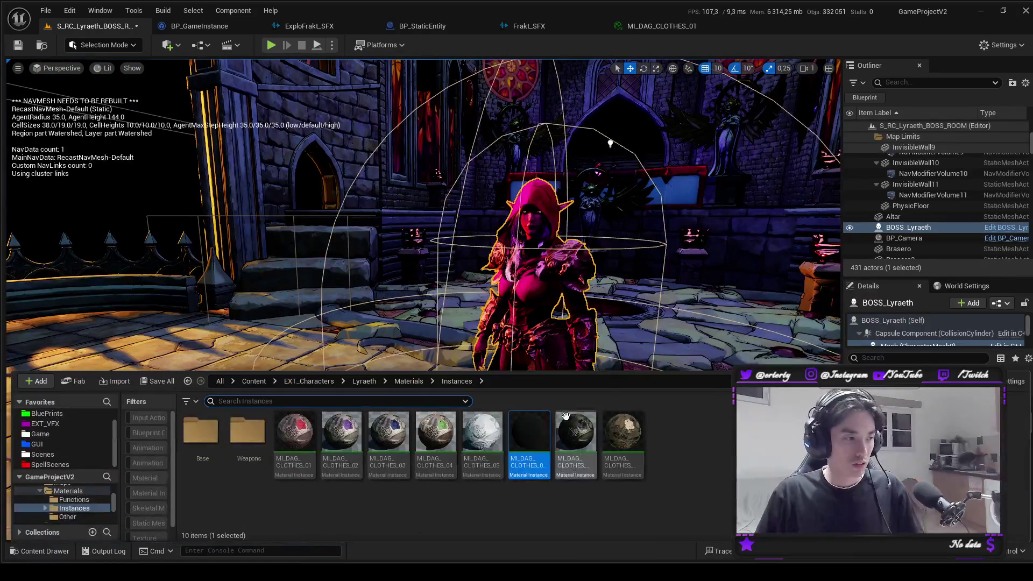
left_click(42, 454)
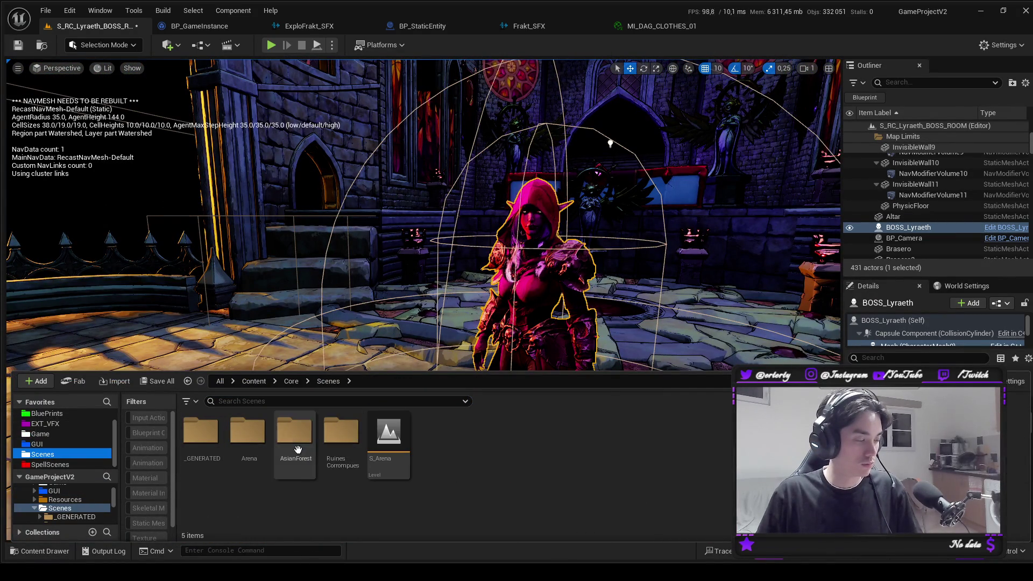
Open the S_Arena level, saving pending changes, and look around the arena.
double_click(377, 447)
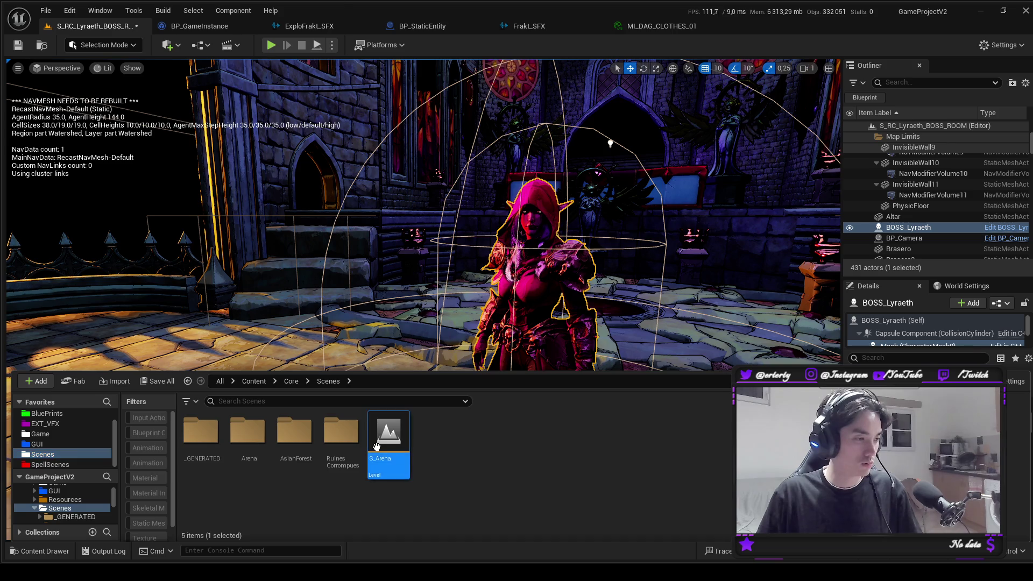
left_click(205, 272)
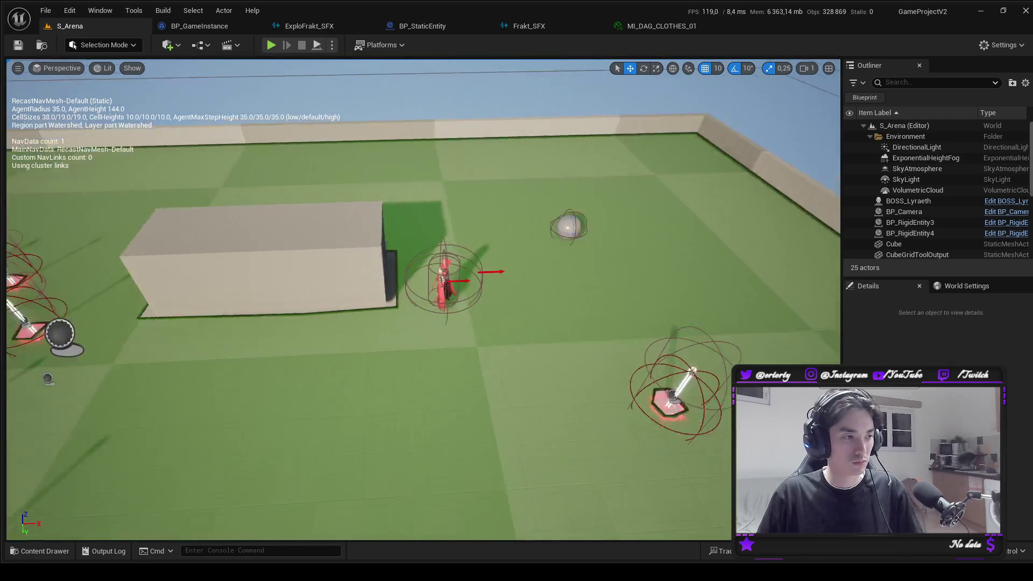
key("s")
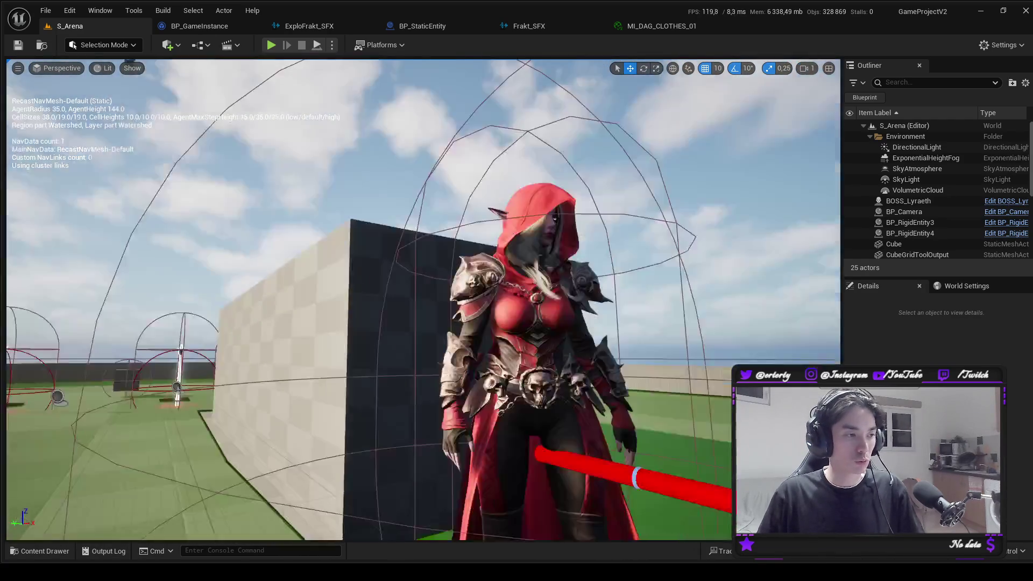
left_click(533, 323)
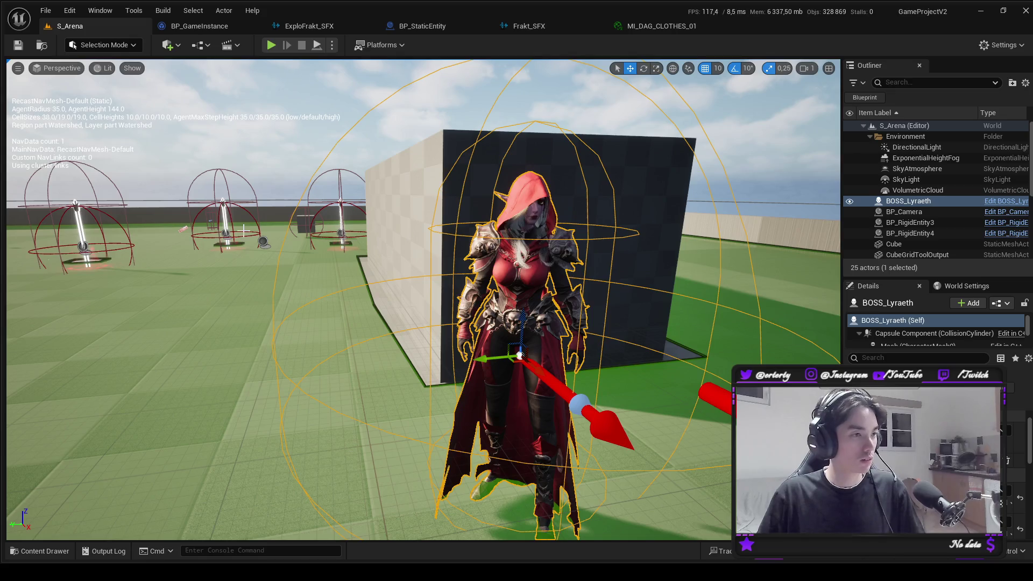
mouse_move(270, 287)
left_mouse_down()
mouse_move(226, 280)
mouse_move(270, 287)
left_mouse_up()
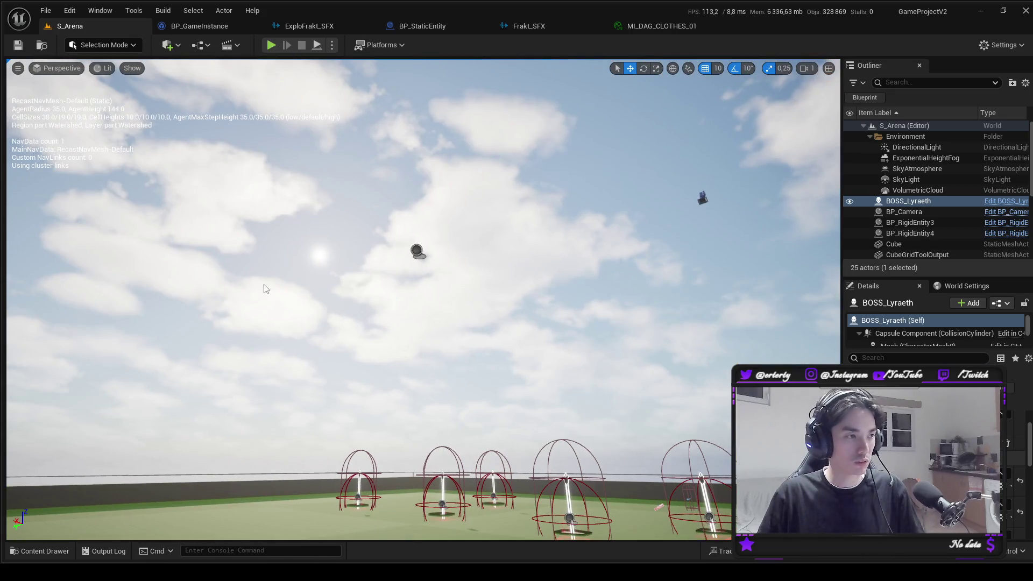
left_click(325, 259)
left_click_drag(325, 258, 607, 306)
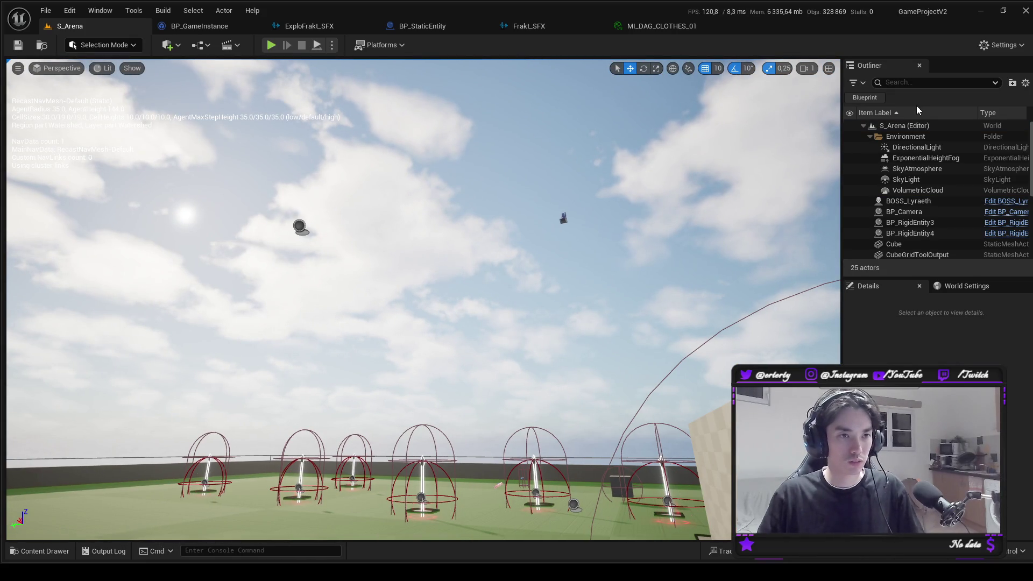
Select the DirectionalLight through VolumetricCloud actors, then reopen the S_RC_Lyraeth_BOSS_ROOM level.
left_click(902, 148)
key("f")
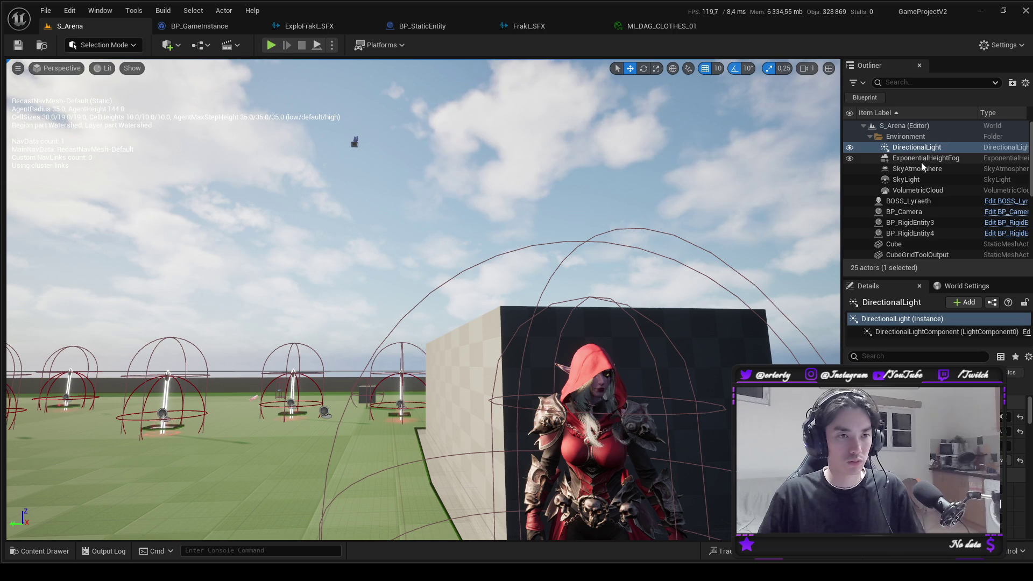
left_click(906, 138)
left_click(918, 168, "shift")
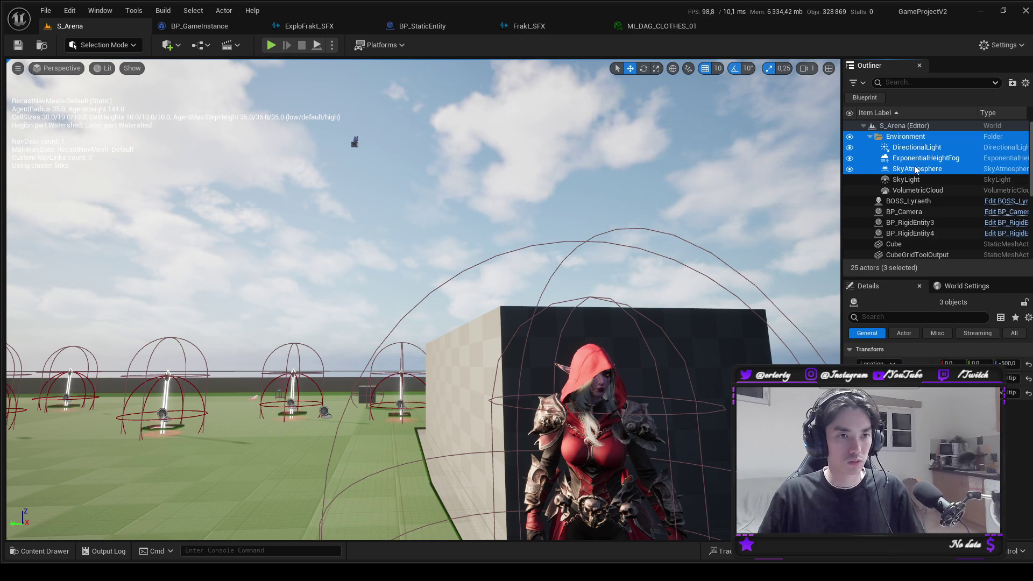
left_click(914, 191, "shift")
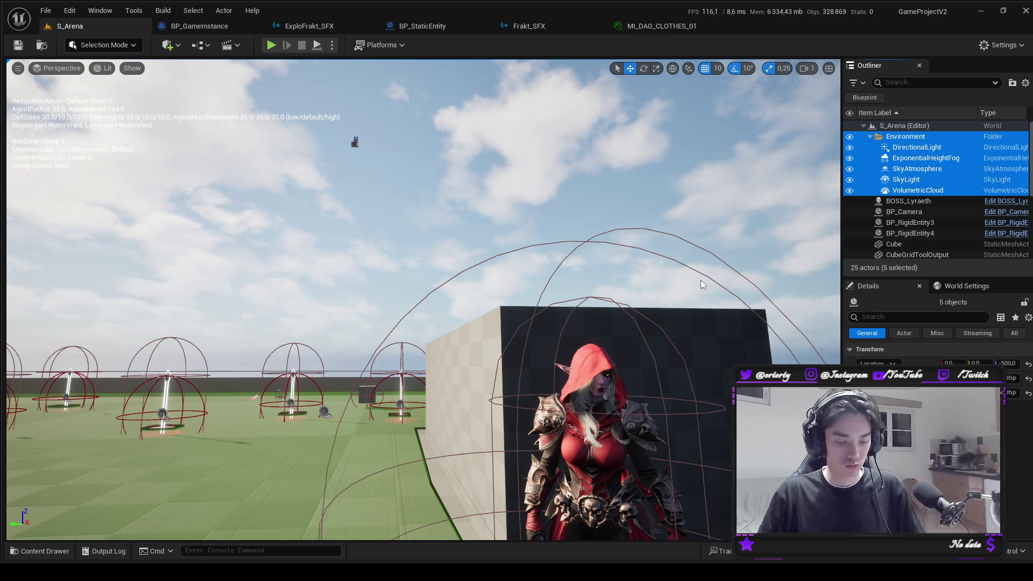
key("ctrl+space")
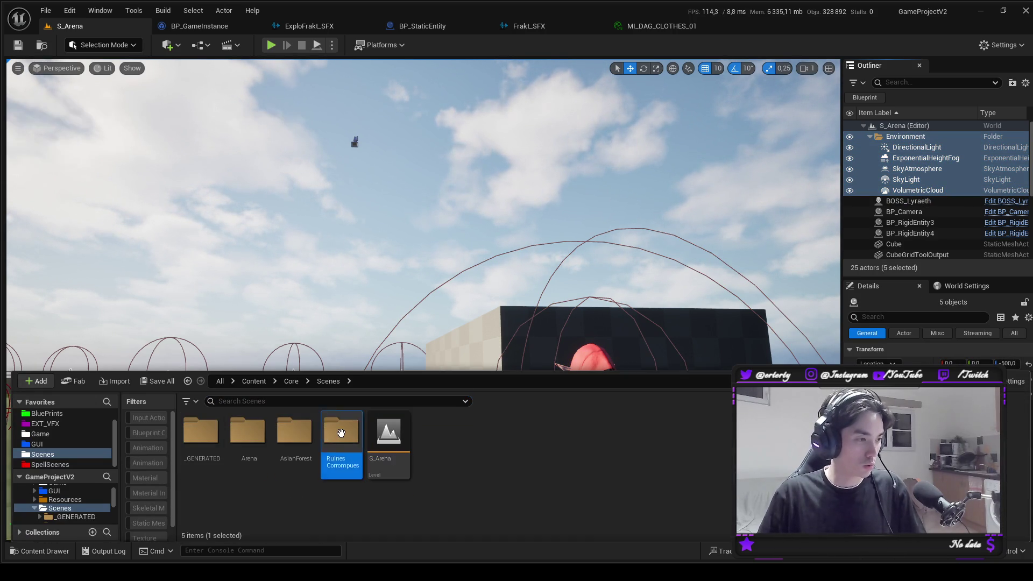
double_click(442, 441)
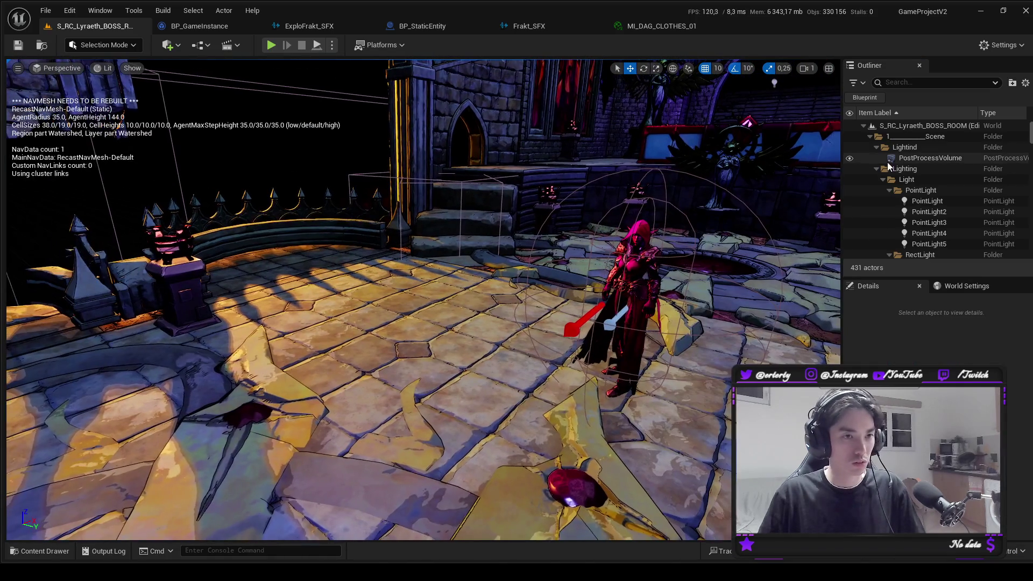
Move the PostProcessVolume into the Scene folder and delete the empty Lightind folder.
left_click(876, 169)
left_click(878, 147)
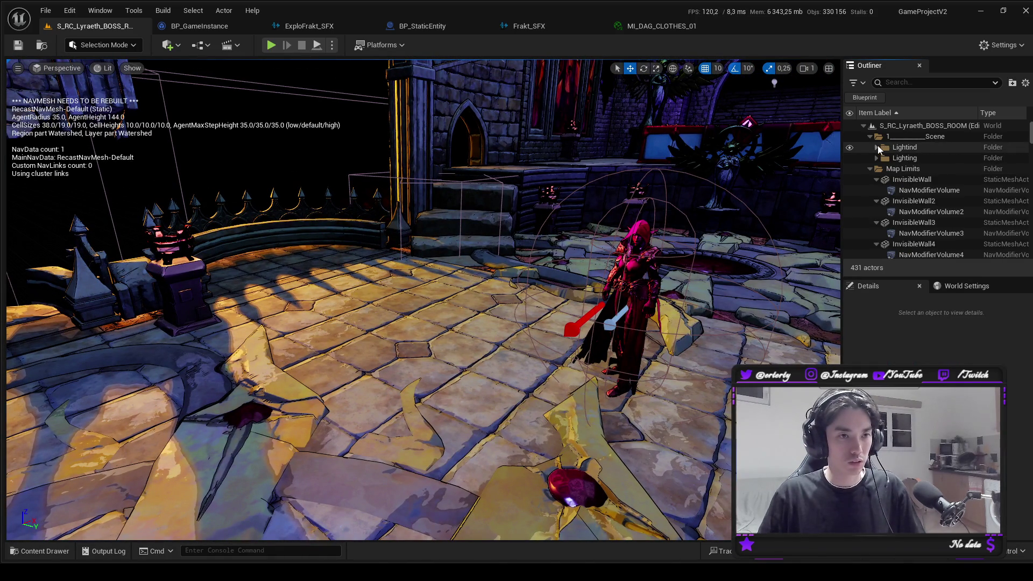
left_click(878, 146)
left_click(915, 157)
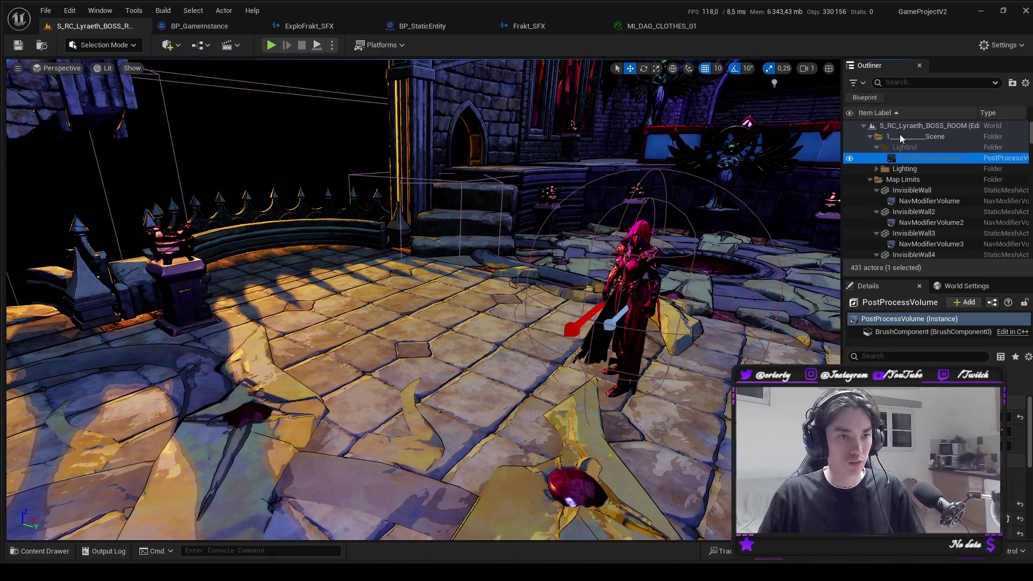
left_click_drag(900, 134, 900, 135)
left_click(899, 147)
key("Delete")
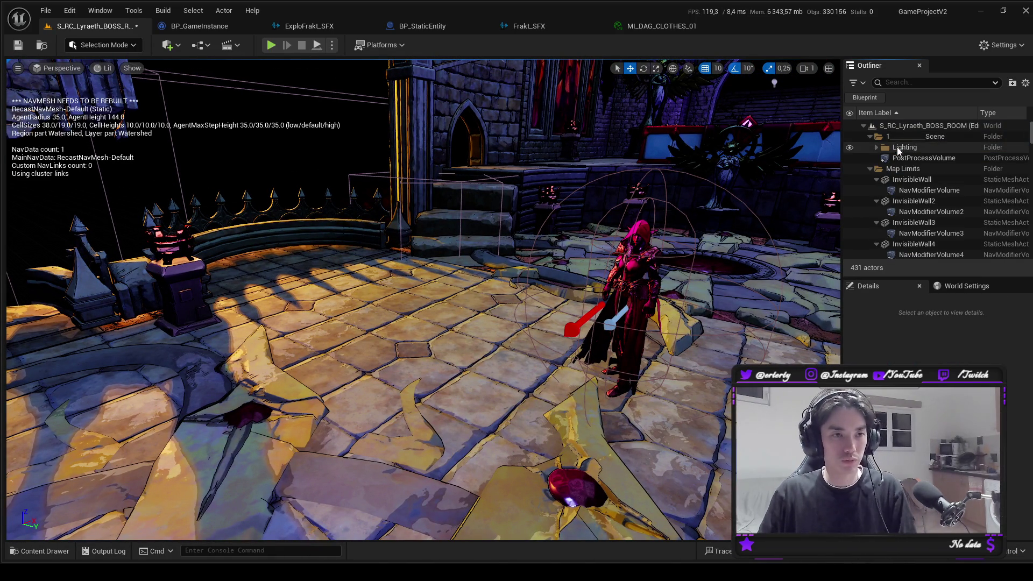
Paste the copied arena environment actors into the Scene folder.
left_click(892, 137)
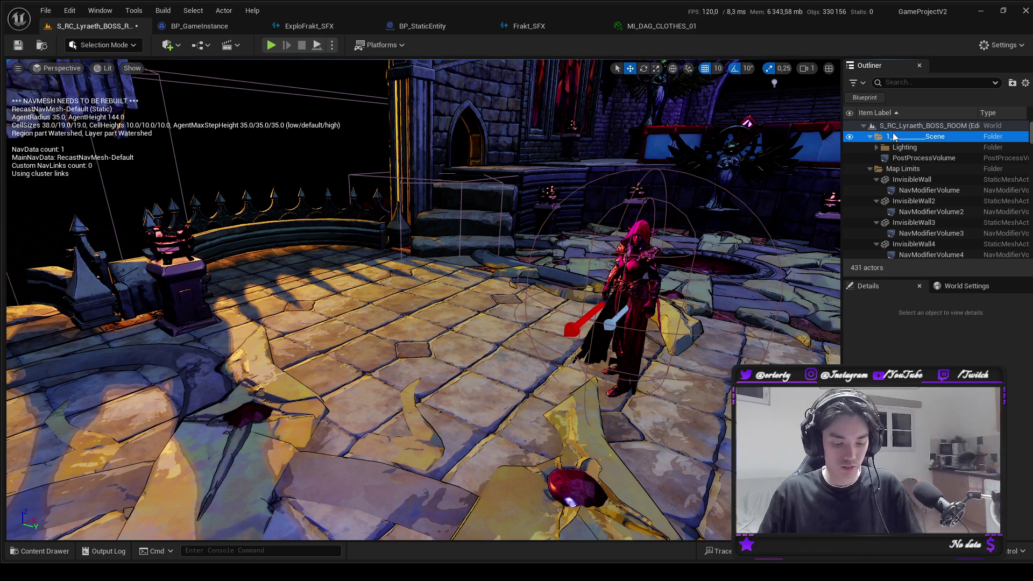
key("ctrl+v")
left_click_drag(611, 273, 611, 273)
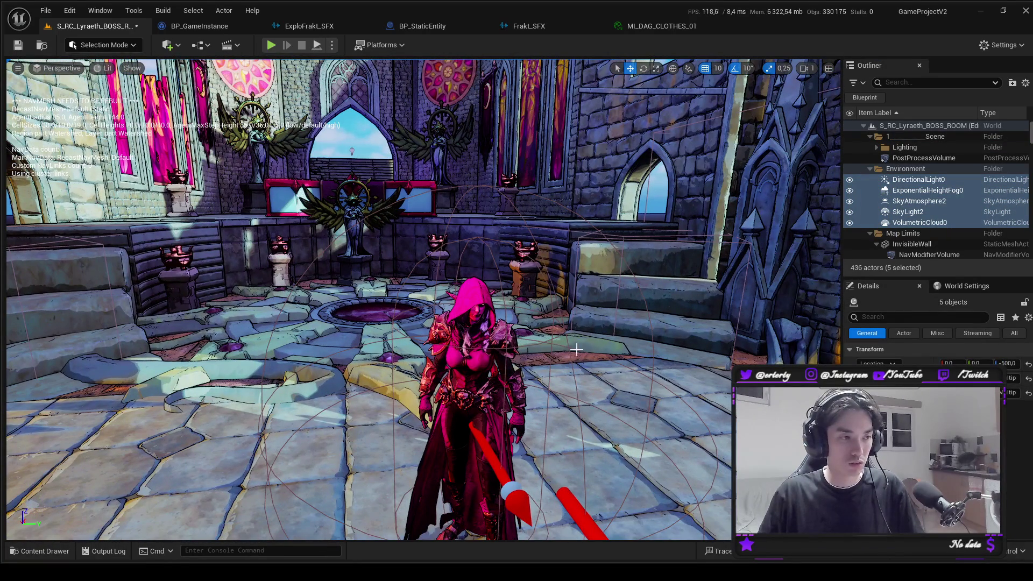
Delete and restore the PostProcessVolume, then delete the pasted Environment folder through VolumetricCloud.
left_click(918, 159)
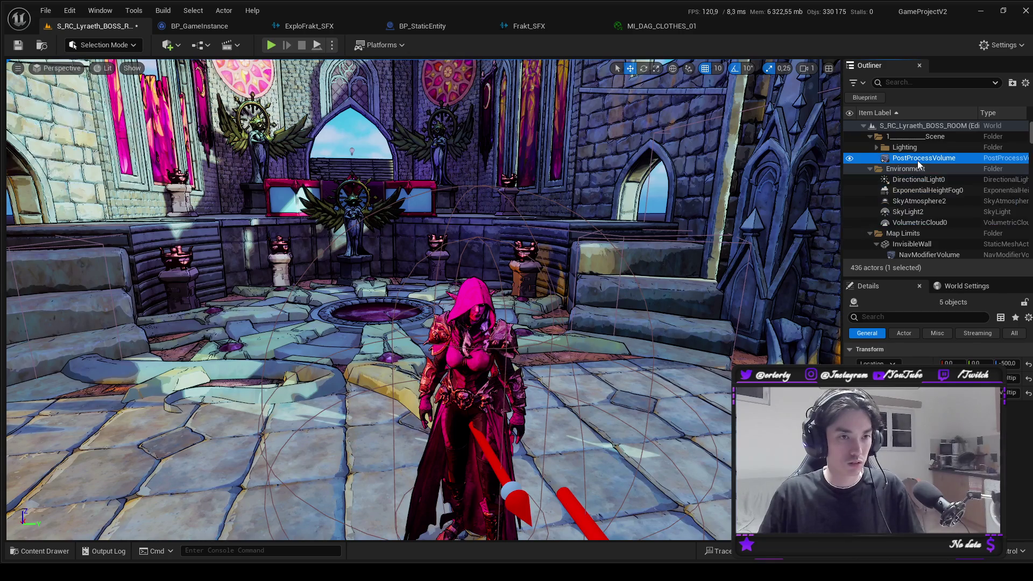
key("Delete")
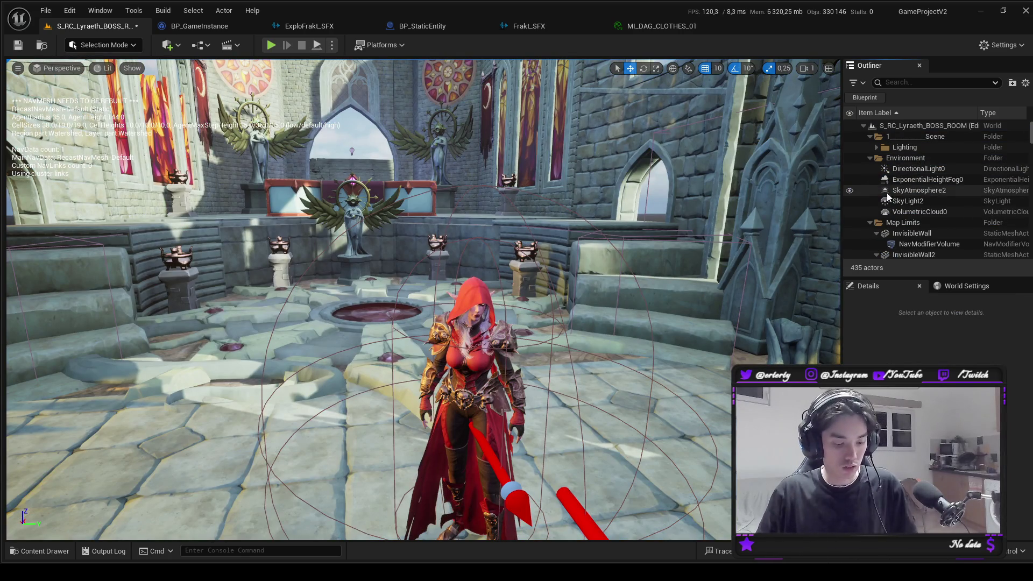
key("ctrl+z")
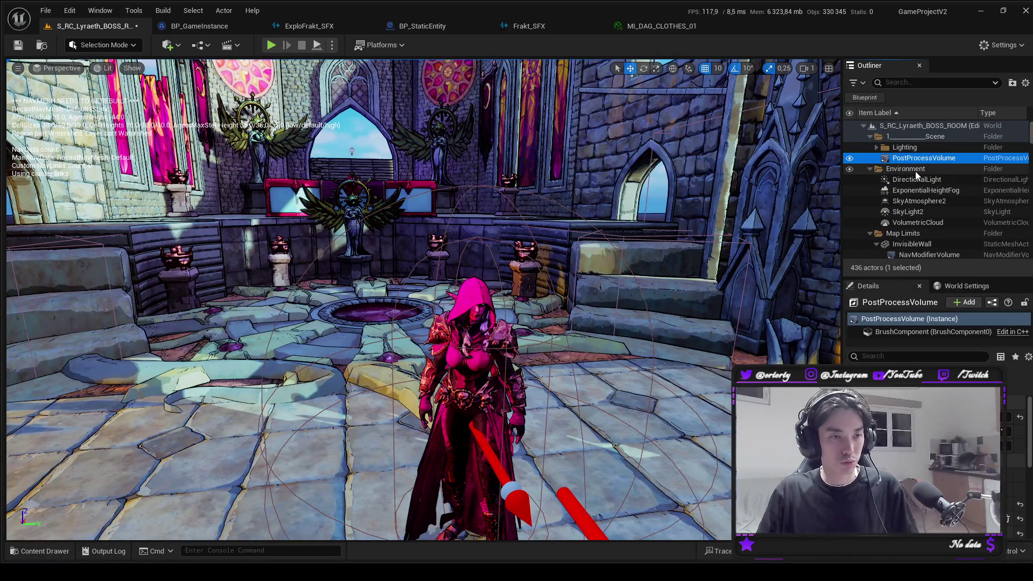
left_click(916, 171)
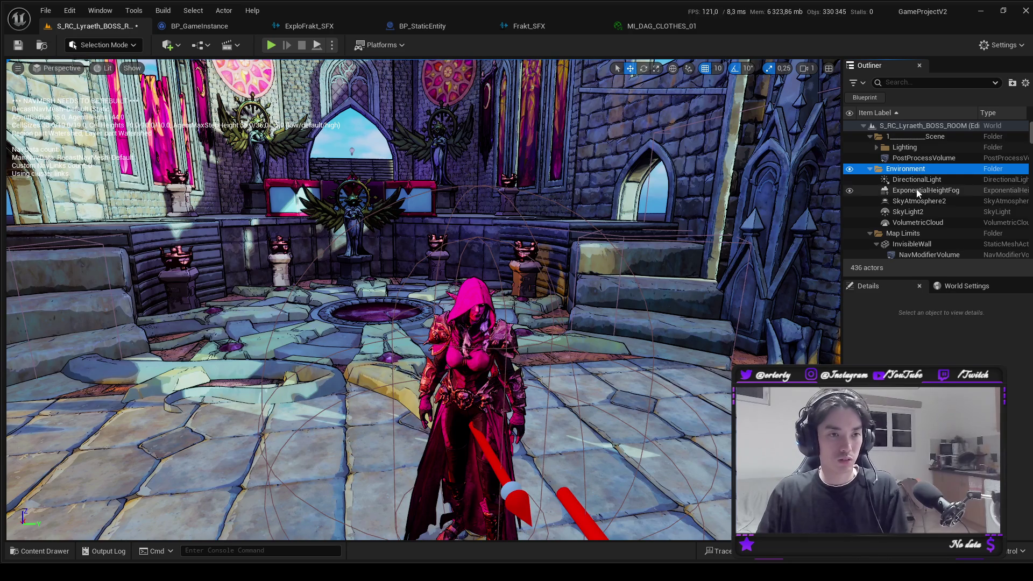
left_click(922, 221, "shift")
key("Delete")
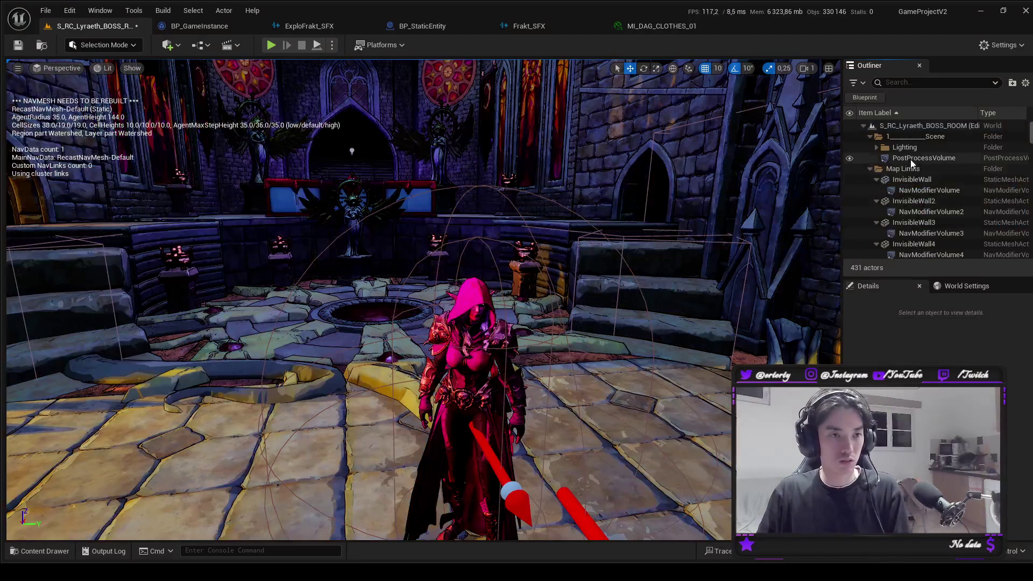
Select the PostProcessVolume and save the boss room level.
left_click(924, 157)
scroll(621, 327, "up", 3)
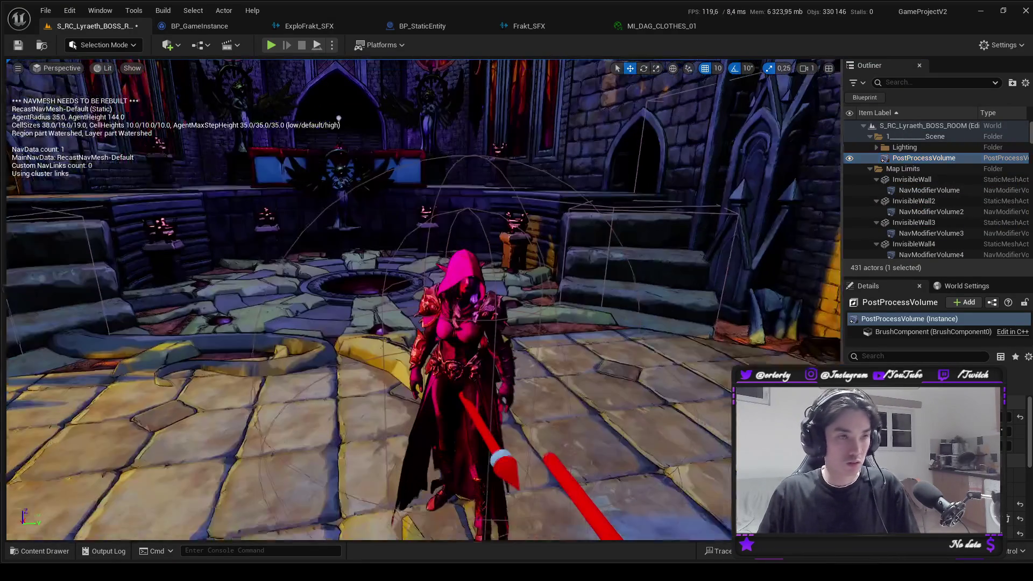
key("ctrl+s")
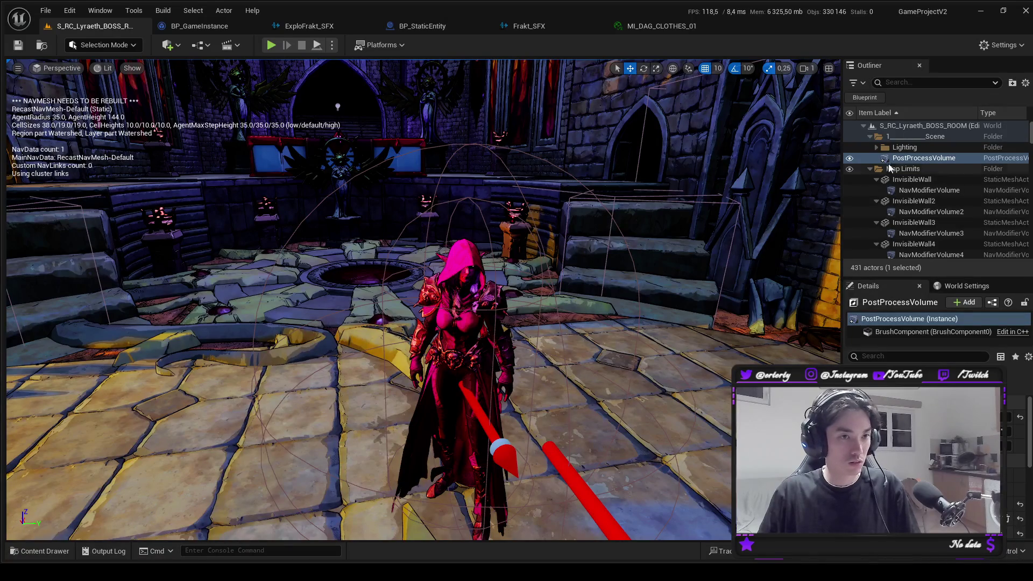
Preview the room without the PostProcessVolume, restore it, and show the PostProcess materials folder.
key("Delete")
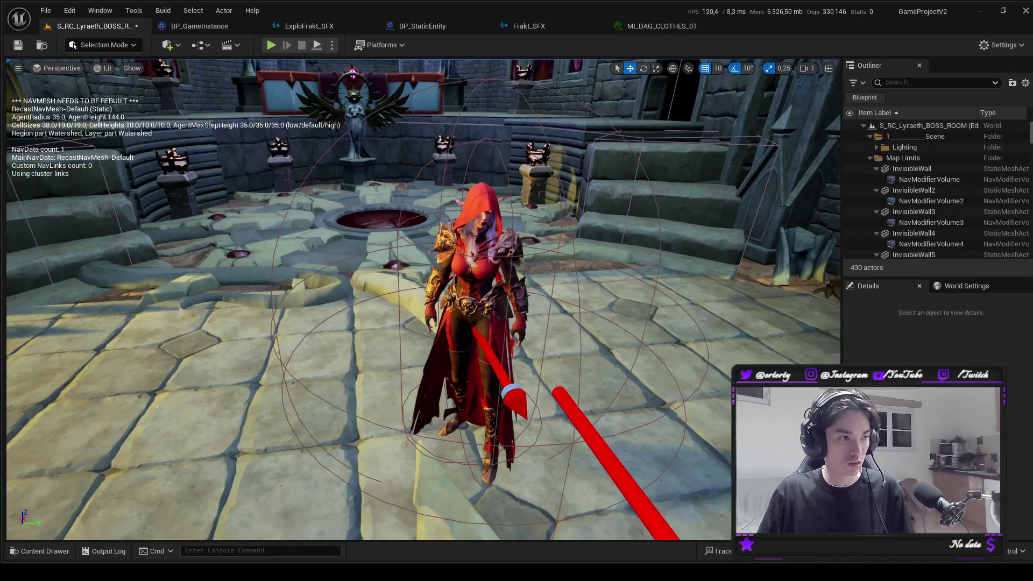
mouse_move(424, 301)
left_mouse_down()
mouse_move(333, 291)
mouse_move(431, 306)
mouse_move(388, 279)
mouse_move(419, 307)
mouse_move(436, 299)
left_mouse_up()
key("ctrl+z")
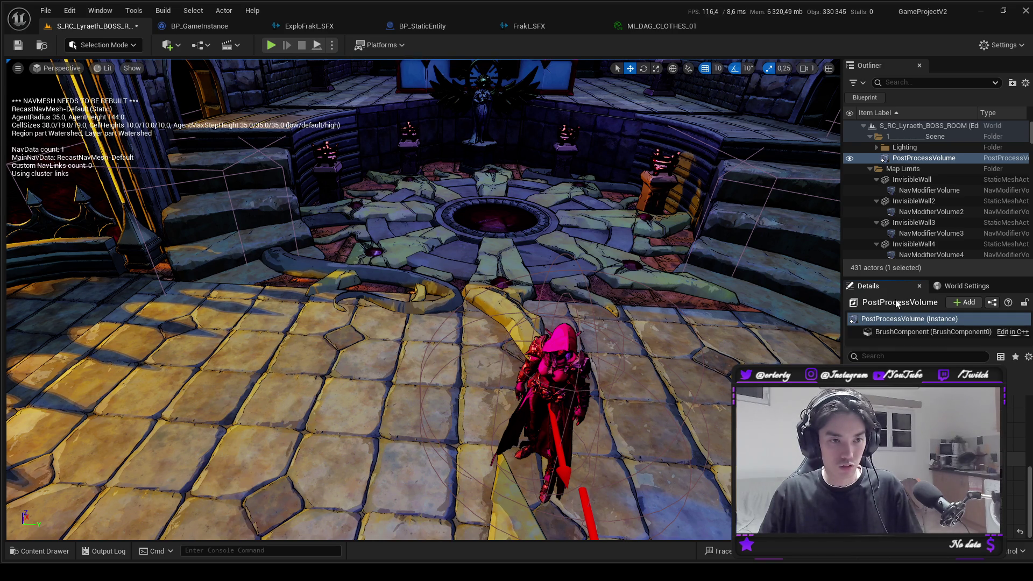
left_click_drag(900, 279, 900, 201)
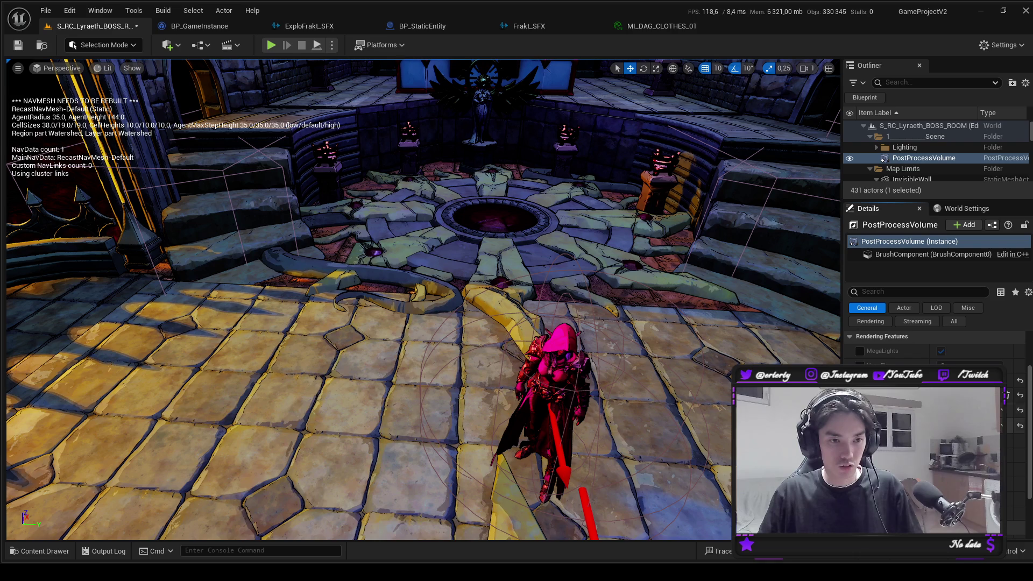
key("ctrl+space")
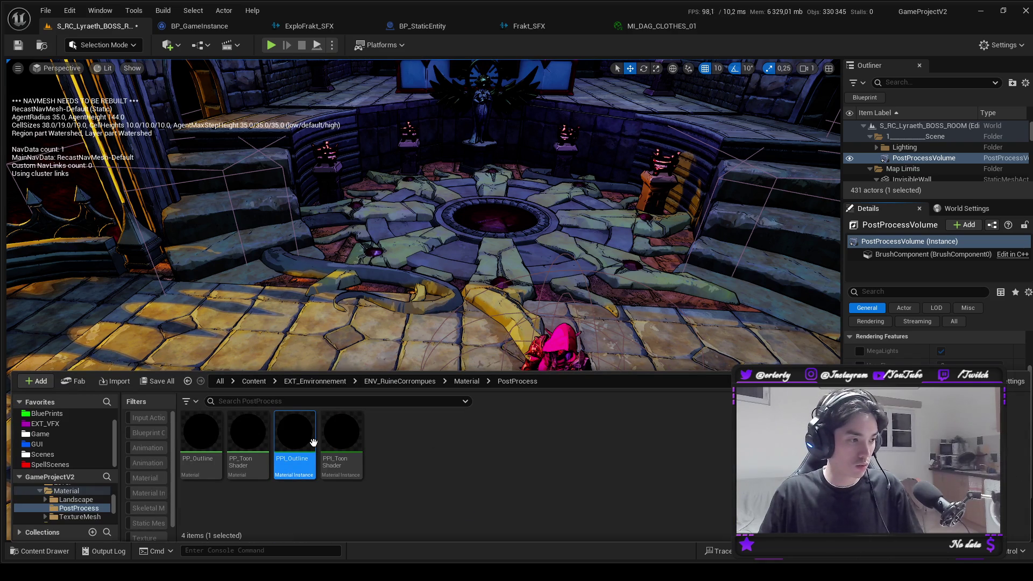
Open PPI_Outline and test Normal-Line_Amount and normal-line contrast, leaving both at 5.
double_click(299, 448)
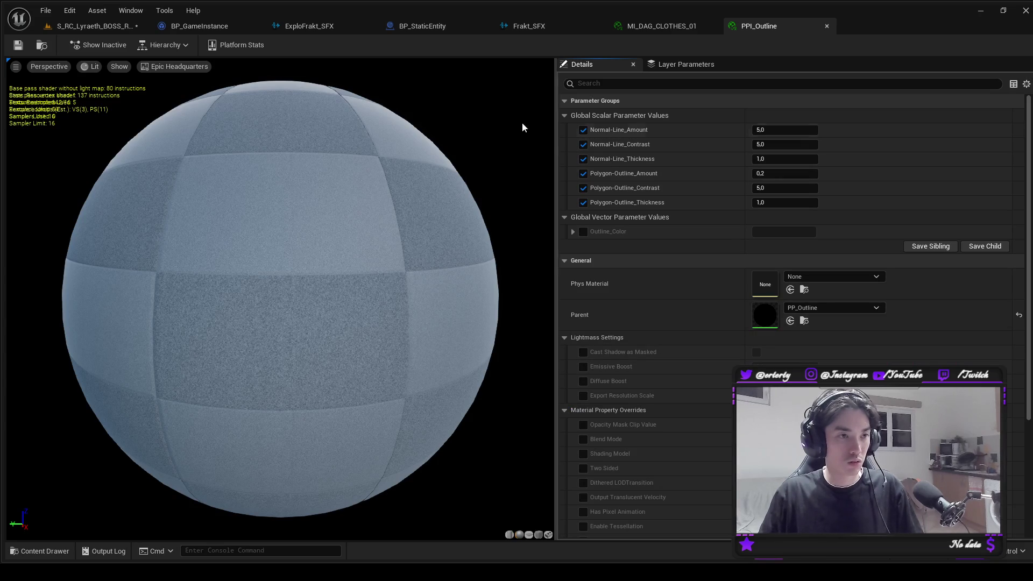
middle_click(767, 27)
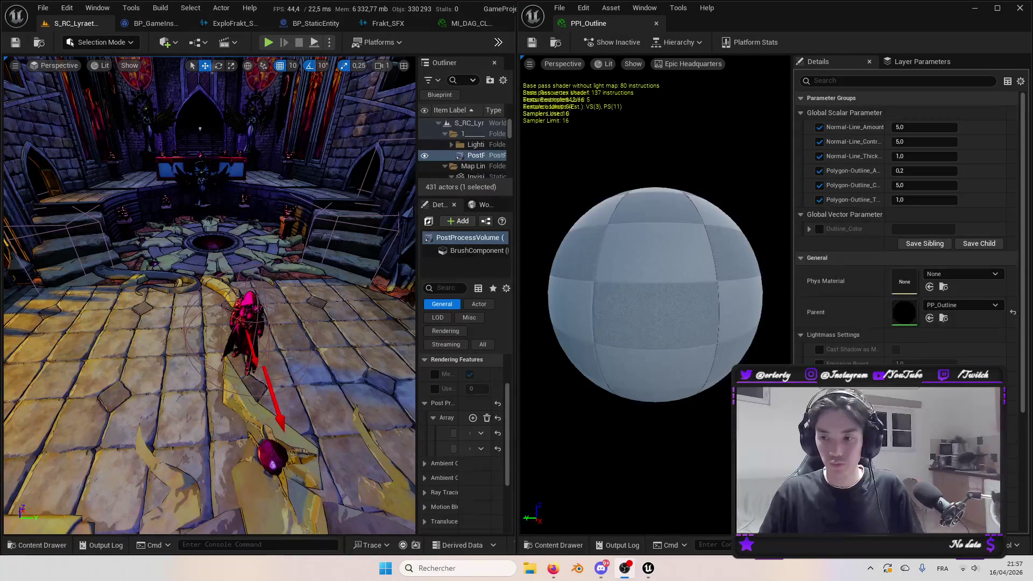
left_click_drag(915, 127, 979, 127)
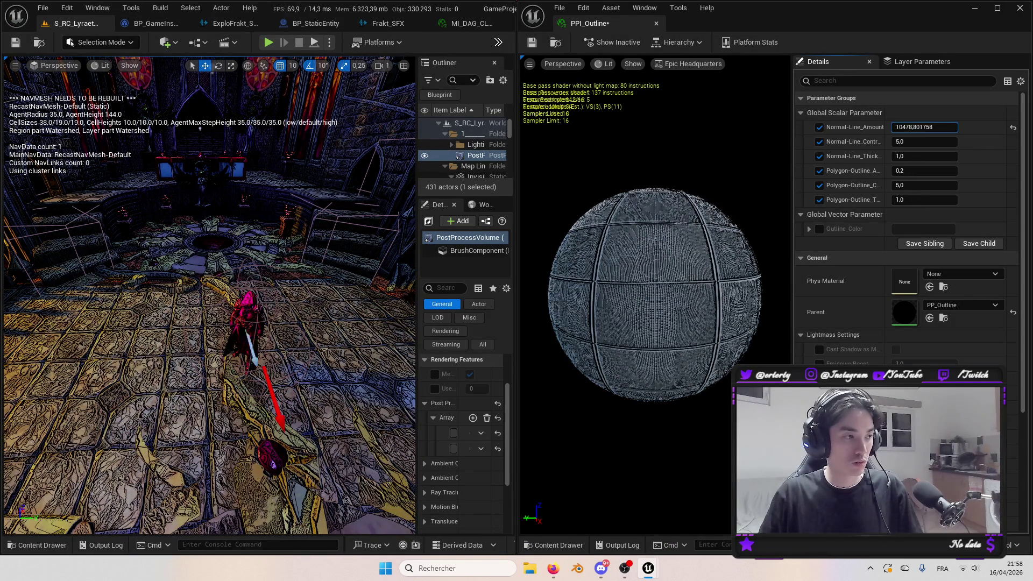
left_click(1013, 127)
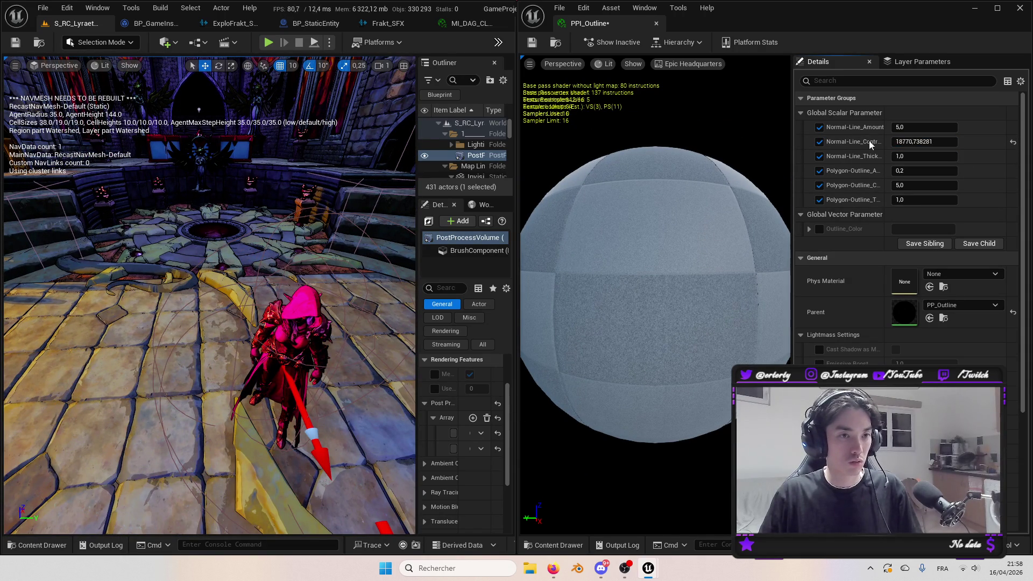
type("0")
key("Return")
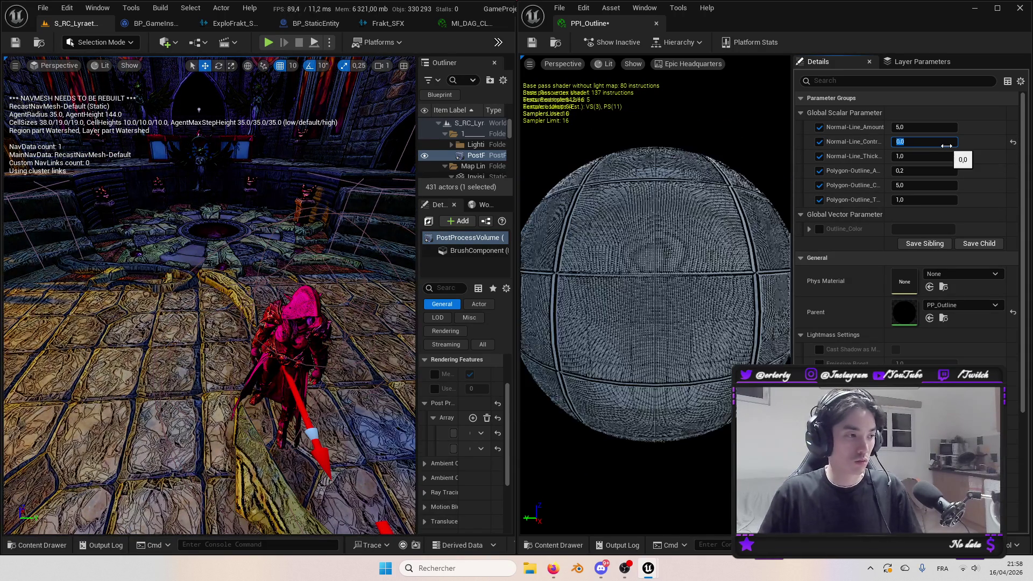
type("5")
key("Return")
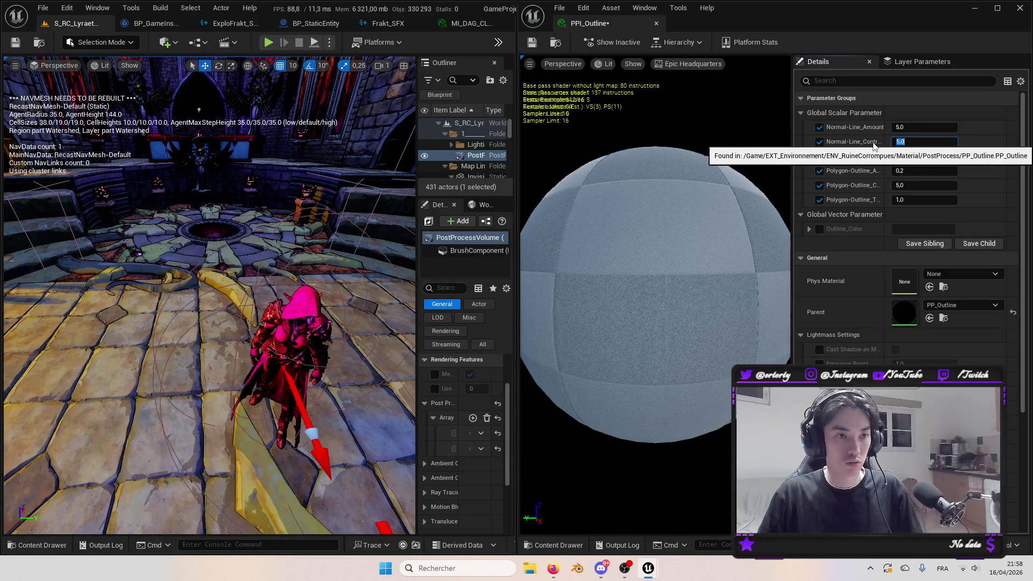
Review the remaining outline parameters, then close the PPI_Outline editor.
left_click_drag(790, 144, 731, 147)
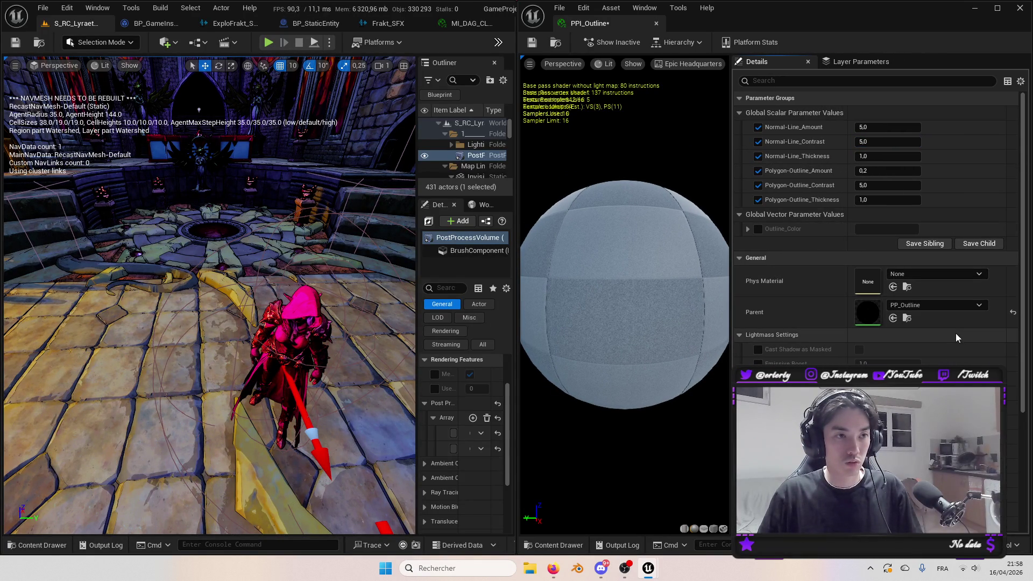
scroll(957, 338, "down", 1)
scroll(956, 337, "down", 10)
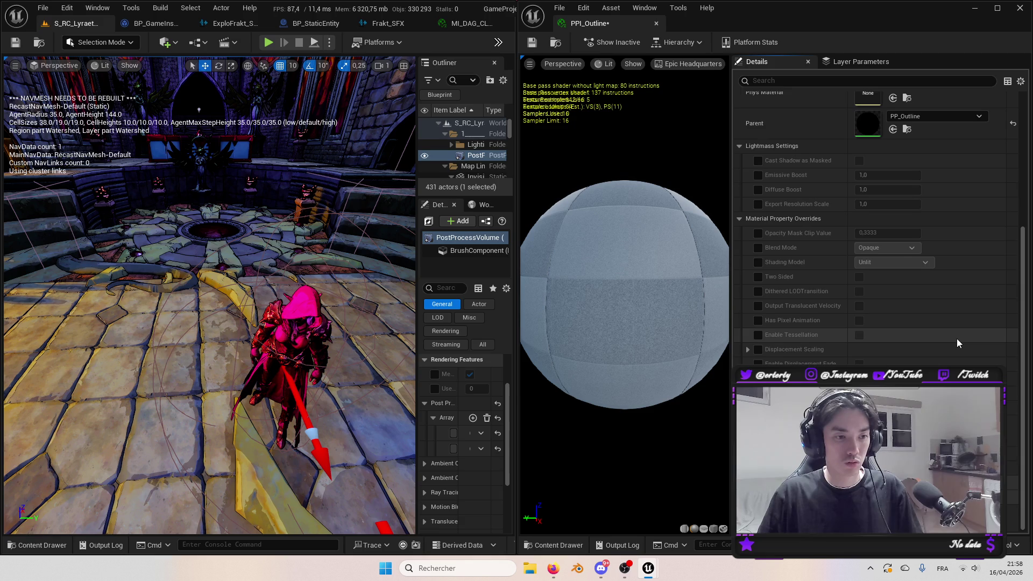
scroll(922, 321, "up", 11)
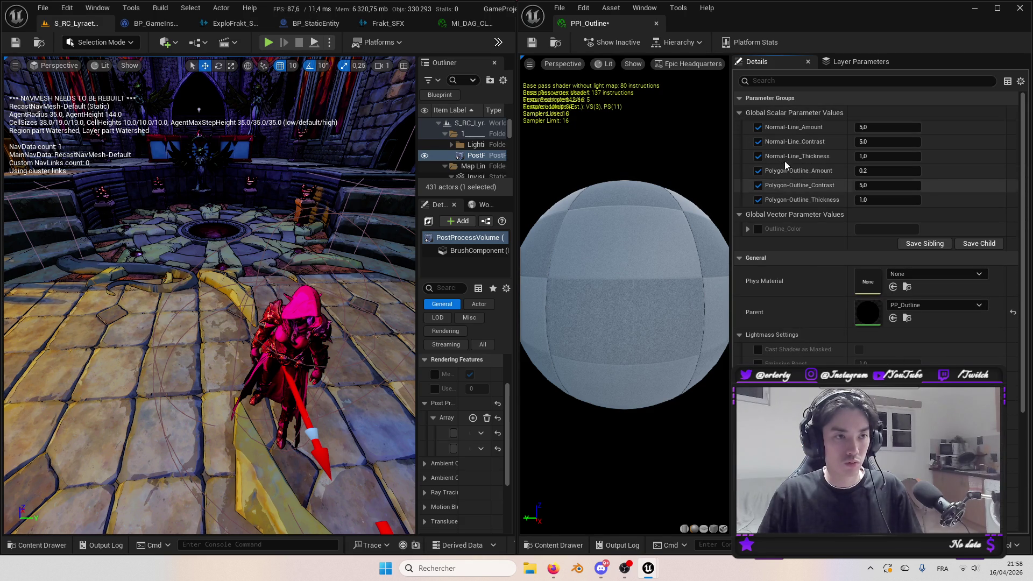
scroll(615, 209, "up", 3)
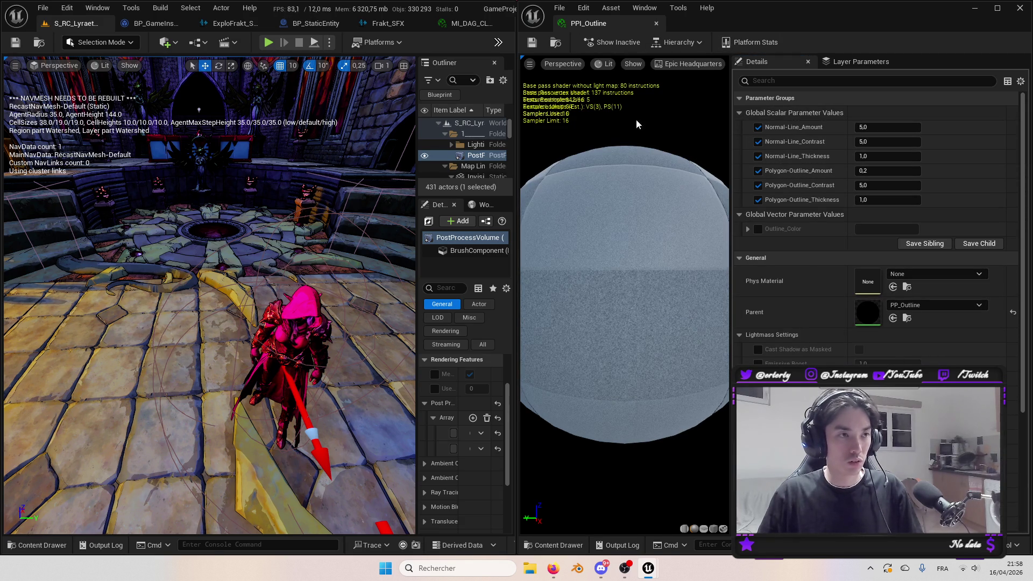
left_click(656, 24)
left_click(463, 23)
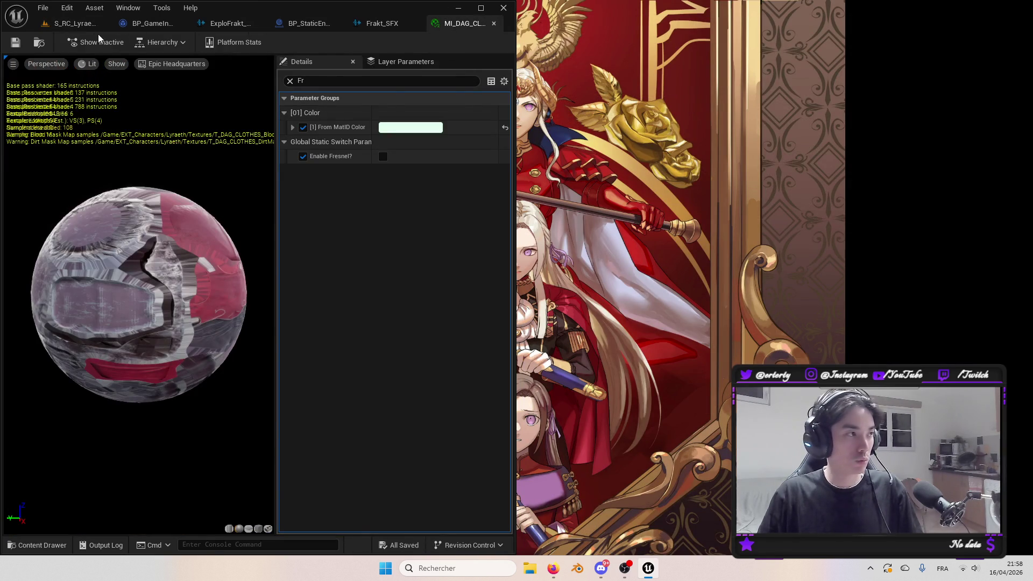
Widen the main editor, briefly open PPI_Outline, then open PPI_ToonShader for editing.
left_click(81, 24)
mouse_move(514, 378)
left_mouse_down()
mouse_move(635, 379)
mouse_move(761, 407)
mouse_move(913, 406)
left_mouse_up()
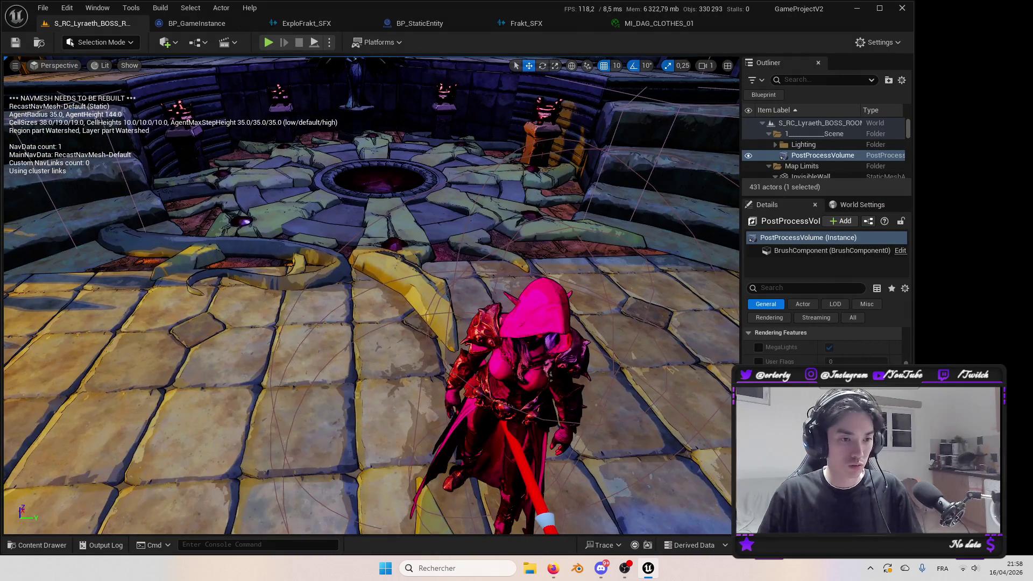
key("ctrl+space")
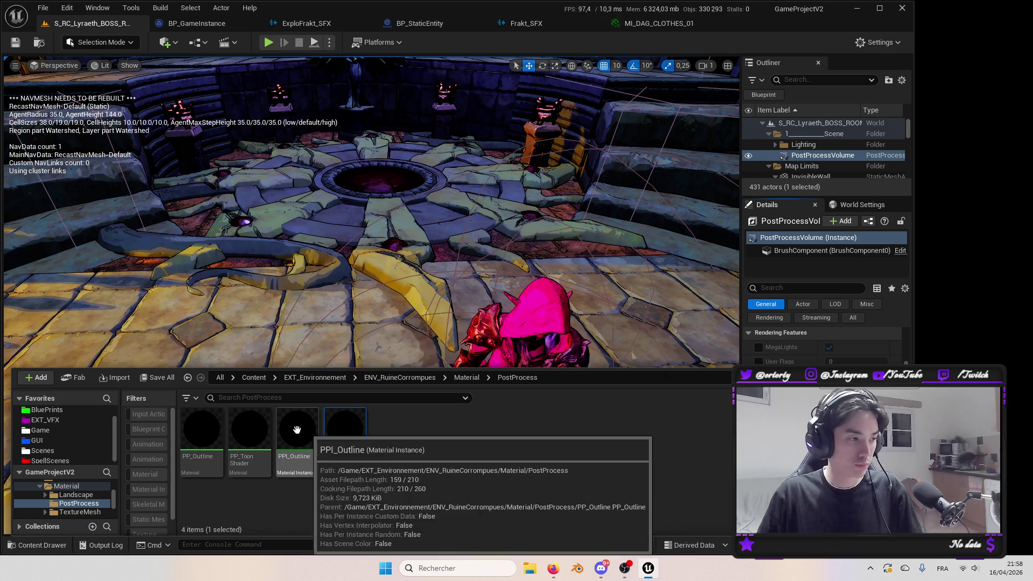
left_click(299, 446)
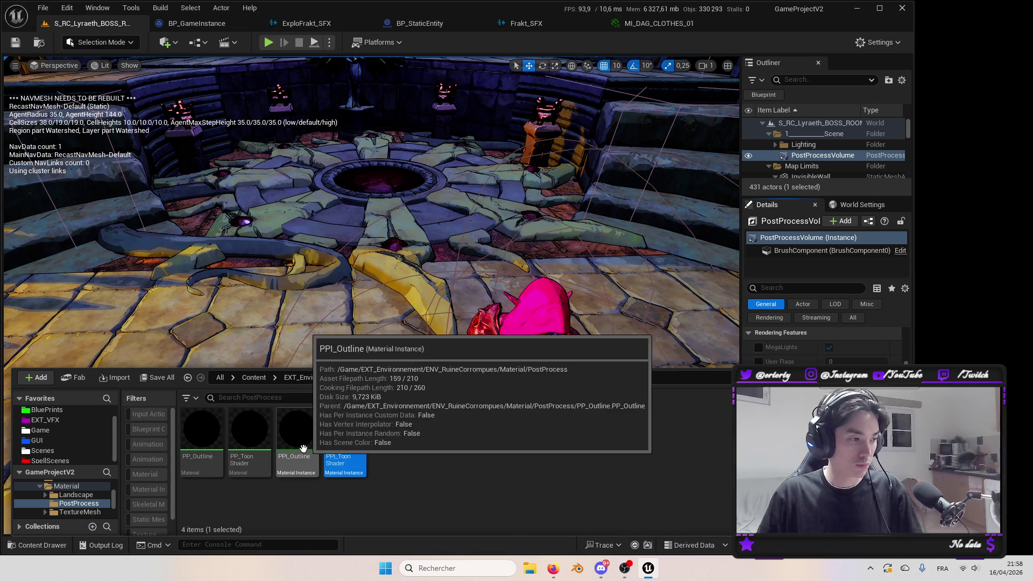
double_click(303, 449)
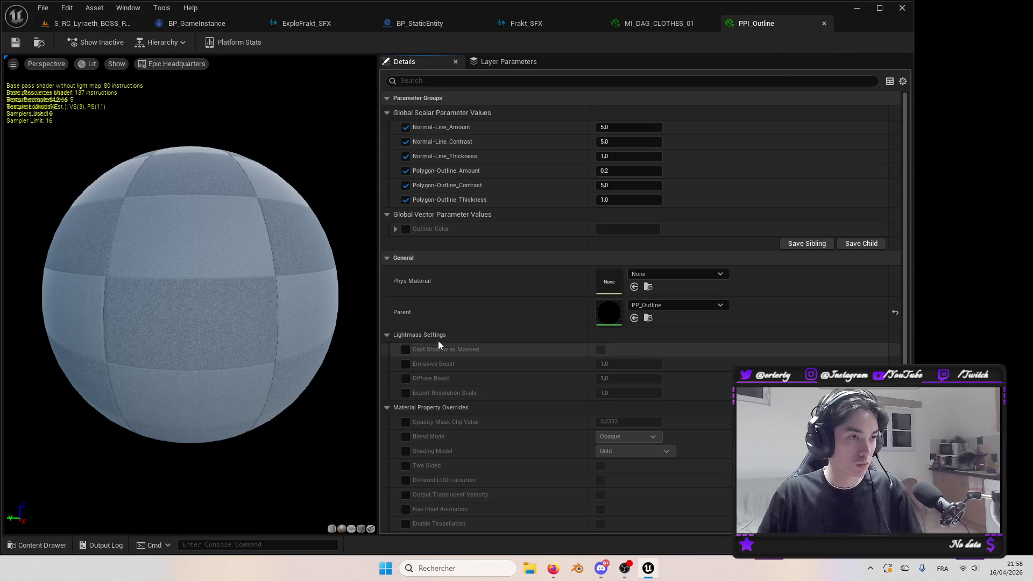
left_click(824, 23)
left_click(337, 428)
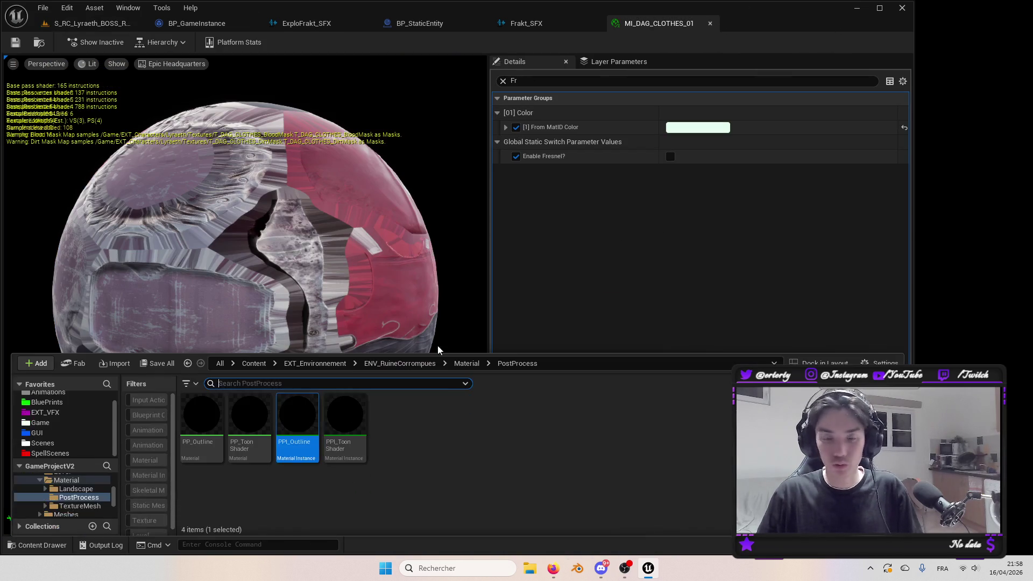
double_click(337, 425)
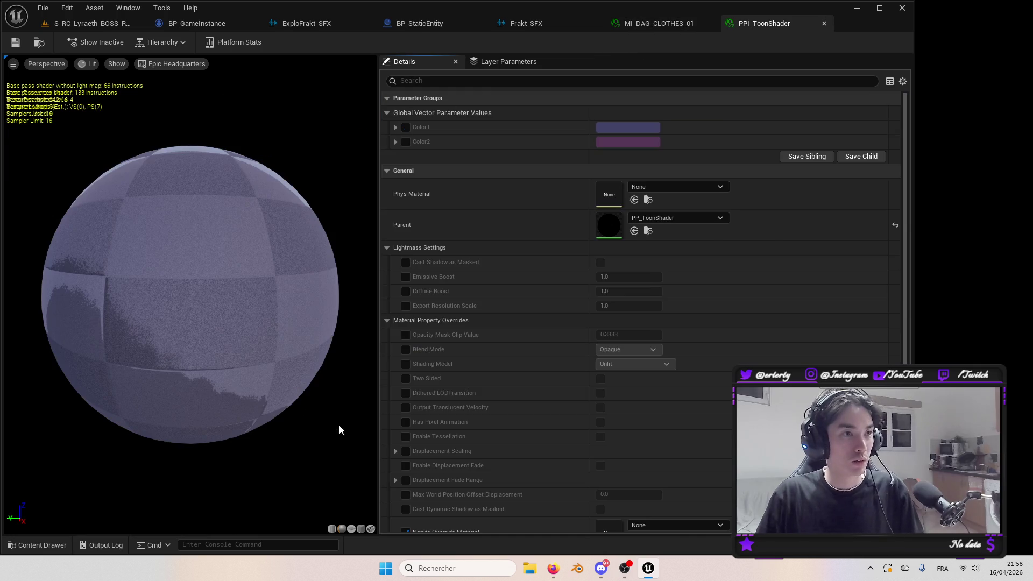
Detach the PPI_ToonShader editor and dock it on the right beside the boss-room level.
left_click(123, 26)
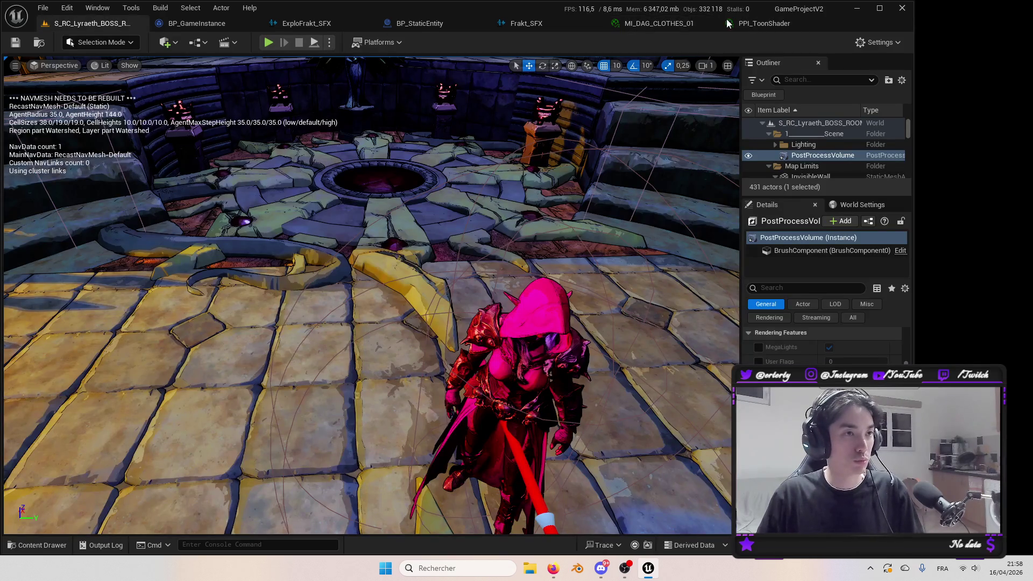
left_click(706, 22)
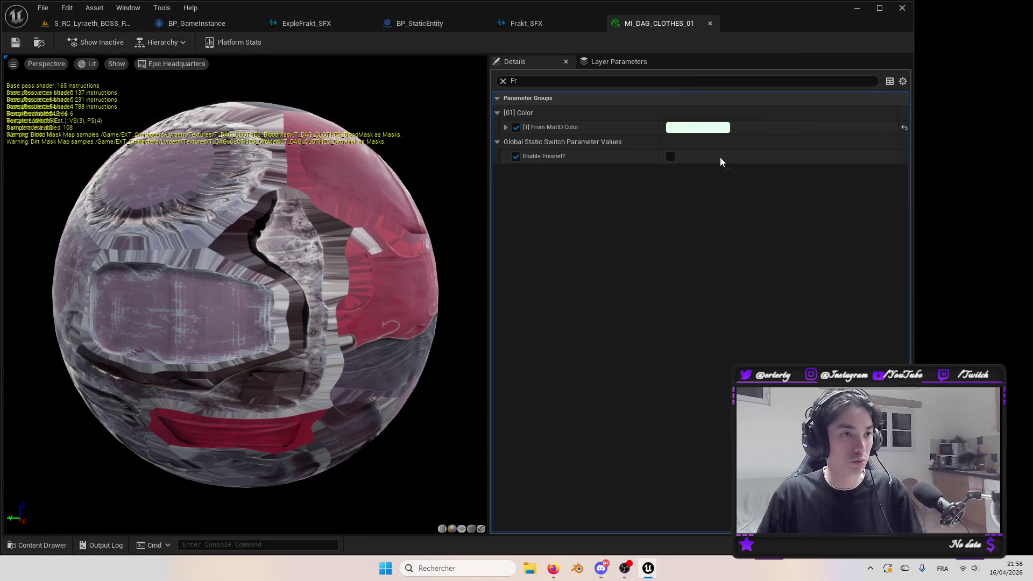
left_click_drag(780, 173, 618, 167)
mouse_move(913, 69)
left_mouse_down()
mouse_move(578, 81)
mouse_move(614, 84)
left_mouse_up()
mouse_move(767, 148)
left_mouse_down()
mouse_move(993, 116)
mouse_move(1031, 129)
left_mouse_up()
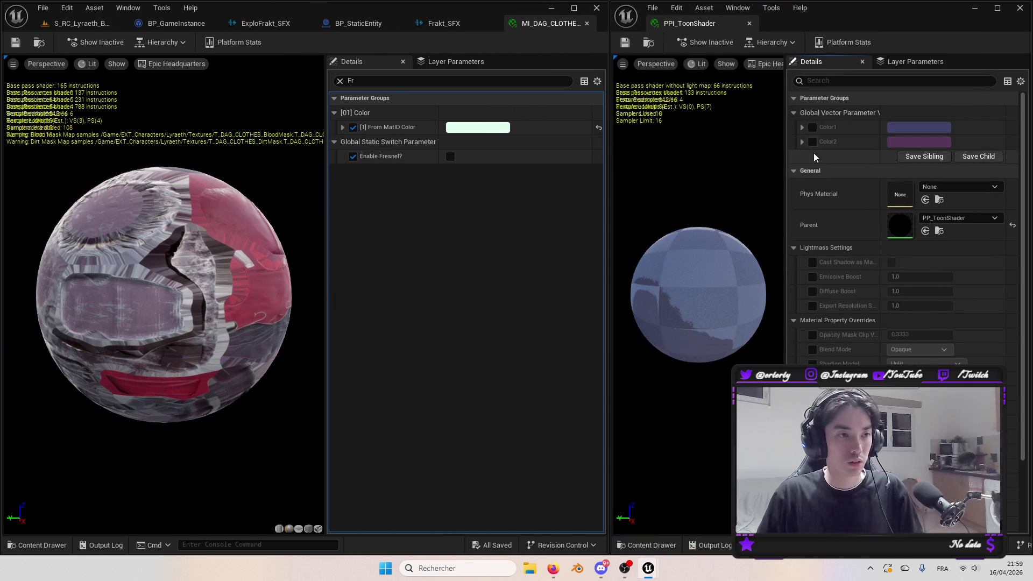
left_click_drag(606, 194, 569, 200)
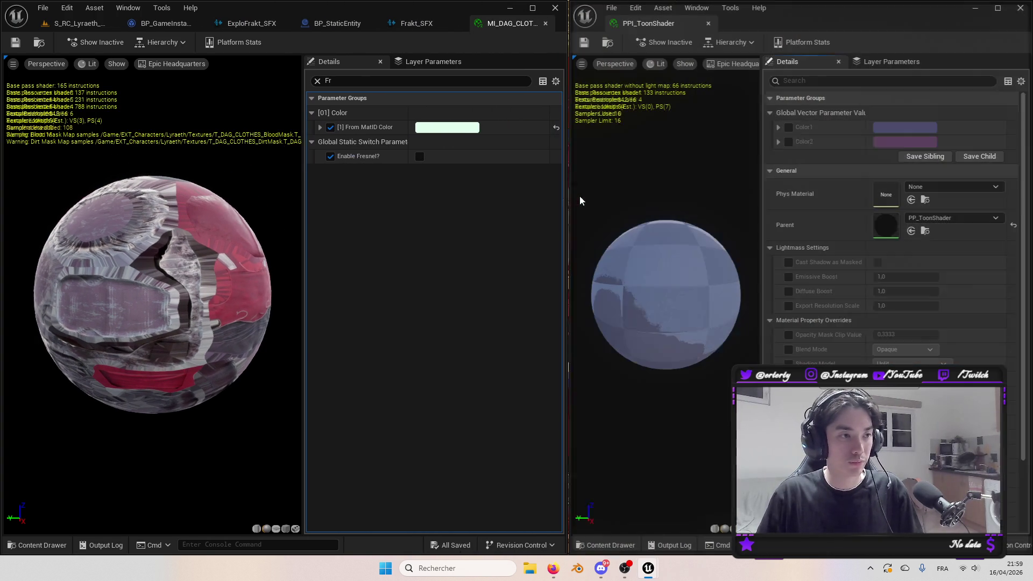
left_click(86, 24)
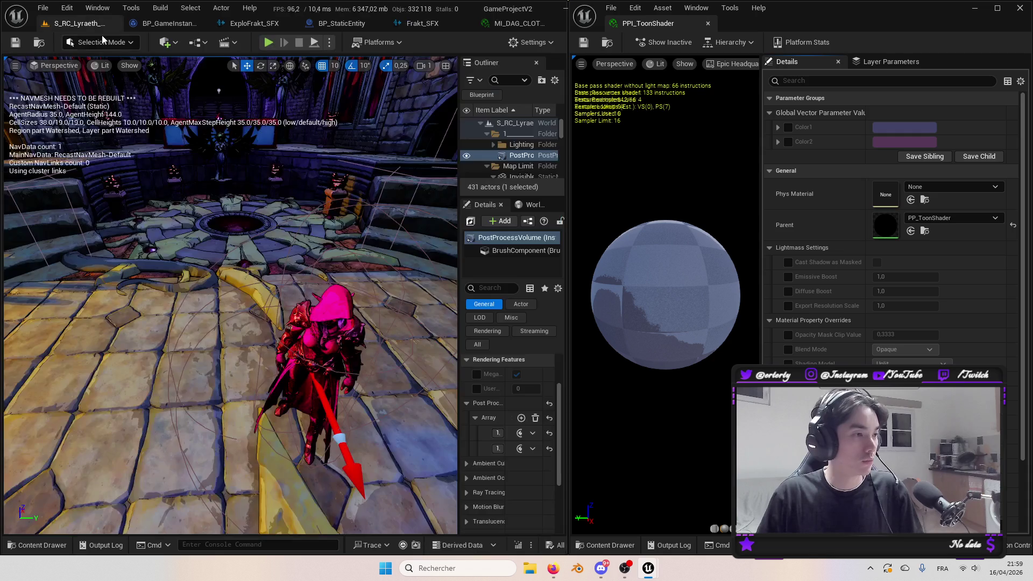
Enable the Color1 and Color2 overrides and try a green Color2, cancelling it.
left_click(788, 143)
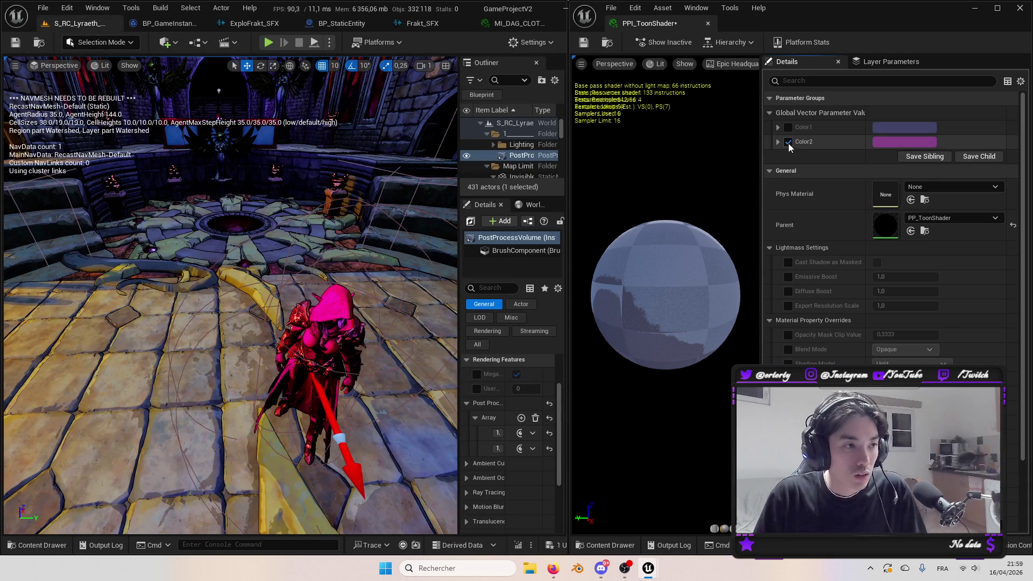
left_click(786, 128)
left_click(921, 142)
left_click_drag(764, 220, 721, 306)
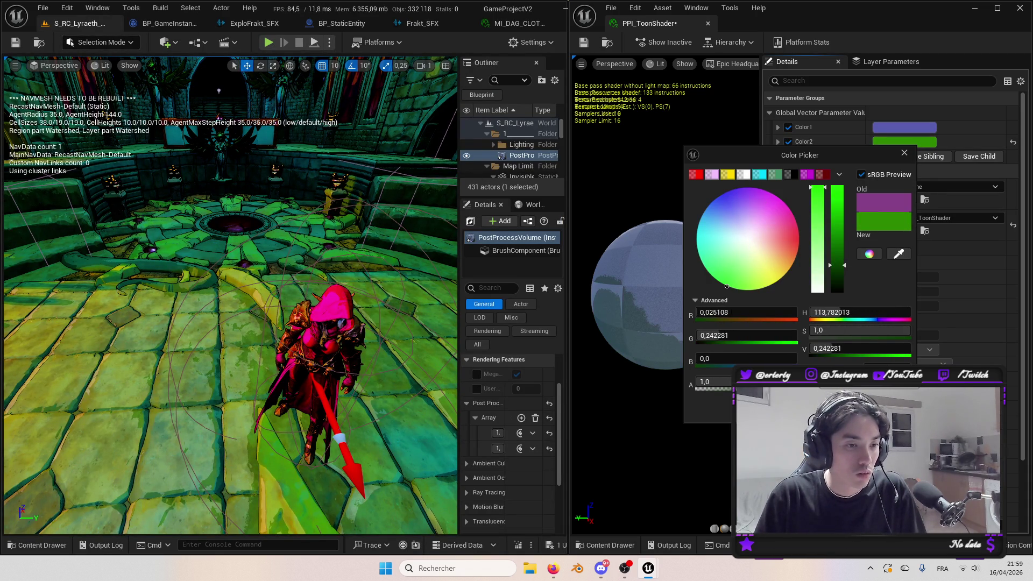
key("Escape")
Try grey-green and neutral grey tones for Color1, cancelling without changes.
left_click(891, 130)
mouse_move(727, 233)
left_mouse_down()
mouse_move(693, 235)
mouse_move(732, 210)
mouse_move(728, 231)
left_mouse_up()
left_click_drag(326, 389, 326, 389)
left_click_drag(798, 257, 797, 272)
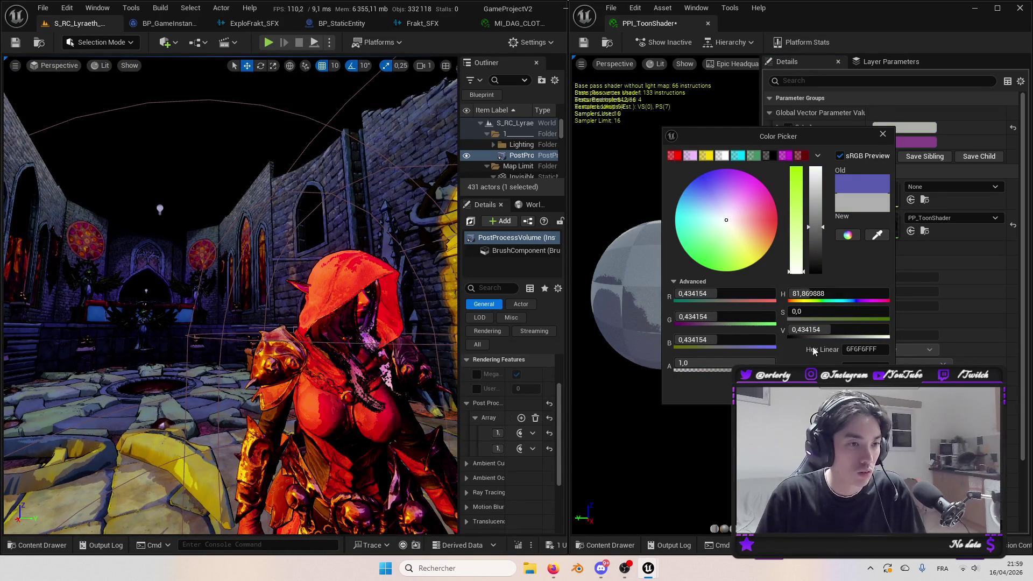
key("Escape")
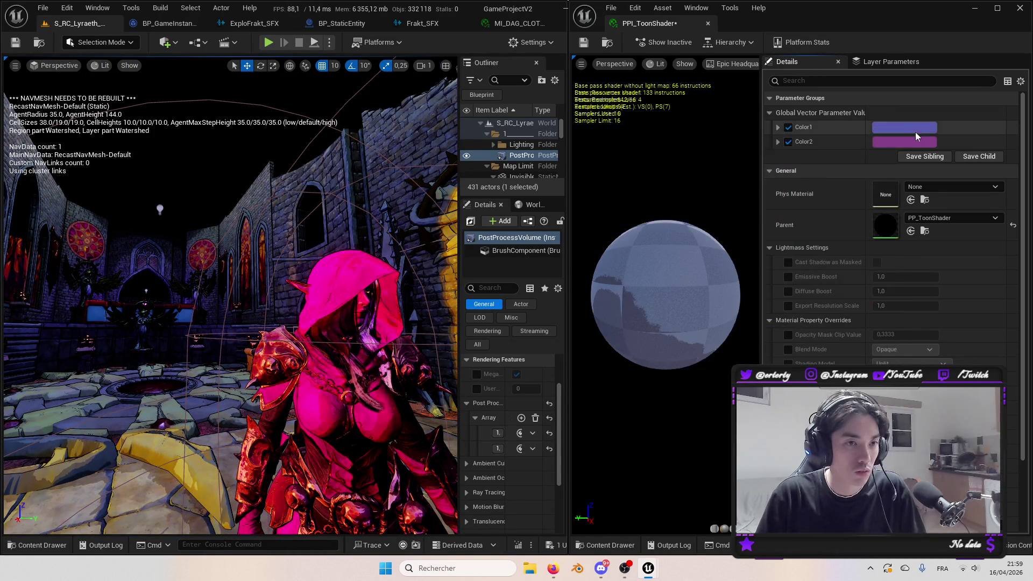
left_click(904, 128)
key("Escape")
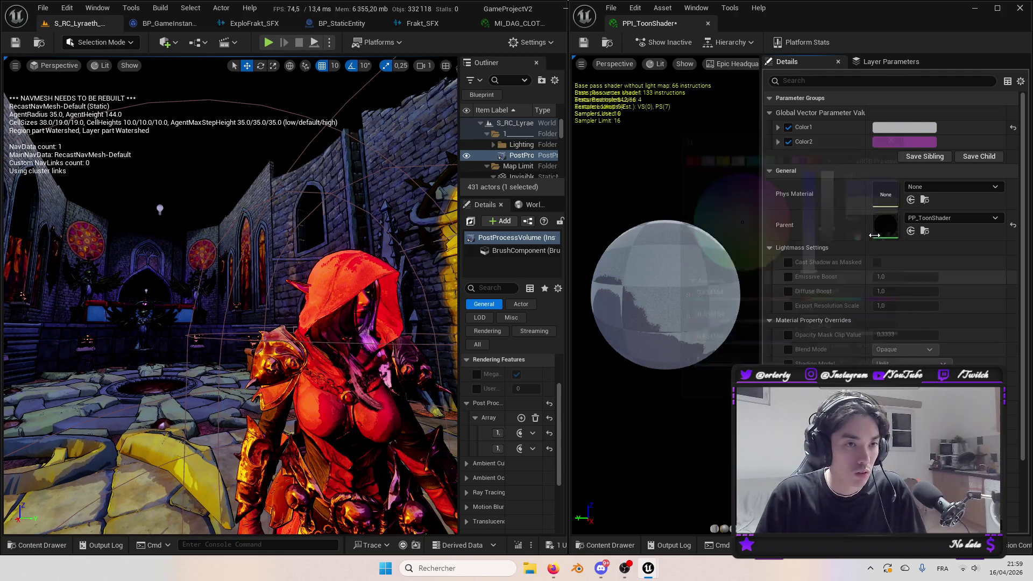
Set Color2 to grey, then undo to restore the purple and magenta colours.
left_click(904, 142)
left_click_drag(799, 251, 799, 286)
left_click(928, 211)
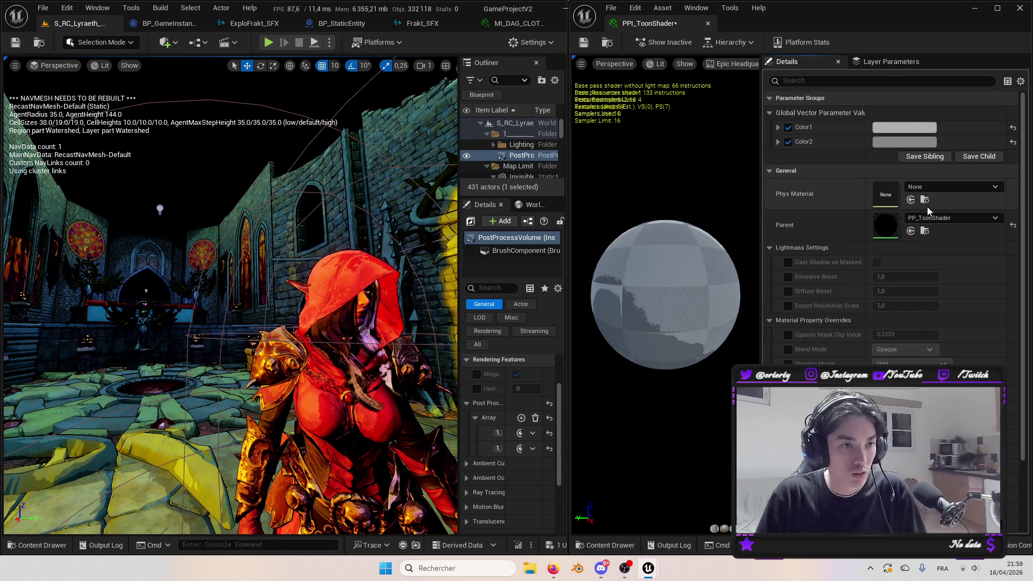
key("ctrl+z")
key("ctrl+z")
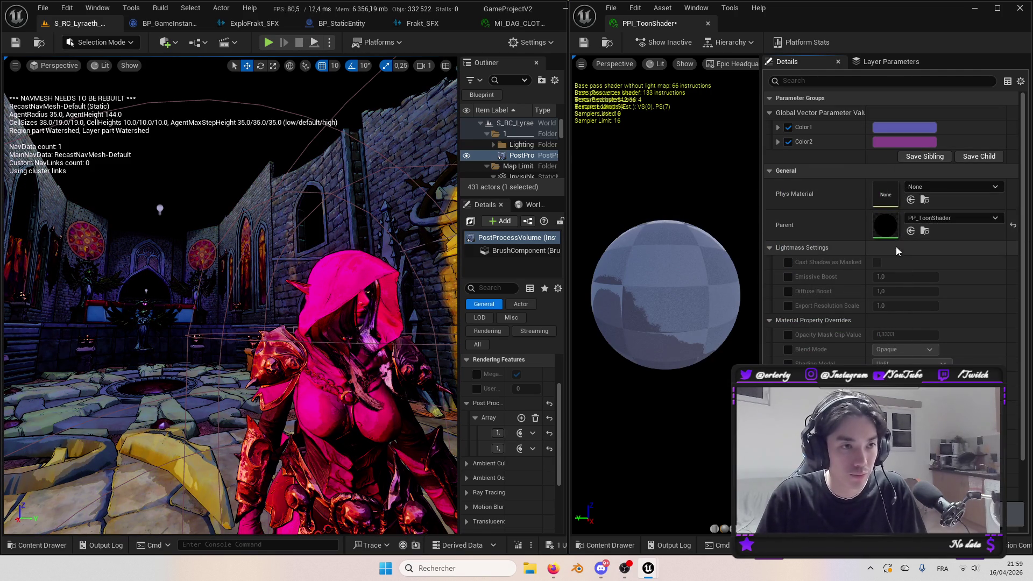
scroll(904, 325, "down", 4)
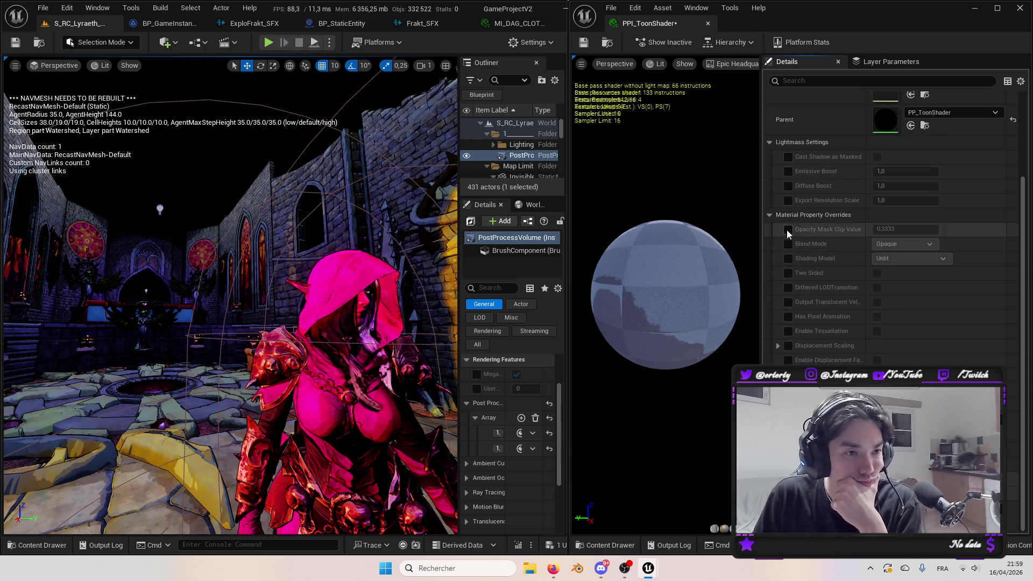
left_click_drag(761, 213, 751, 214)
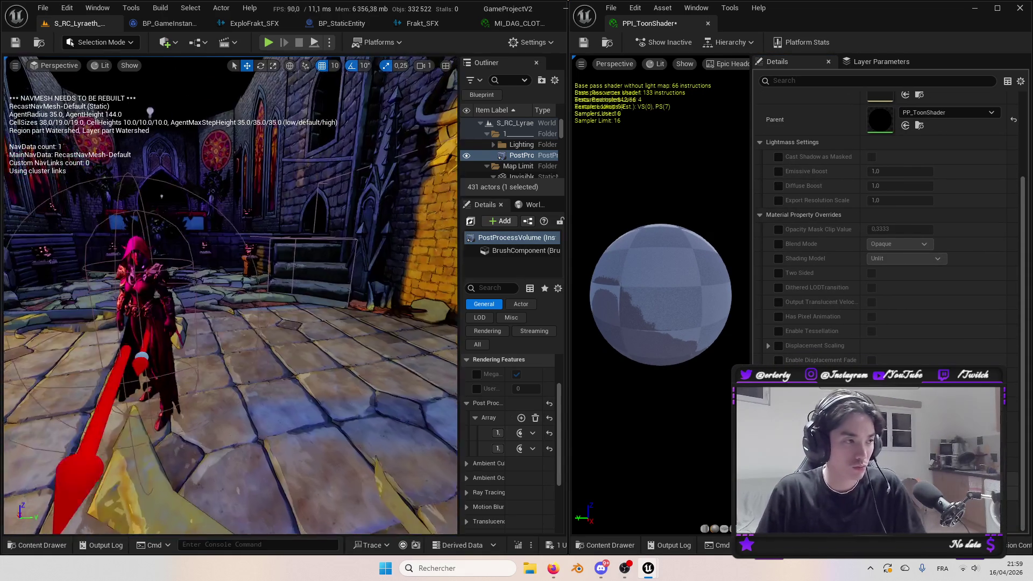
scroll(818, 323, "up", 2)
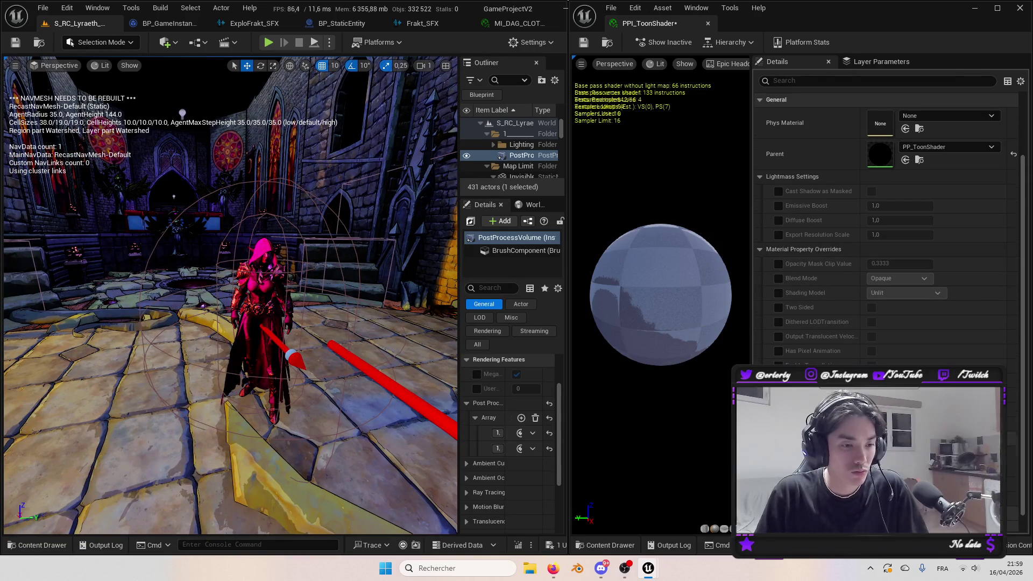
left_click(553, 570)
left_click(553, 570)
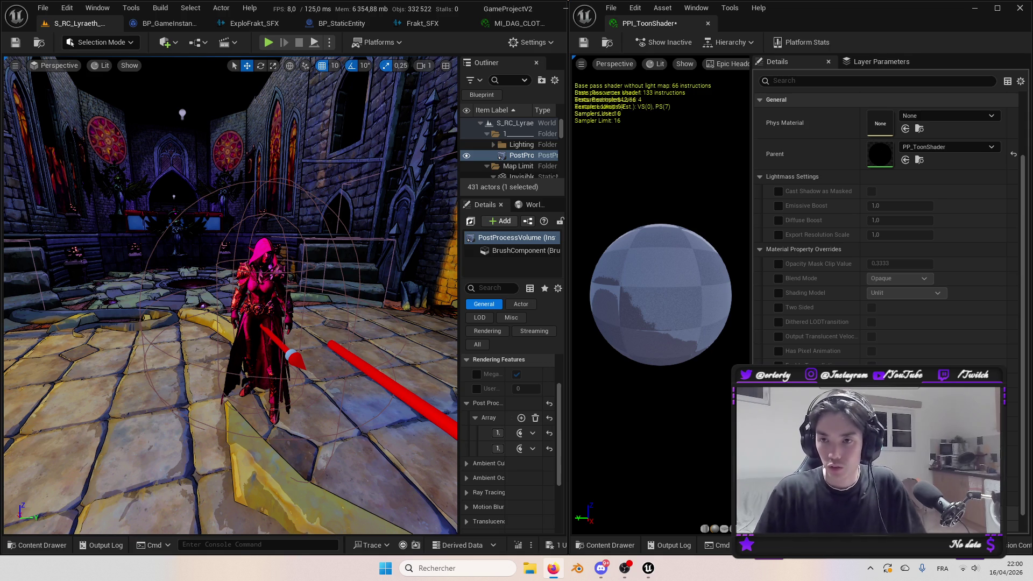
key("alt+Tab")
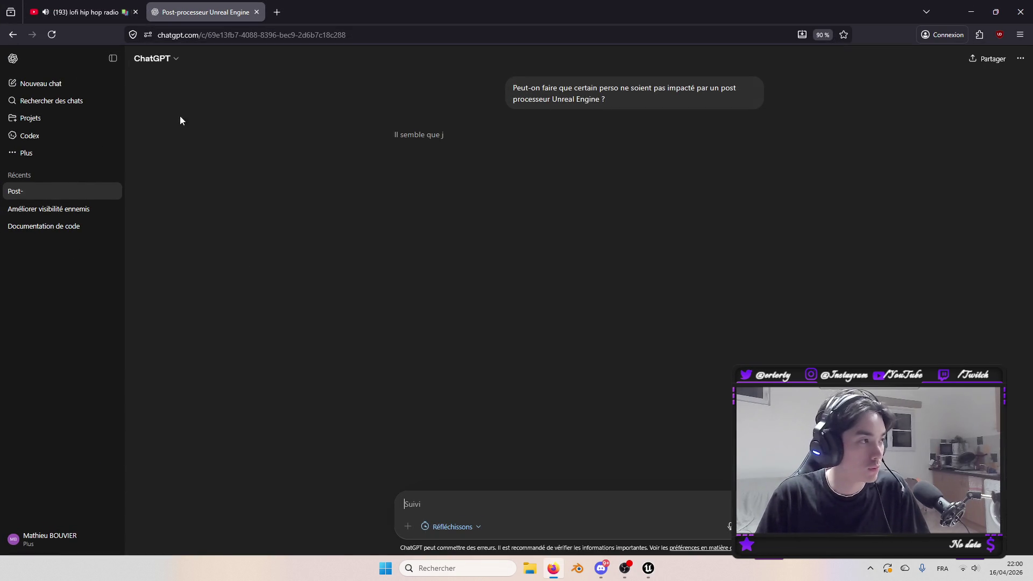
Restore the Firefox window and drag it off the right edge to reveal Unreal.
mouse_move(597, 4)
left_mouse_down()
mouse_move(611, 143)
mouse_move(582, 50)
mouse_move(630, 79)
mouse_move(585, 44)
left_mouse_up()
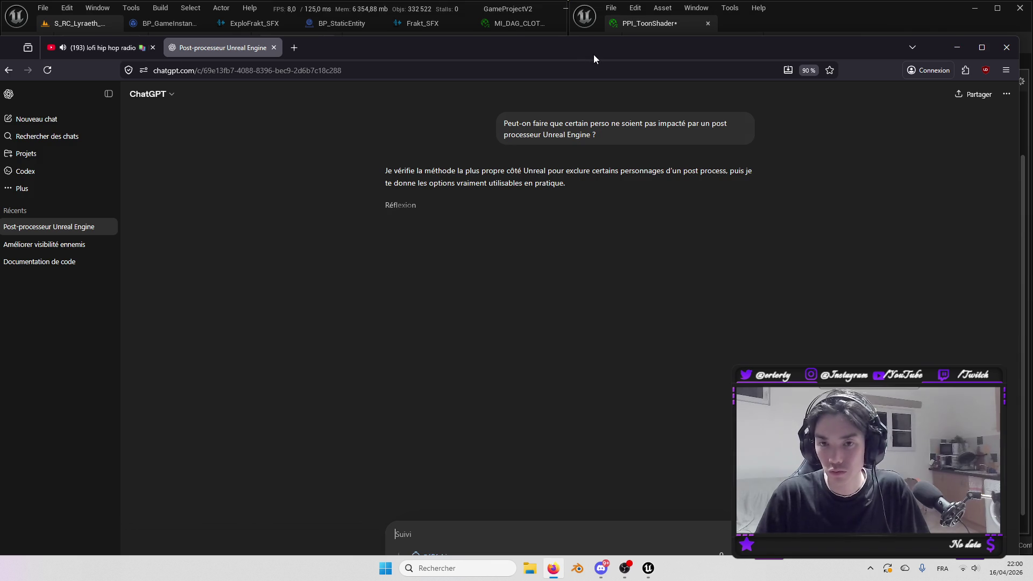
left_click_drag(589, 56, 1032, 54)
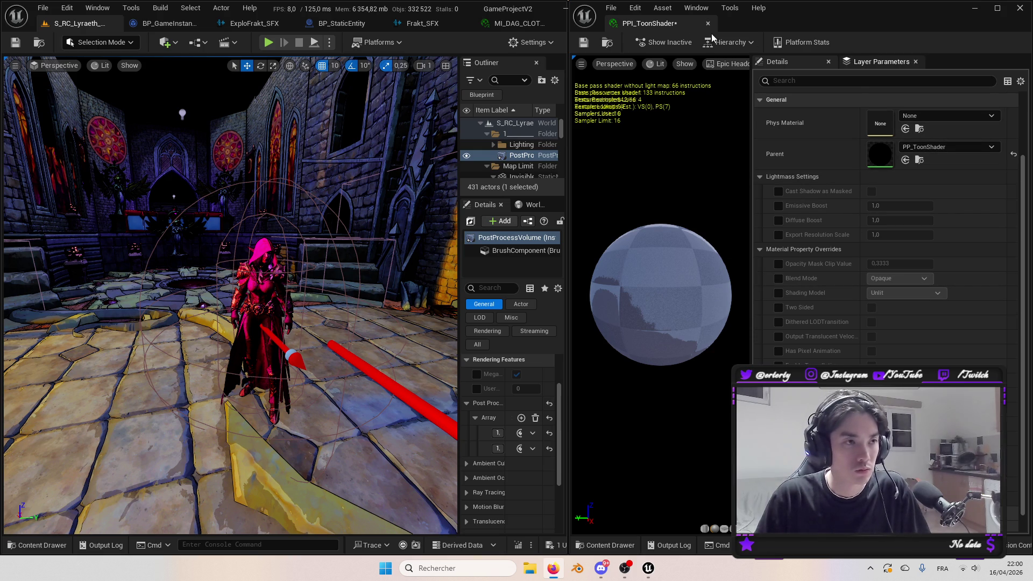
Toggle the Cast Shadow as Masked, Emissive Boost and Diffuse Boost overrides on and back off.
scroll(991, 281, "up", 1)
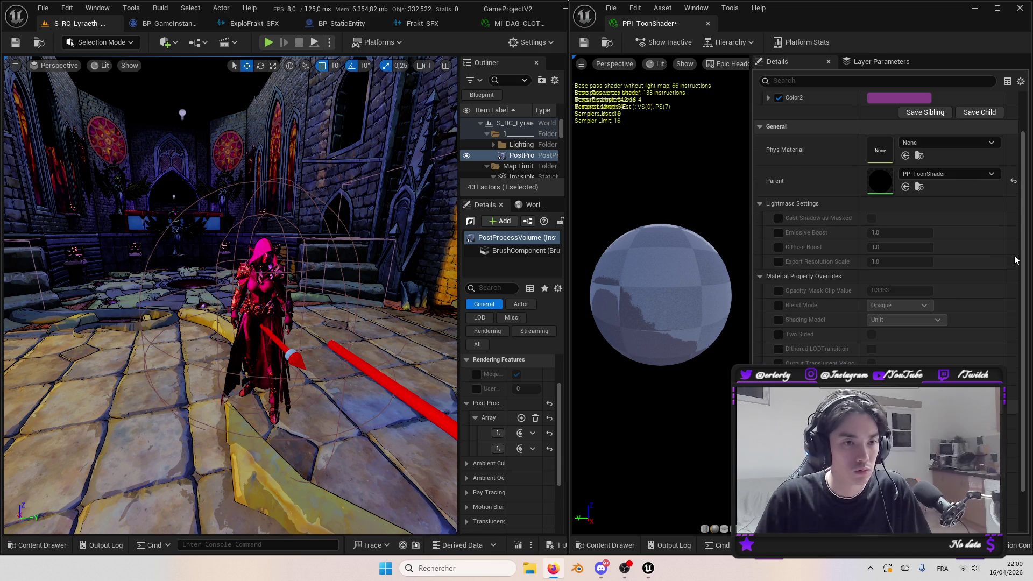
scroll(970, 289, "up", 2)
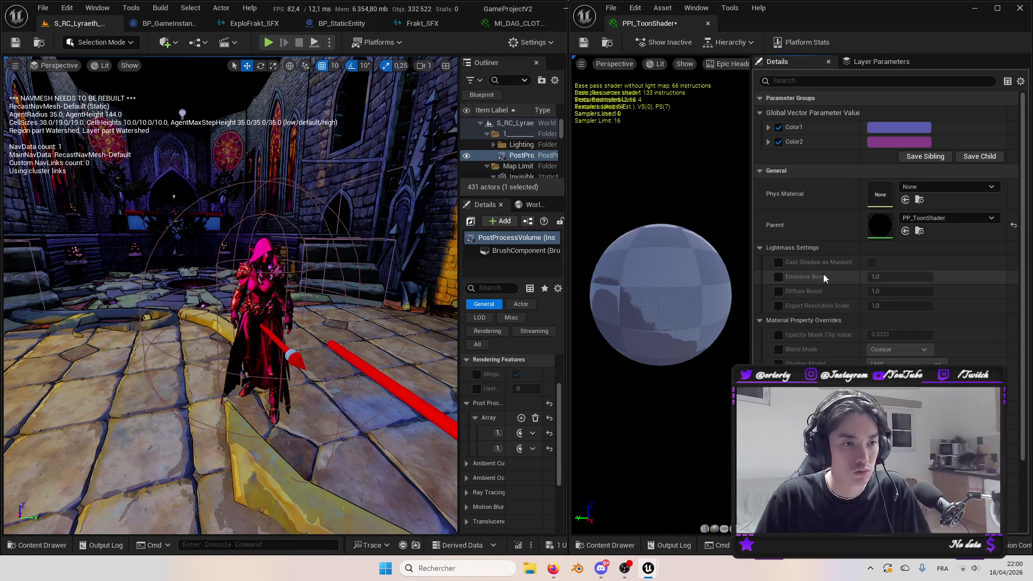
left_click(779, 262)
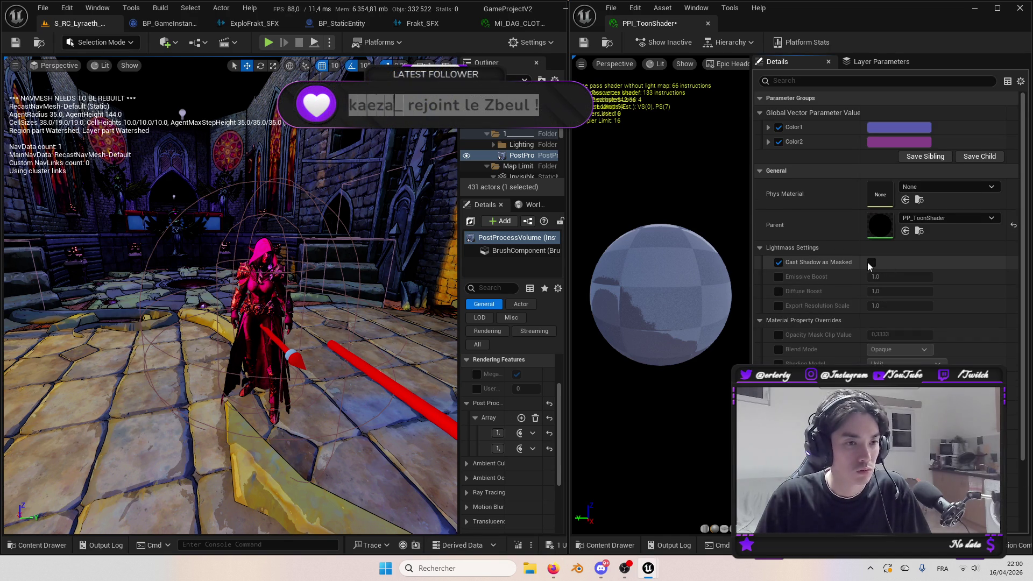
left_click(778, 263)
left_click(779, 277)
left_click(778, 278)
left_click(779, 292)
left_click(779, 292)
scroll(775, 323, "down", 4)
left_click(769, 346)
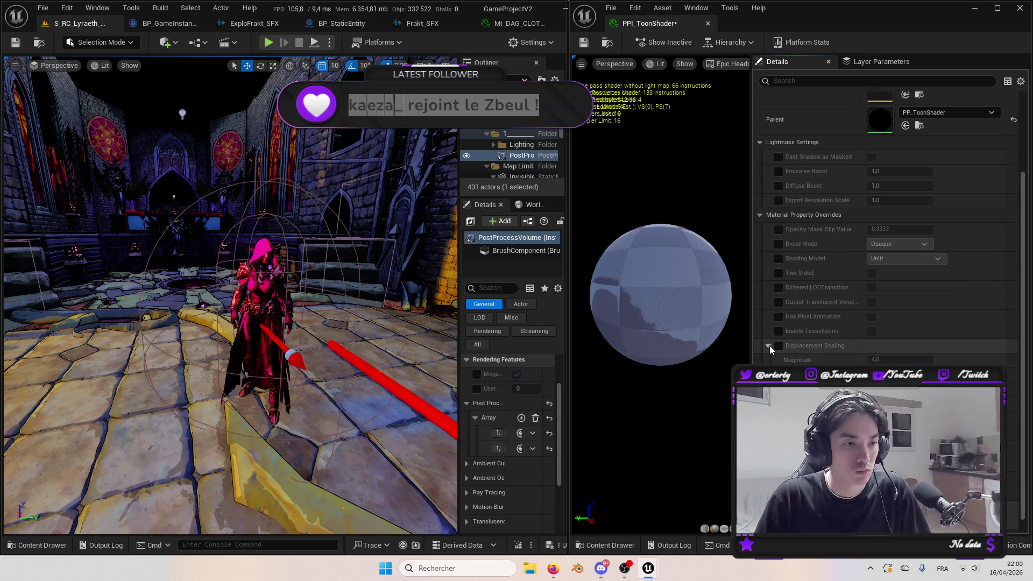
left_click(769, 346)
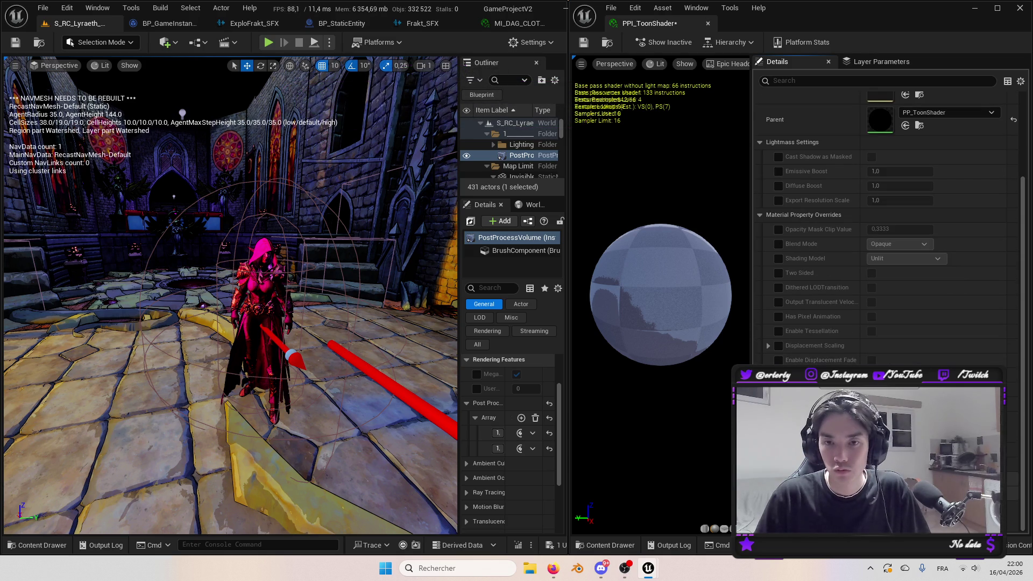
Inspect Color1 in the colour picker unchanged, then untick the Color1 and Color2 overrides.
key("alt+Tab")
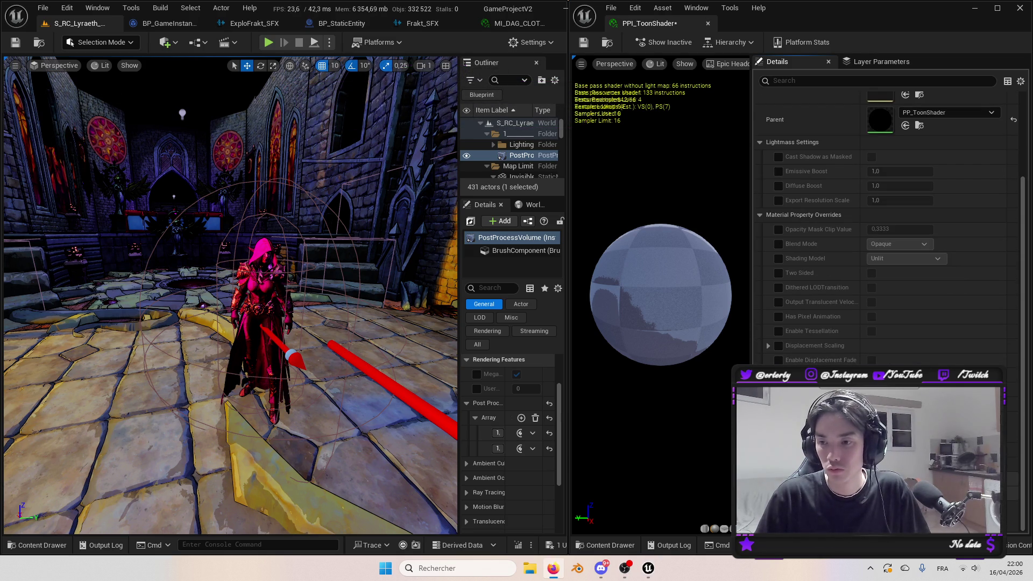
key("alt+Tab")
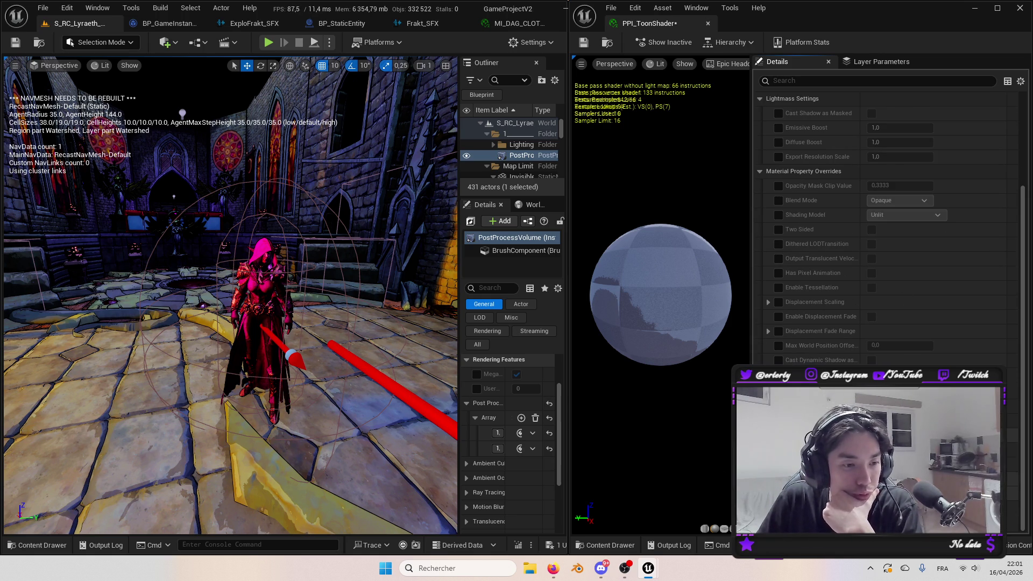
scroll(1012, 479, "up", 3)
scroll(928, 151, "up", 2)
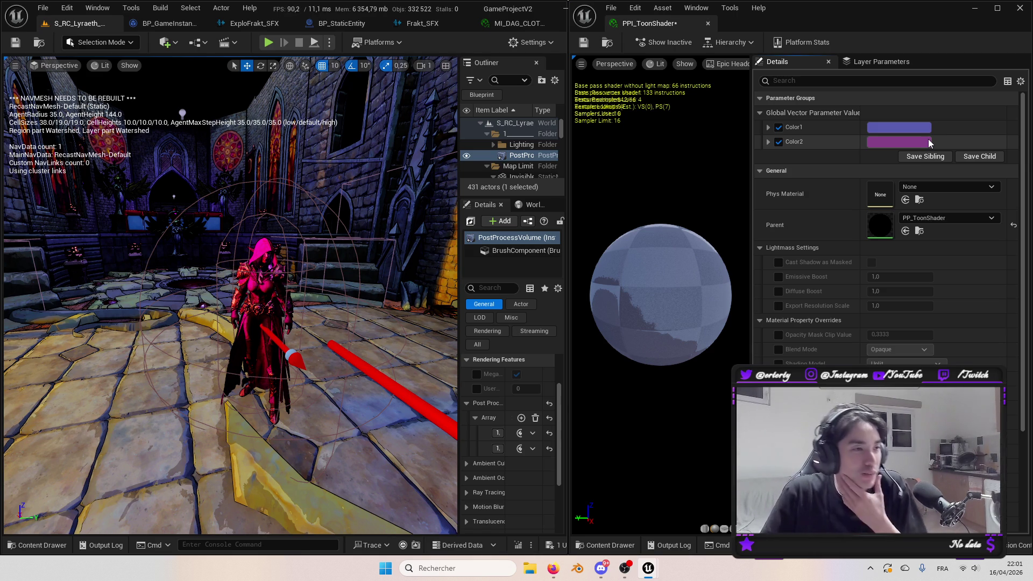
left_click_drag(574, 99, 585, 99)
left_click(903, 128)
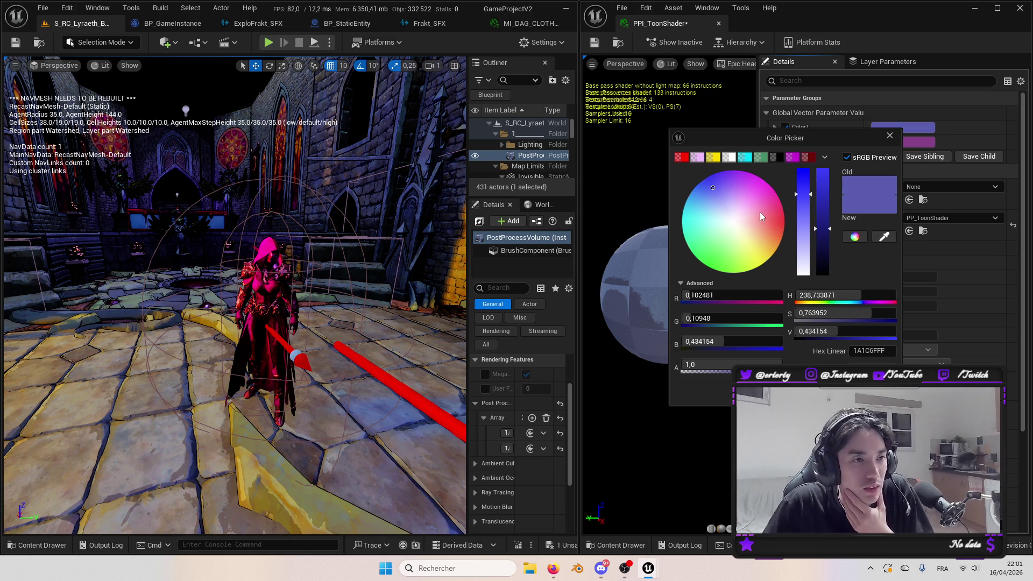
left_click(849, 392)
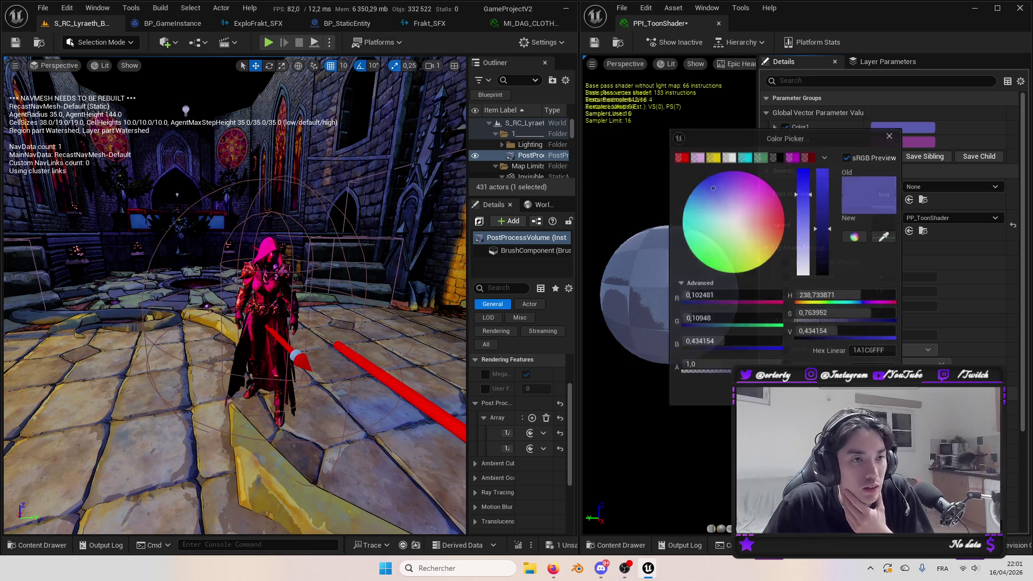
left_click(785, 127)
left_click(785, 142)
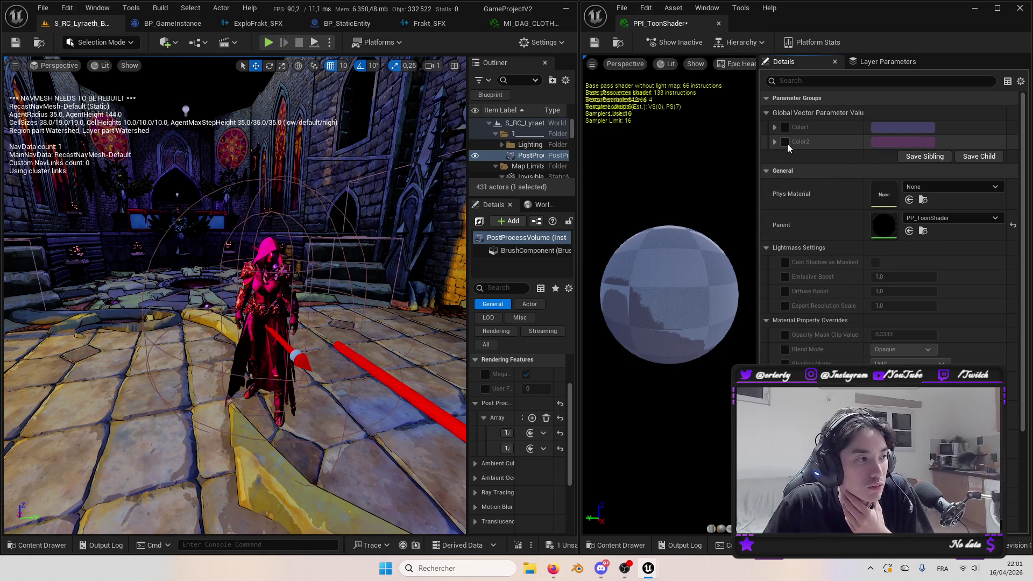
Save PPI_ToonShader and float its window over the full-screen level editor.
key("ctrl+s")
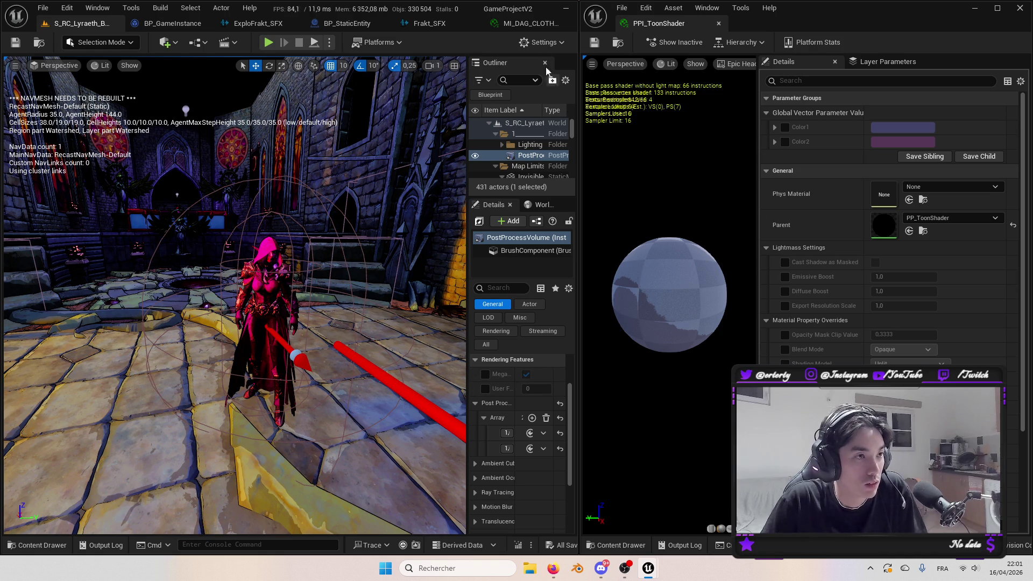
left_click_drag(471, 11, 472, 3)
left_click_drag(842, 17, 353, 187)
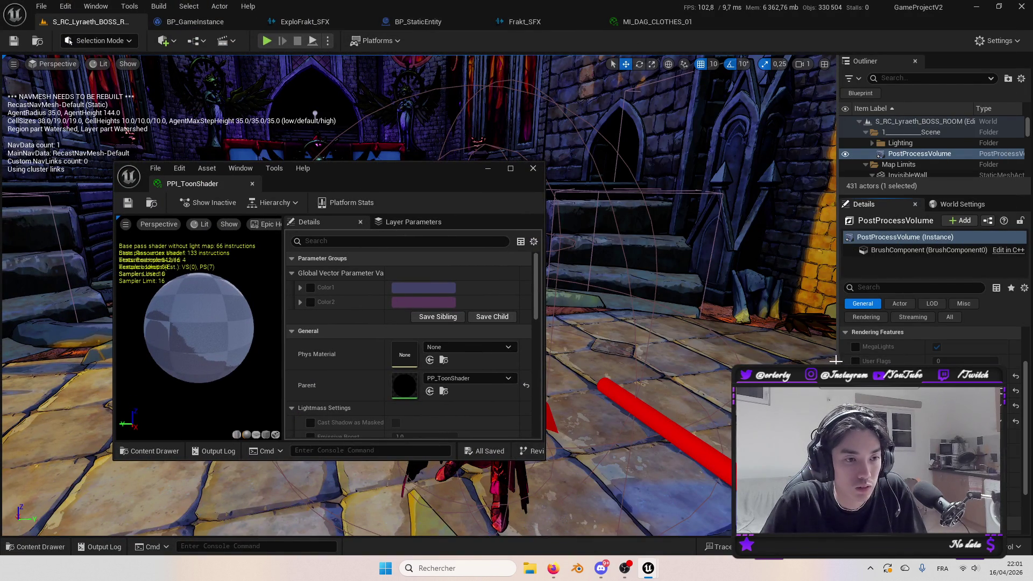
left_click_drag(836, 360, 688, 348)
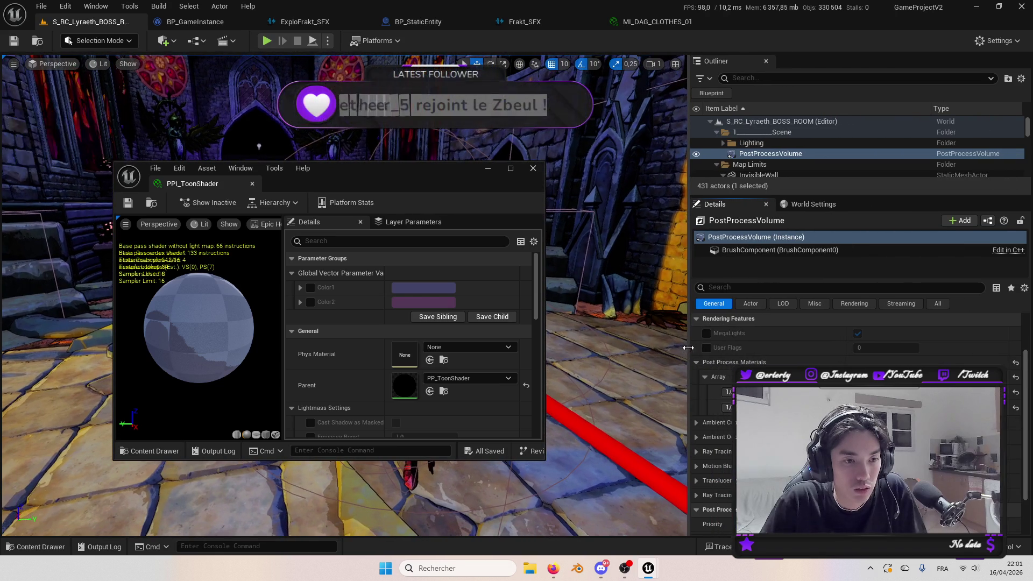
Try post-process material weights of 0,2 and 0,21, then set both back to 1.
left_click(727, 407)
type("0,2")
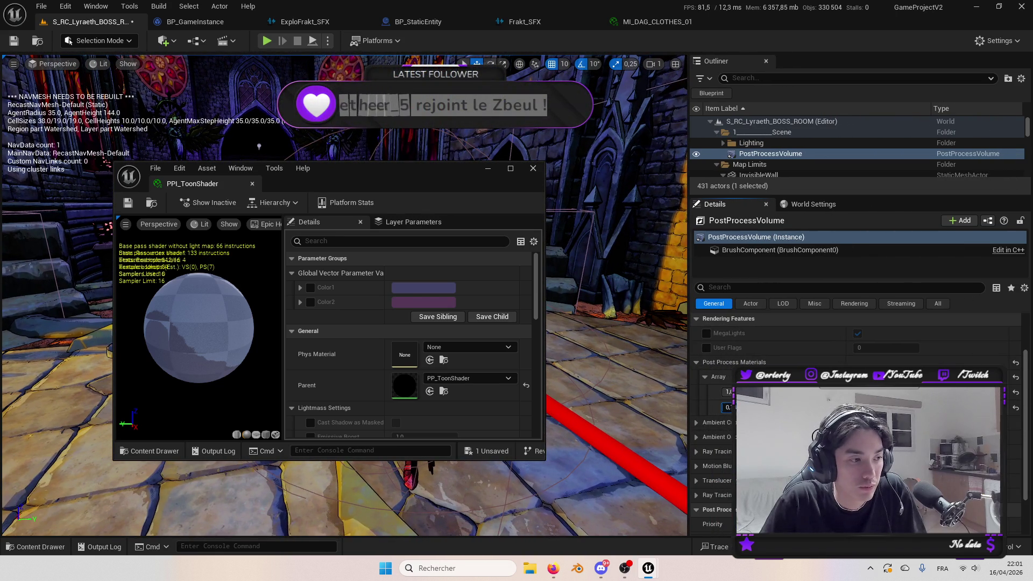
mouse_move(401, 173)
left_mouse_down()
mouse_move(588, 427)
mouse_move(348, 305)
left_mouse_up()
left_click(728, 391)
type("0,")
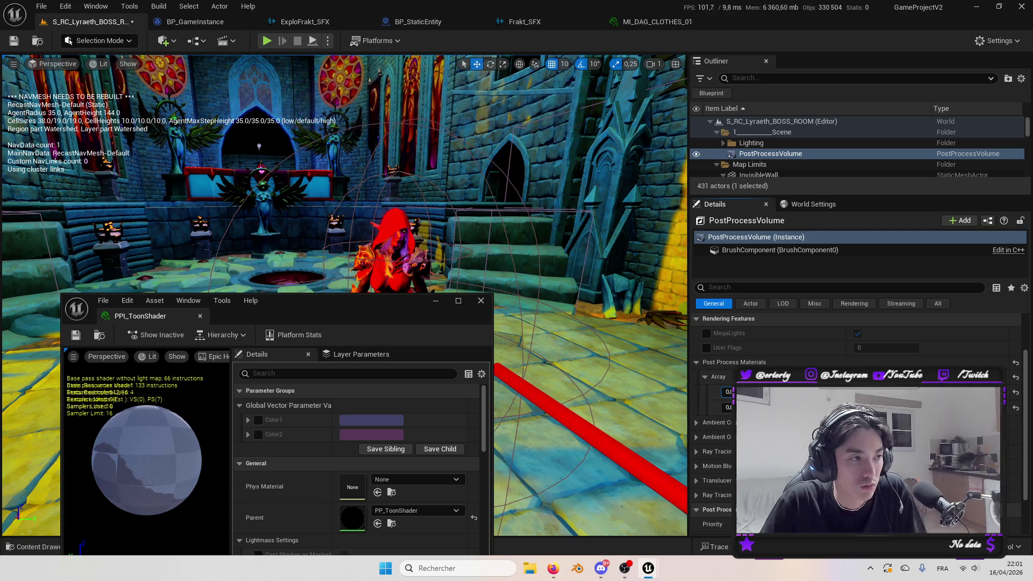
type("21")
key("Tab")
type("1")
key("Return")
Snap the level editor to the left half and the material editor to the right.
mouse_move(329, 301)
left_mouse_down()
mouse_move(772, 237)
mouse_move(902, 122)
left_mouse_up()
key("super+Left")
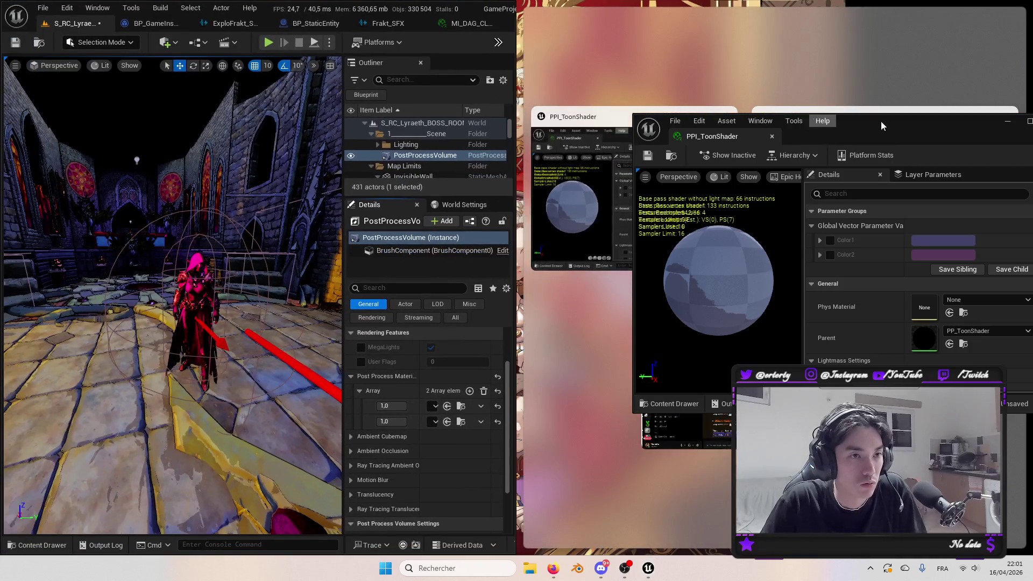
mouse_move(882, 125)
left_mouse_down()
mouse_move(1012, 131)
mouse_move(1025, 146)
left_mouse_up()
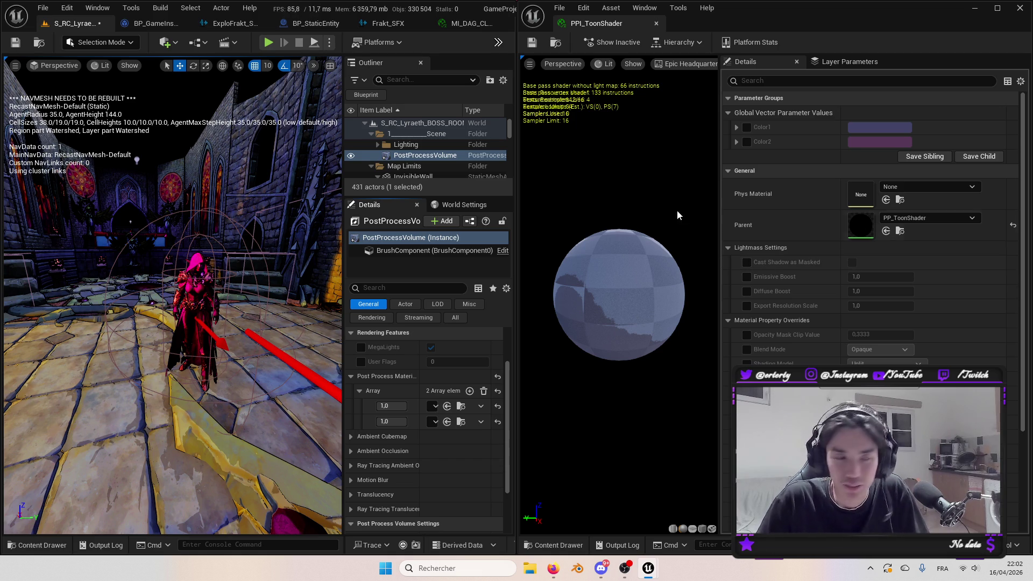
Clear the first post-process material slot, then undo to restore that material.
left_click_drag(512, 189, 510, 189)
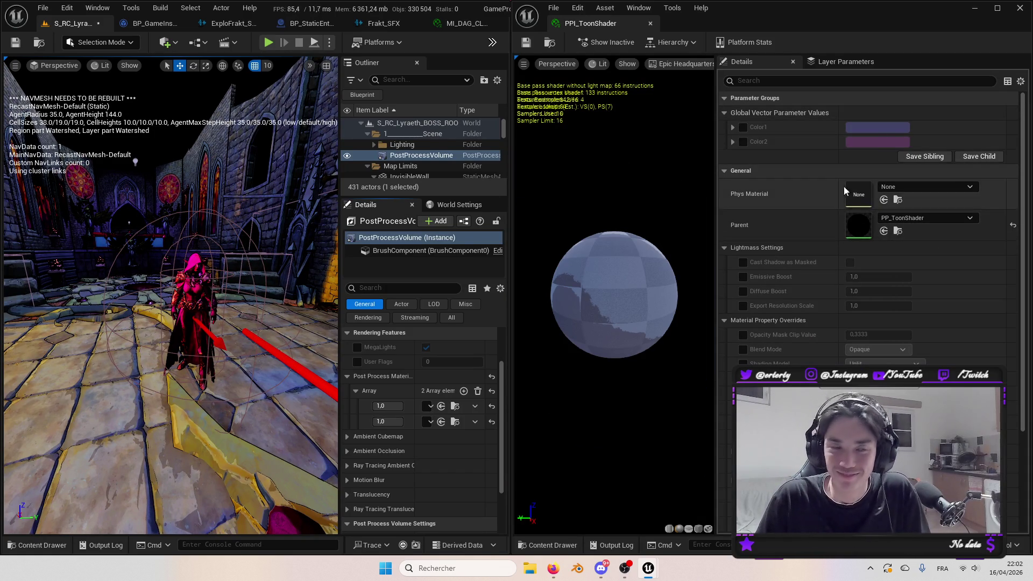
left_click(851, 62)
left_click(764, 62)
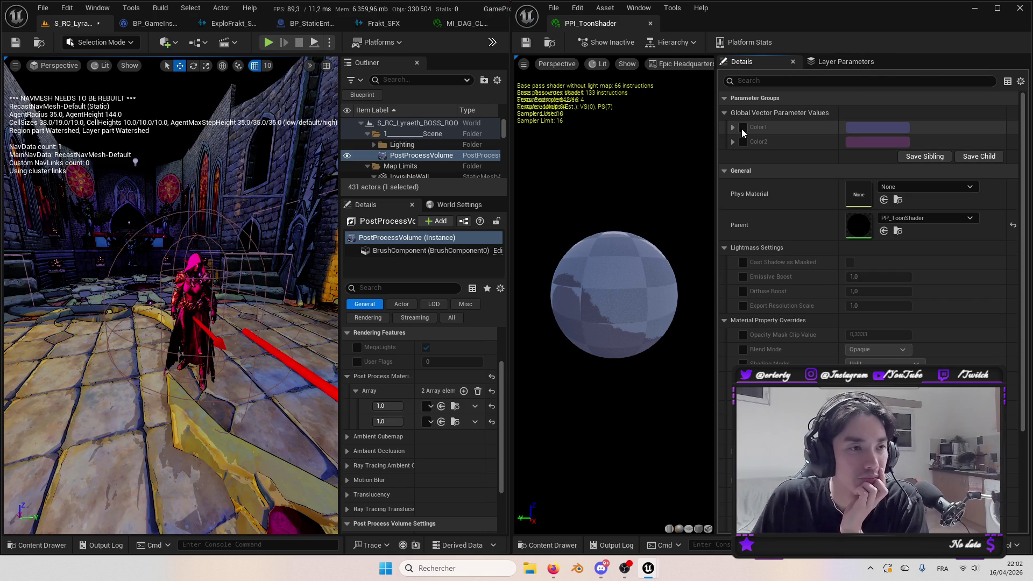
scroll(418, 344, "down", 1)
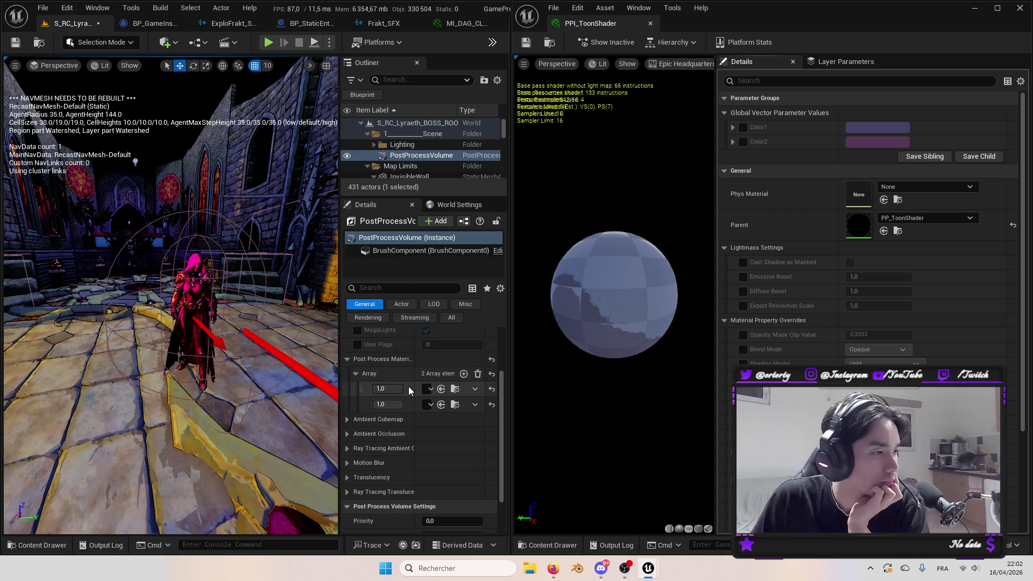
left_click(491, 392)
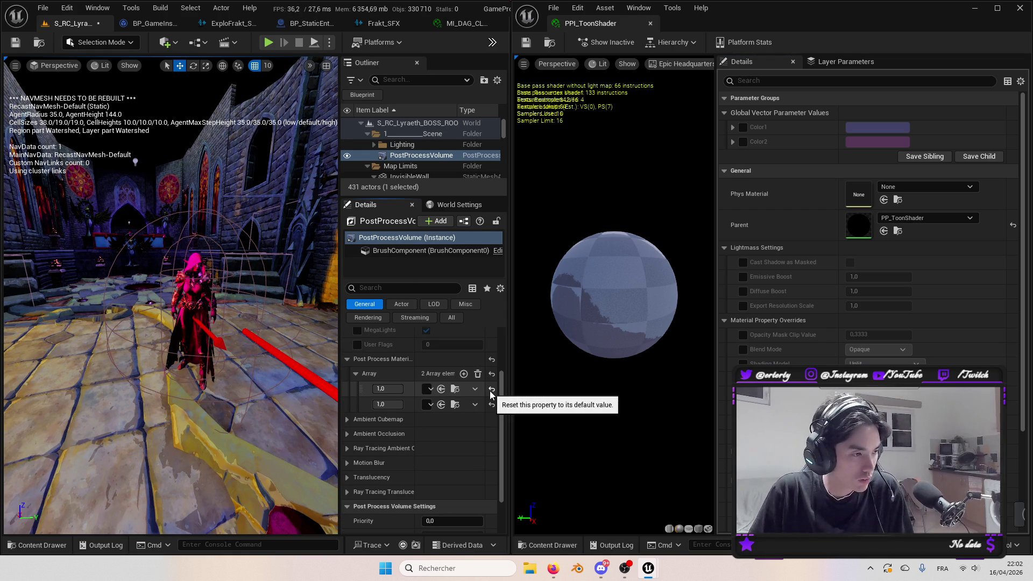
key("ctrl+z")
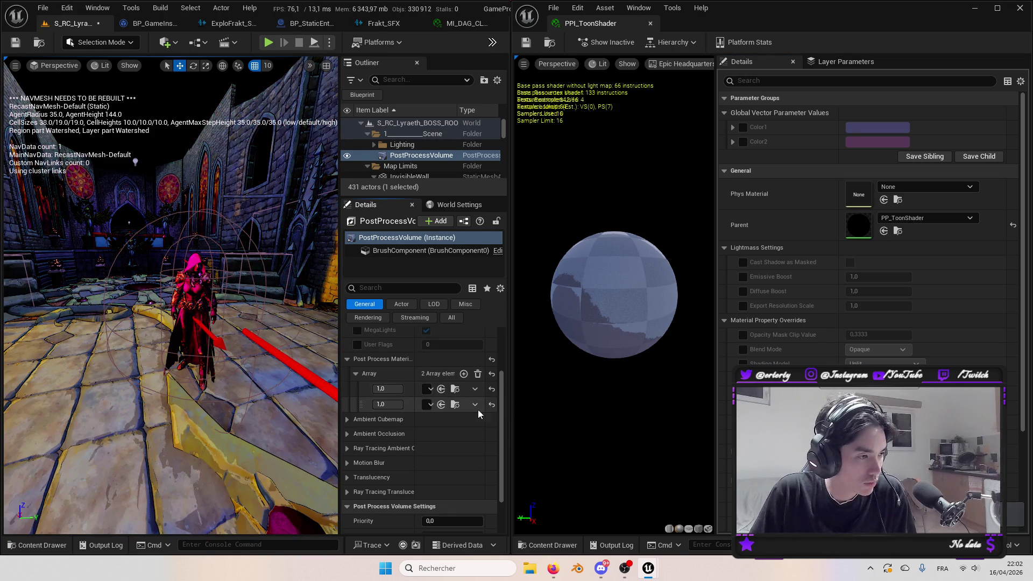
Delete and restore the PostProcessVolume, then close PPI_ToonShader and maximize the level editor.
left_click(403, 157)
key("Delete")
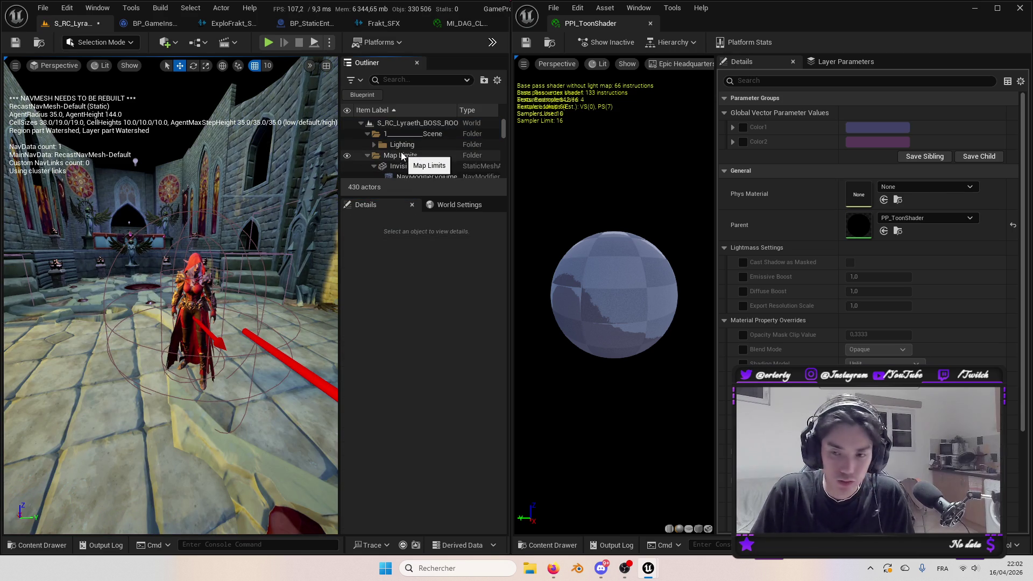
key("ctrl+z")
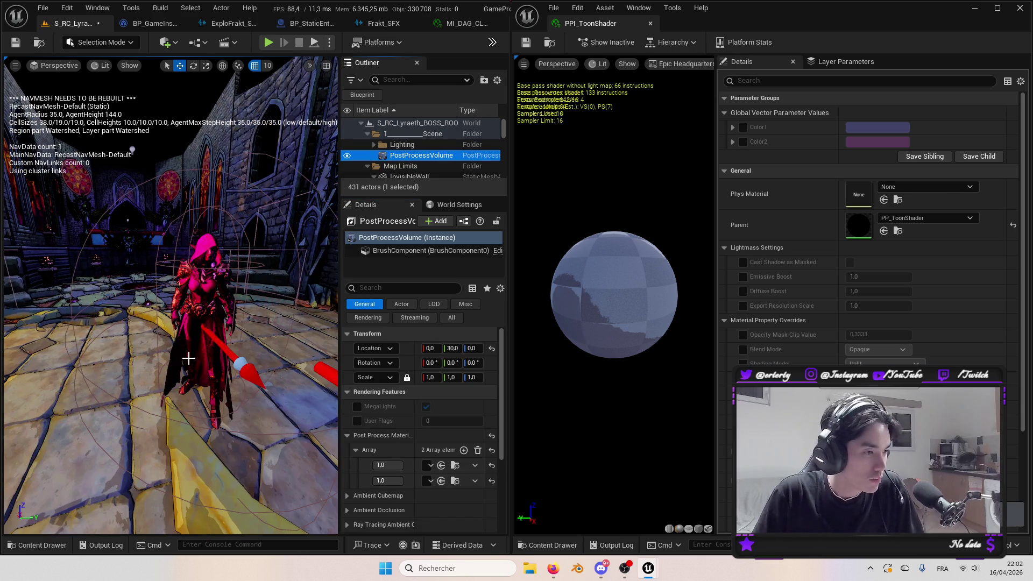
left_click(650, 23)
left_click_drag(264, 8, 489, 2)
Give the Ambient Cubemap a pink tint and enable its Tint override.
scroll(699, 442, "down", 2)
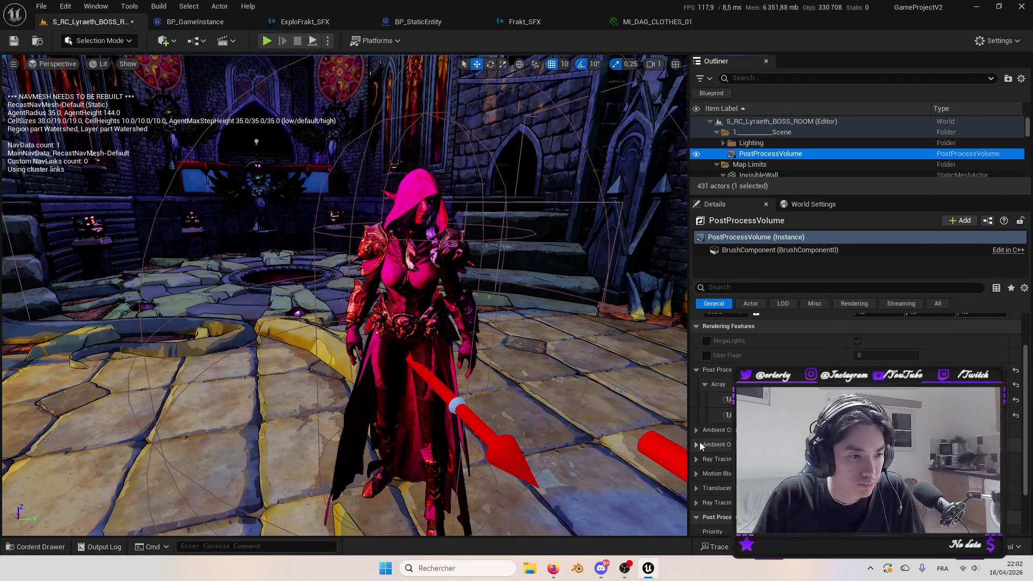
left_click(696, 430)
scroll(711, 436, "down", 2)
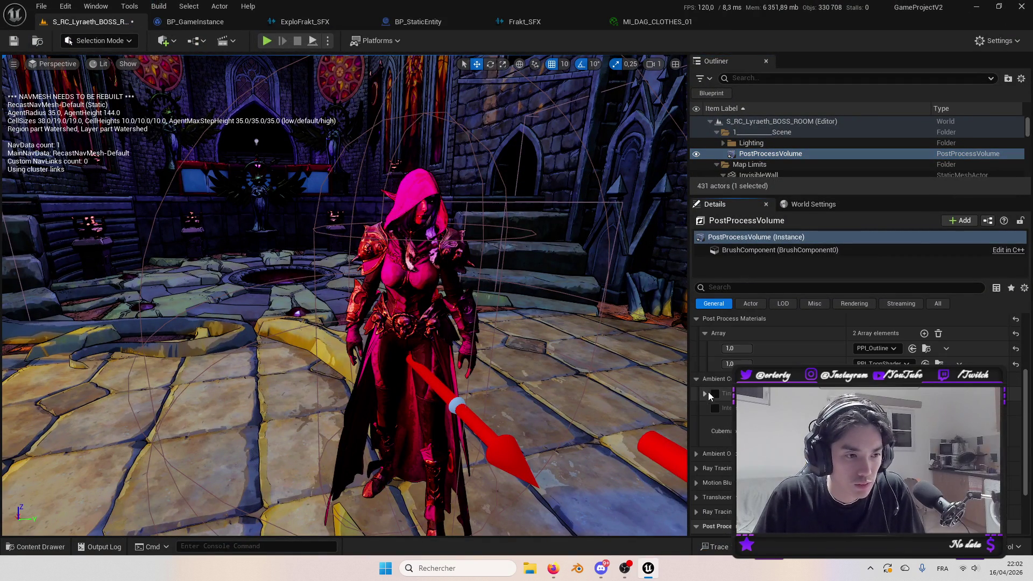
left_click(861, 394)
mouse_move(742, 344)
left_mouse_down()
mouse_move(714, 302)
mouse_move(822, 353)
left_mouse_up()
left_click(861, 530)
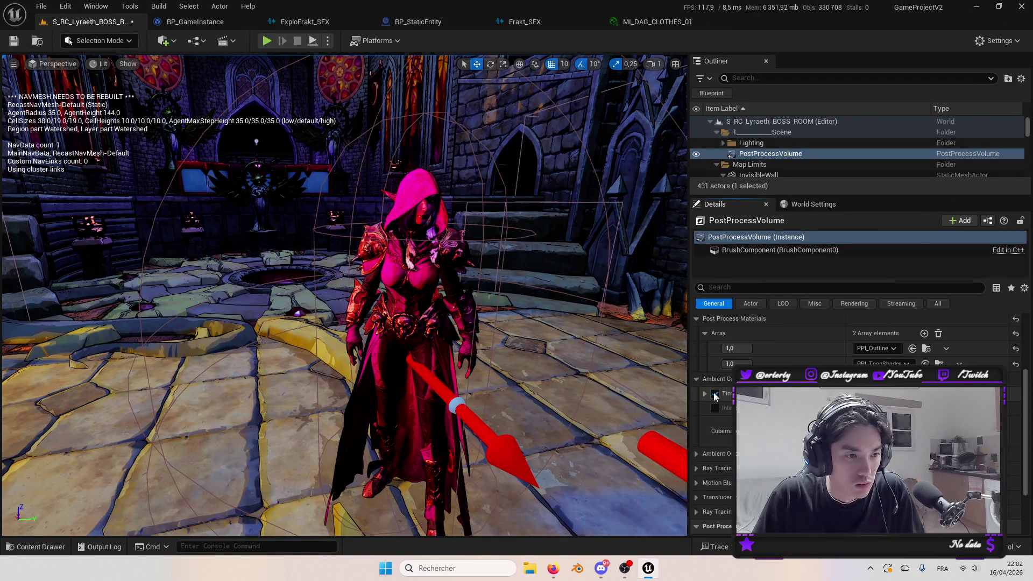
left_click(715, 408)
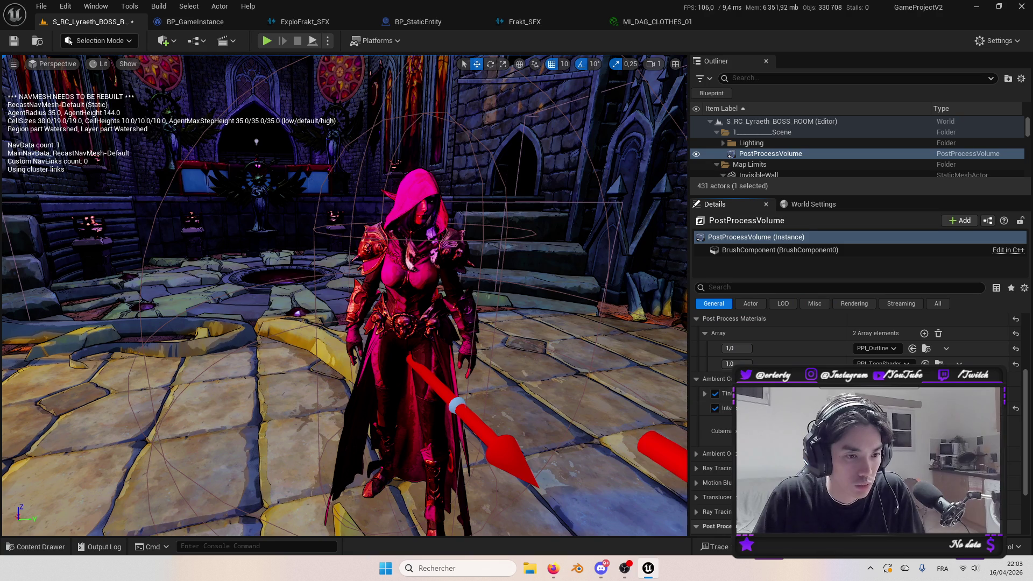
Toggle the Ambient Cubemap Intensity override off, undo to restore full toon strength, then disable the volume.
left_click(715, 393)
left_click(715, 409)
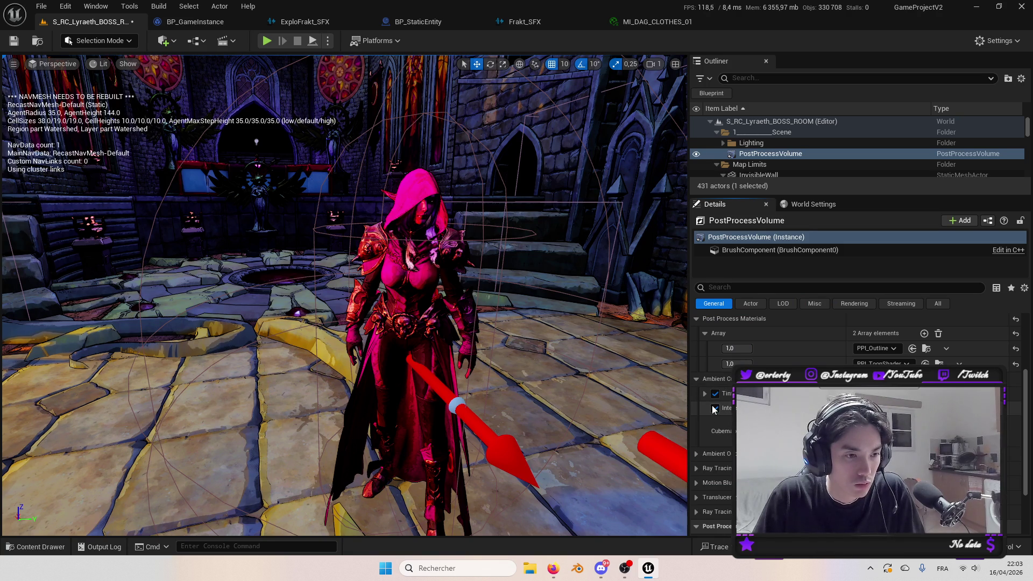
left_click(697, 379)
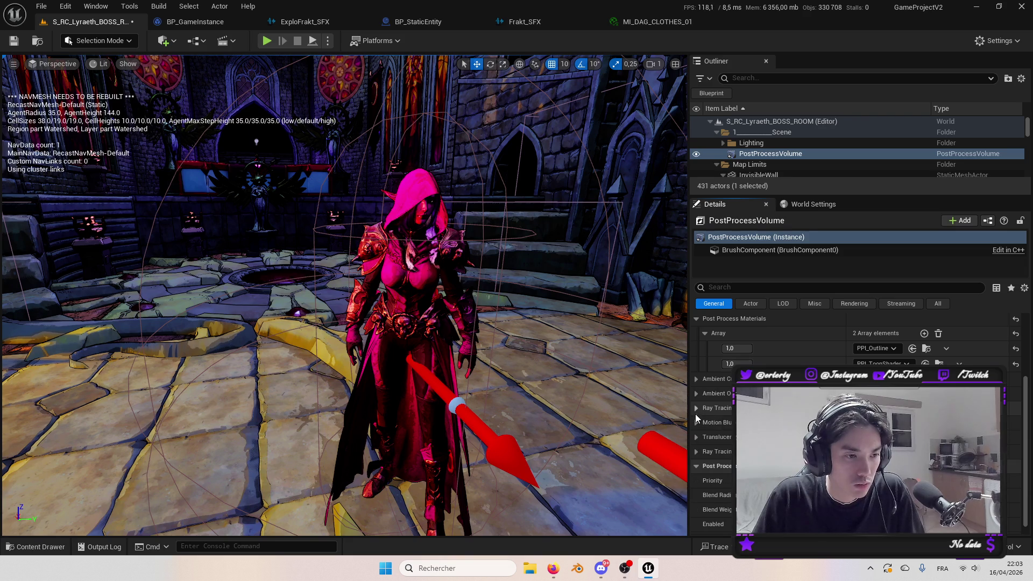
scroll(700, 438, "down", 1)
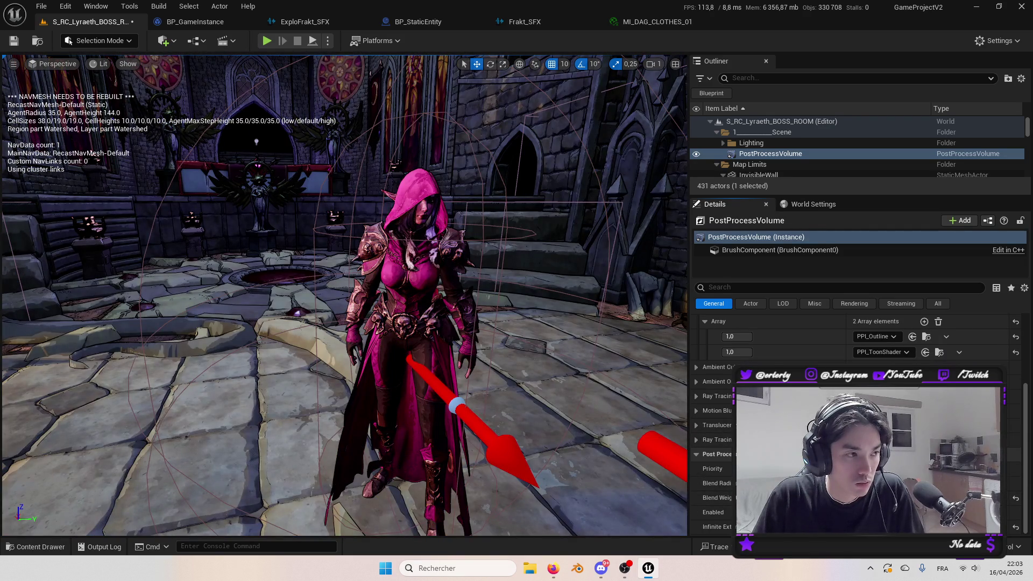
key("ctrl+z")
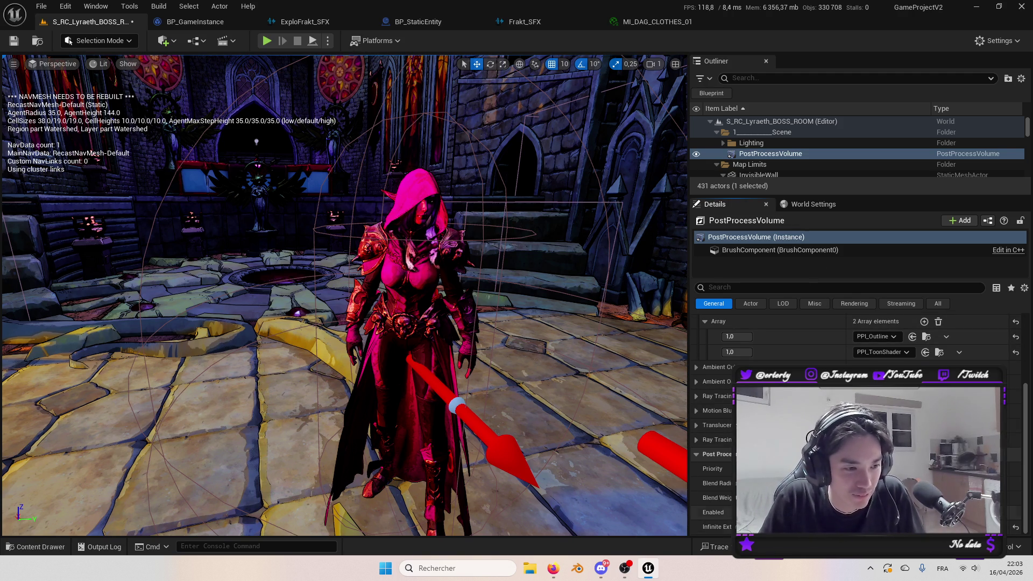
left_click(856, 512)
Toggle the toon post-process volume on and off while orbiting to compare the room.
mouse_move(344, 296)
left_mouse_down()
mouse_move(344, 216)
mouse_move(334, 215)
left_mouse_up()
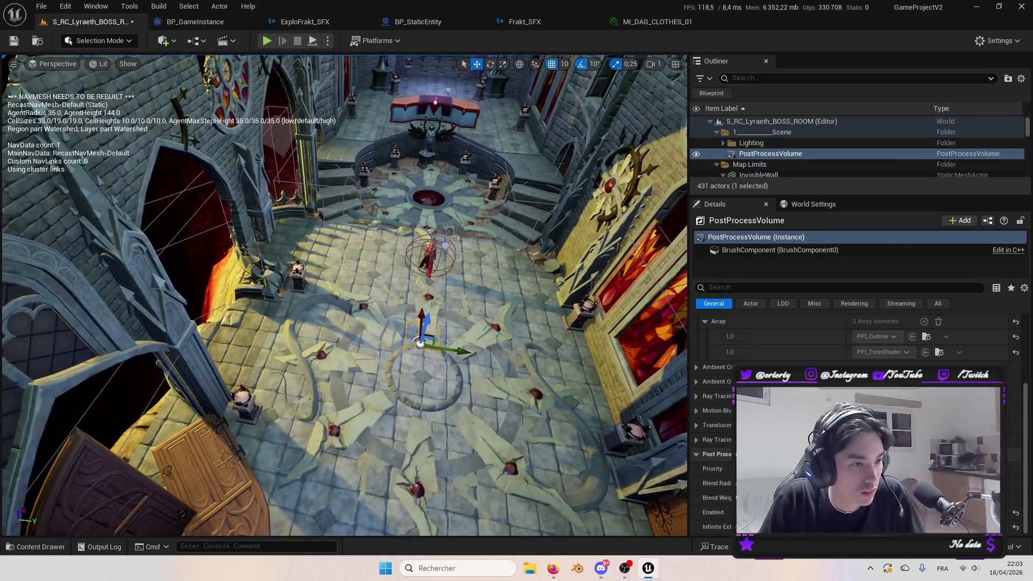
left_click(855, 512)
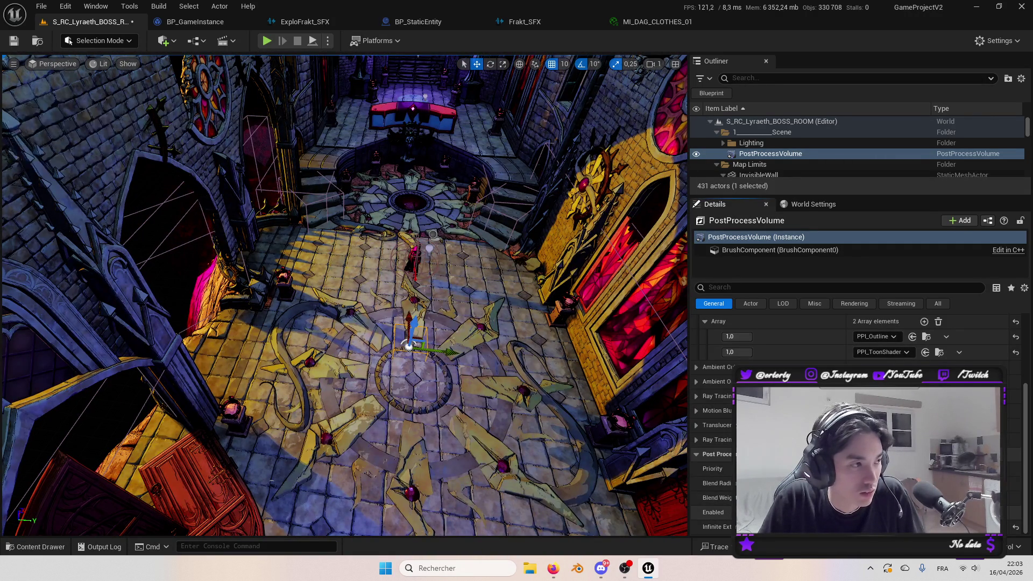
left_click(856, 513)
left_click_drag(344, 269, 323, 226)
mouse_move(578, 464)
left_mouse_down()
mouse_move(565, 482)
mouse_move(578, 464)
left_mouse_up()
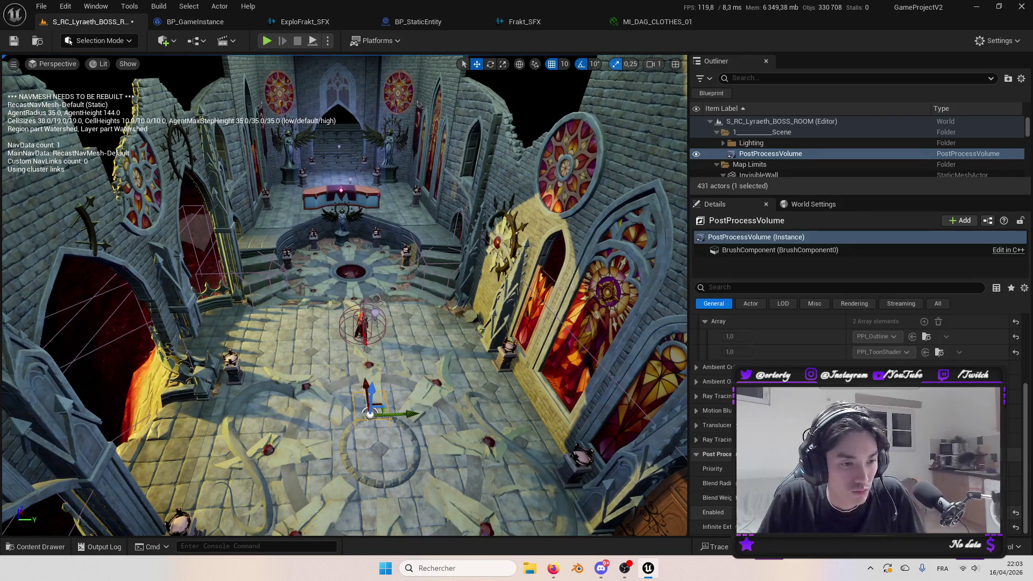
left_click(856, 512)
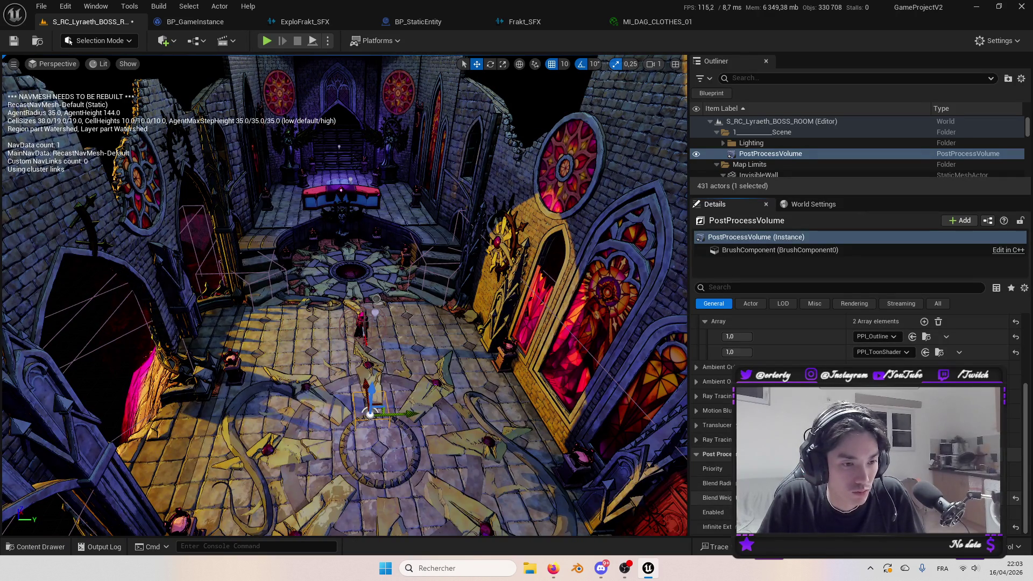
left_click(856, 512)
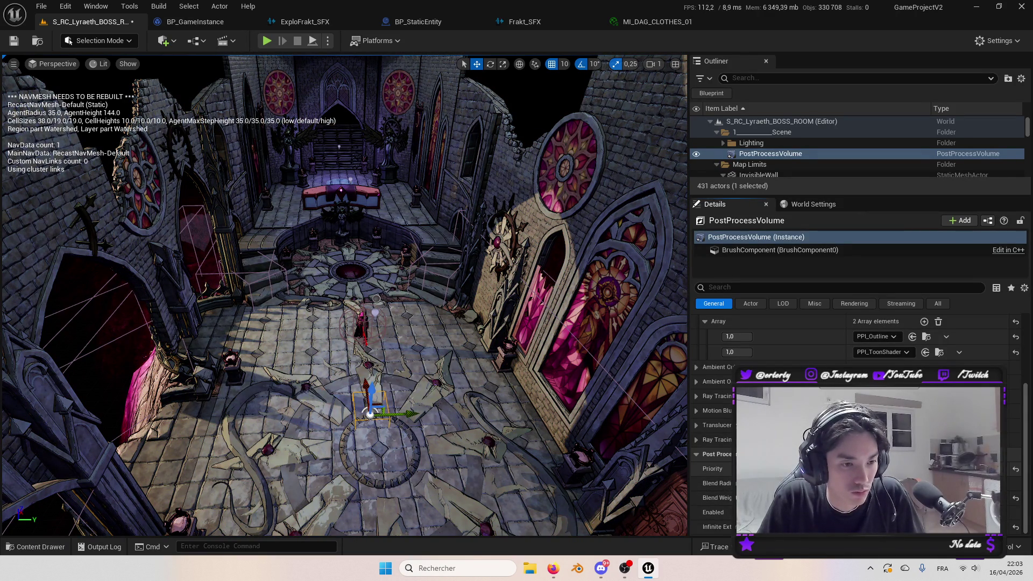
Reset the volume's Priority and Blend Weight to their defaults and move the view closer.
left_click(1015, 468)
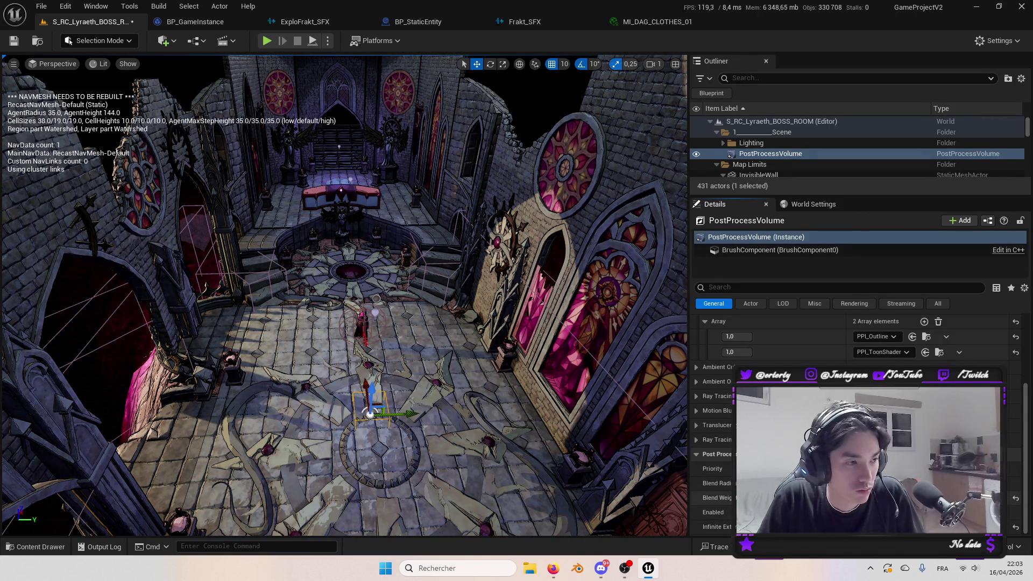
left_click(1016, 498)
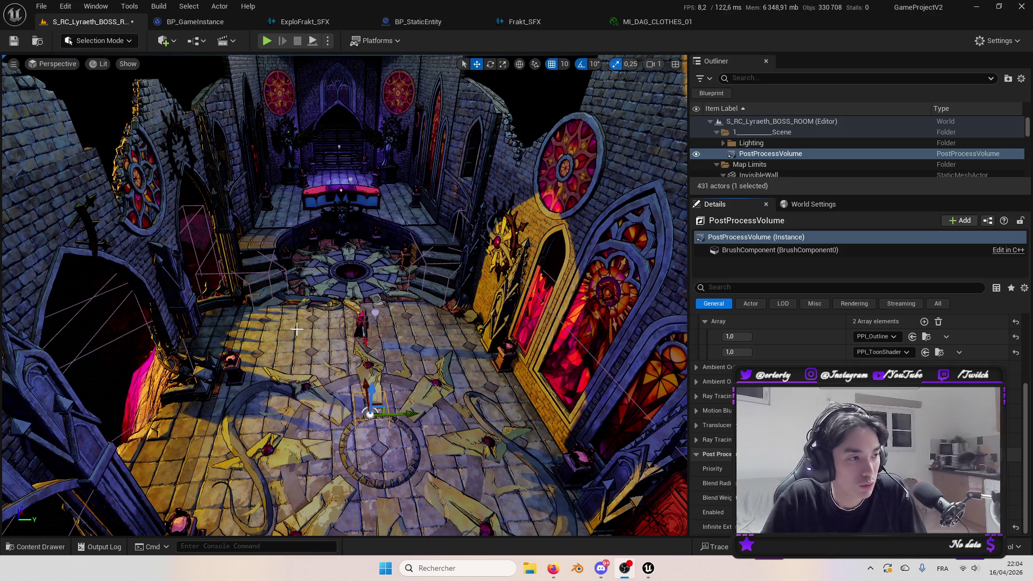
key("p")
scroll(236, 337, "up", 3)
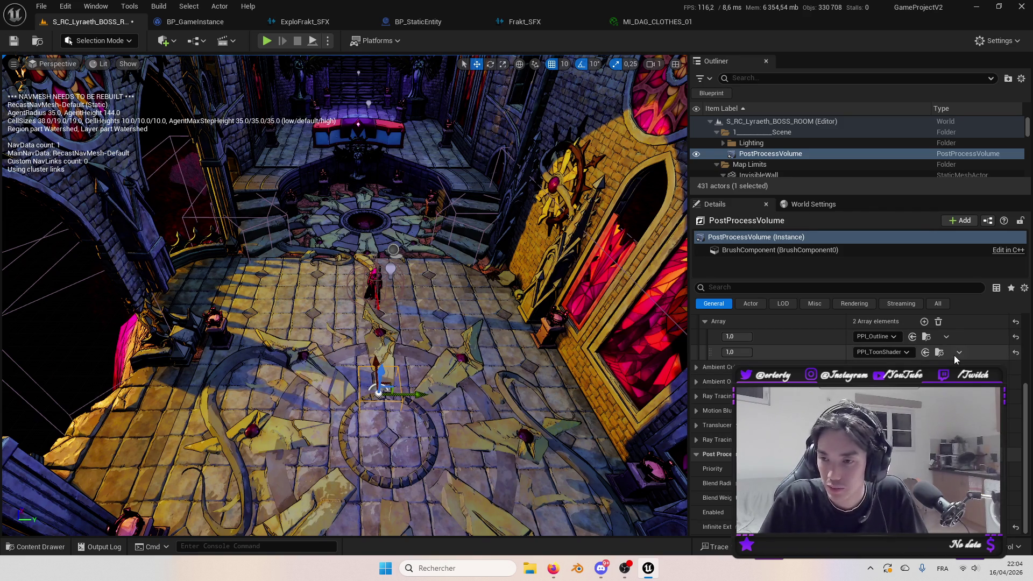
Expand the volume's ambient occlusion settings and enable two of its rendering overrides.
mouse_move(681, 347)
left_mouse_down()
mouse_move(646, 312)
mouse_move(673, 312)
left_mouse_up()
left_click_drag(756, 198, 755, 250)
left_click(696, 381)
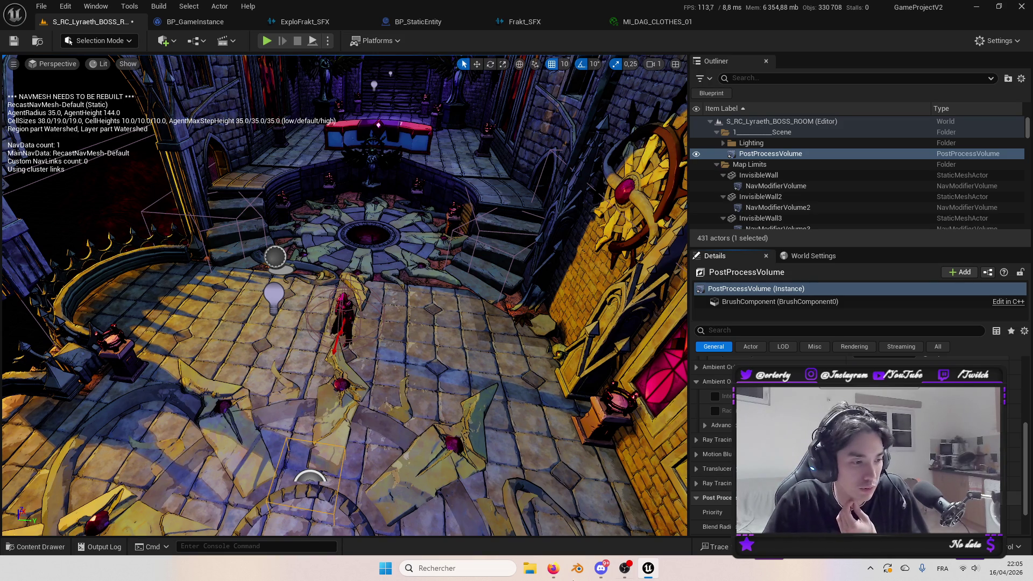
mouse_move(554, 568)
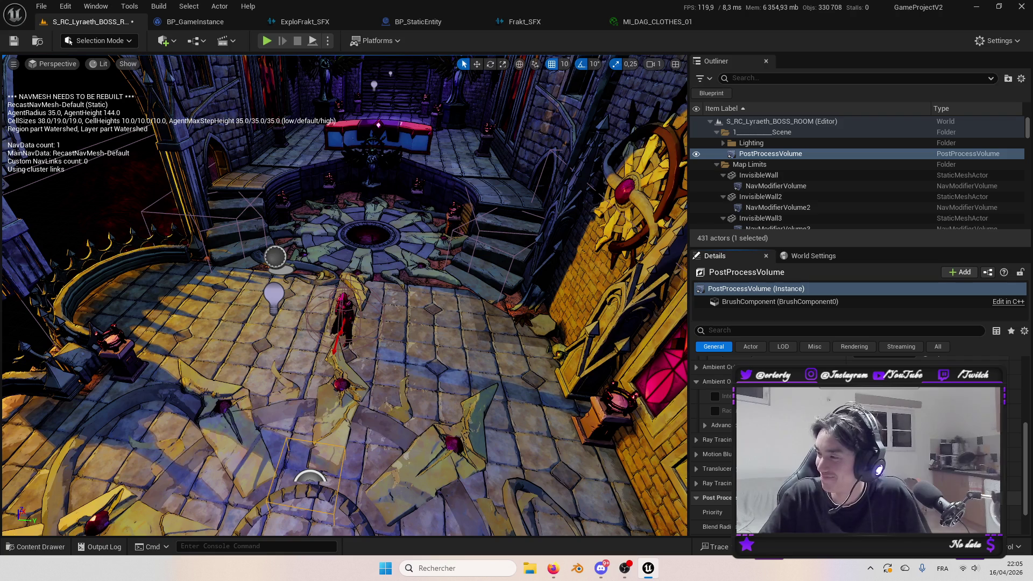
left_click_drag(333, 300, 357, 314)
scroll(856, 444, "up", 5)
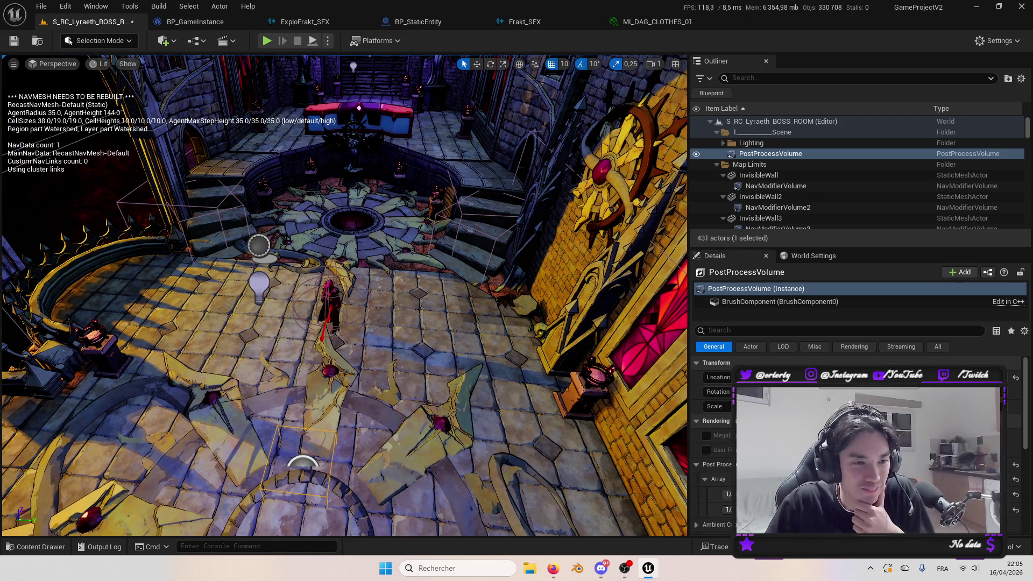
left_click(706, 436)
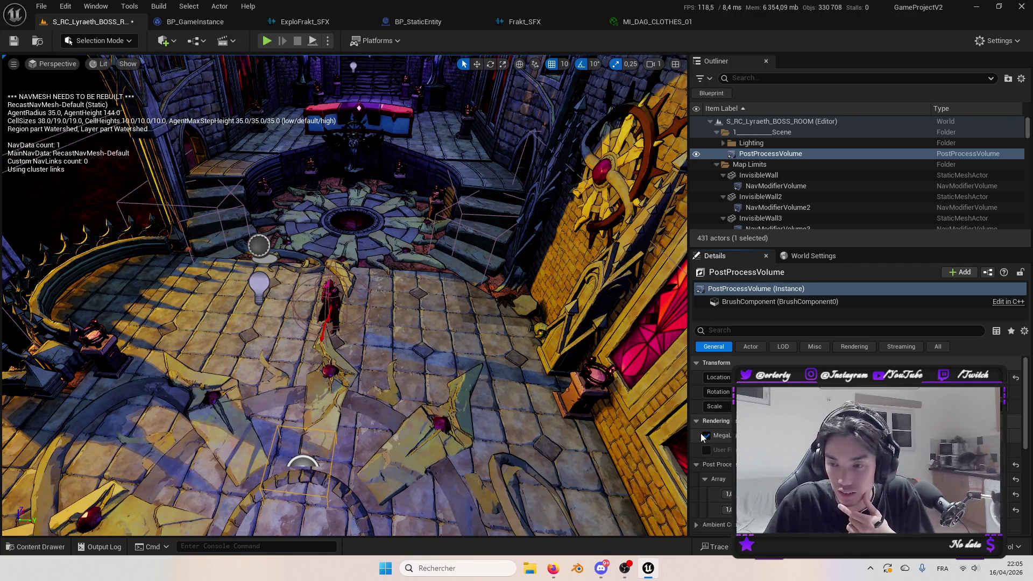
left_click(708, 450)
Browse the volume's ray tracing and translucency settings, collapsing them again.
scroll(708, 453, "down", 5)
scroll(711, 452, "down", 2)
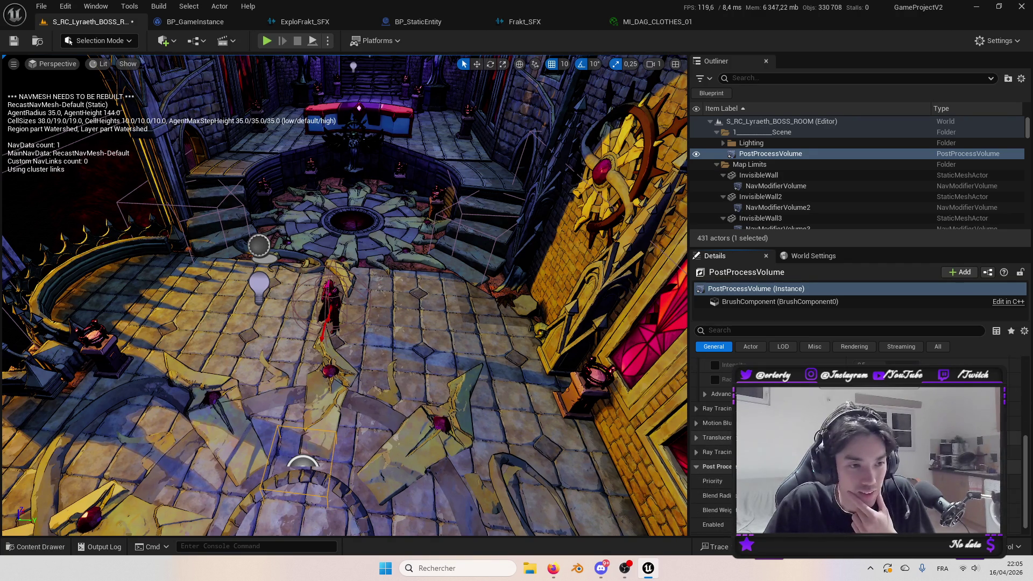
left_click(696, 409)
left_click(696, 408)
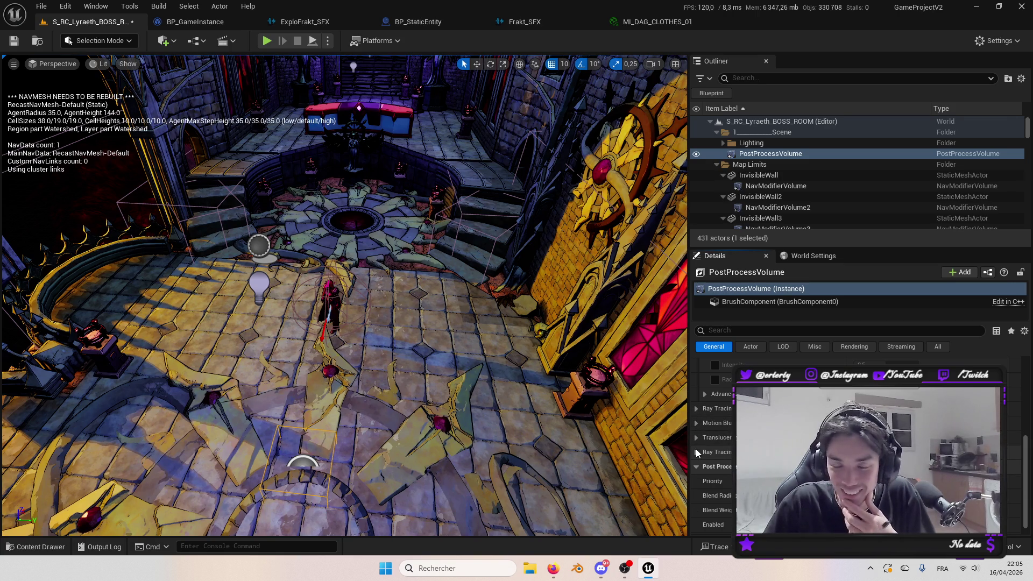
left_click(695, 438)
scroll(694, 452, "down", 2)
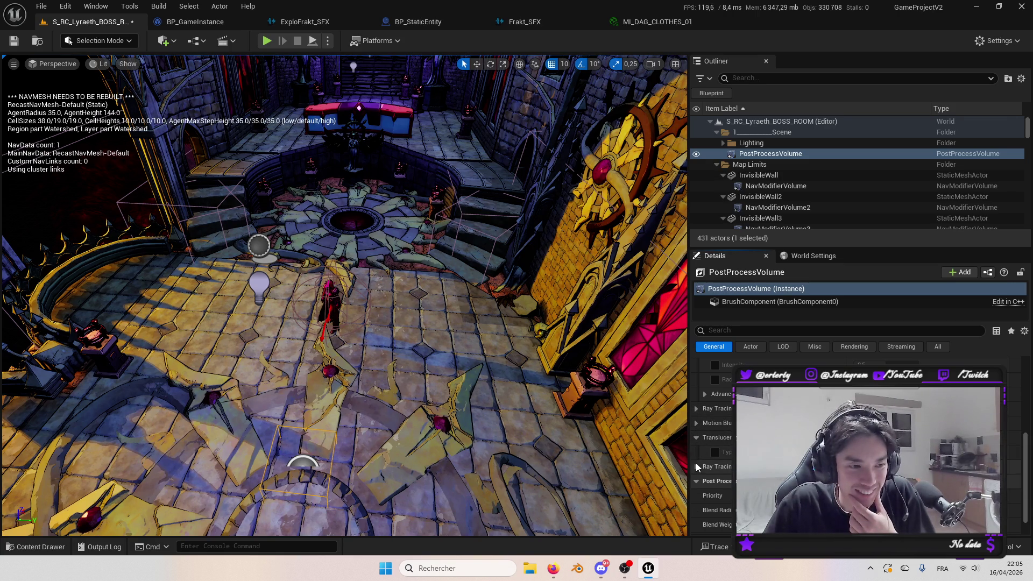
left_click(698, 414)
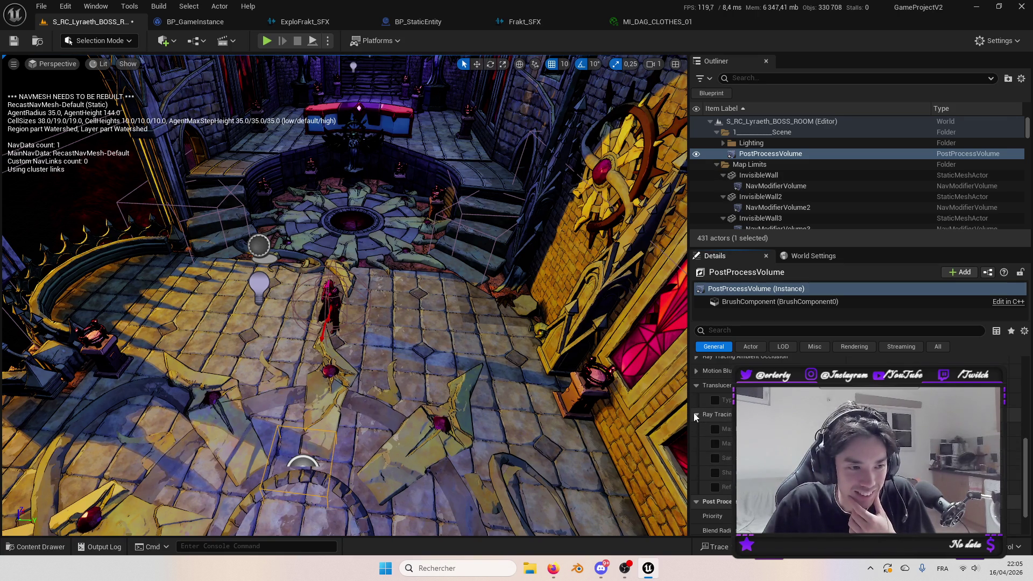
left_click(693, 413)
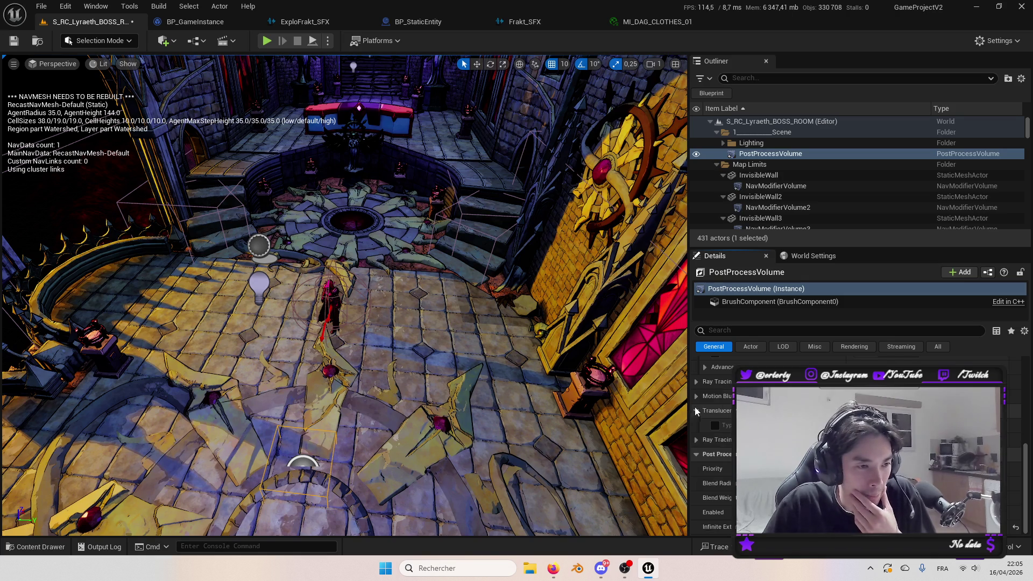
left_click(696, 408)
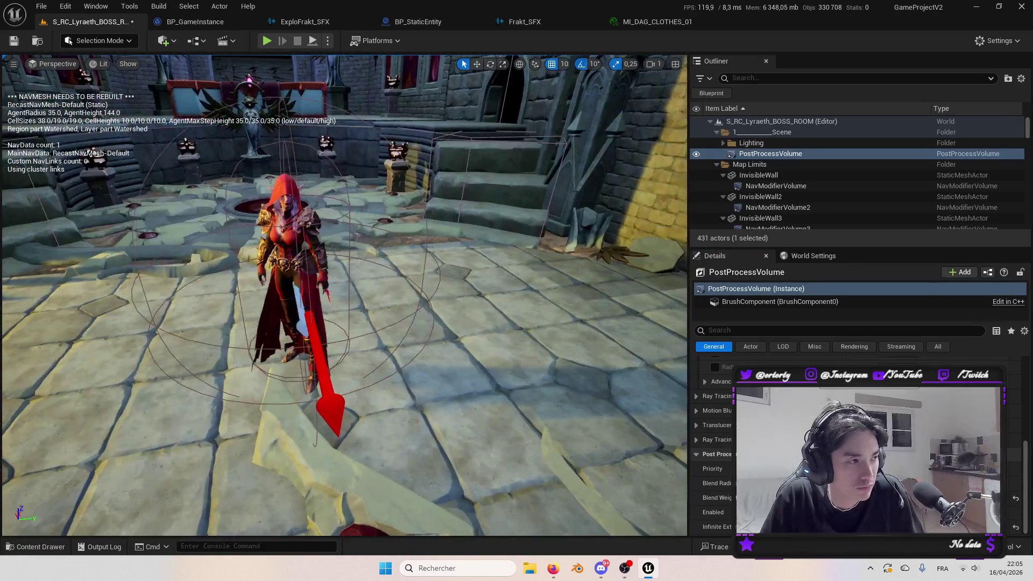
scroll(713, 457, "up", 3)
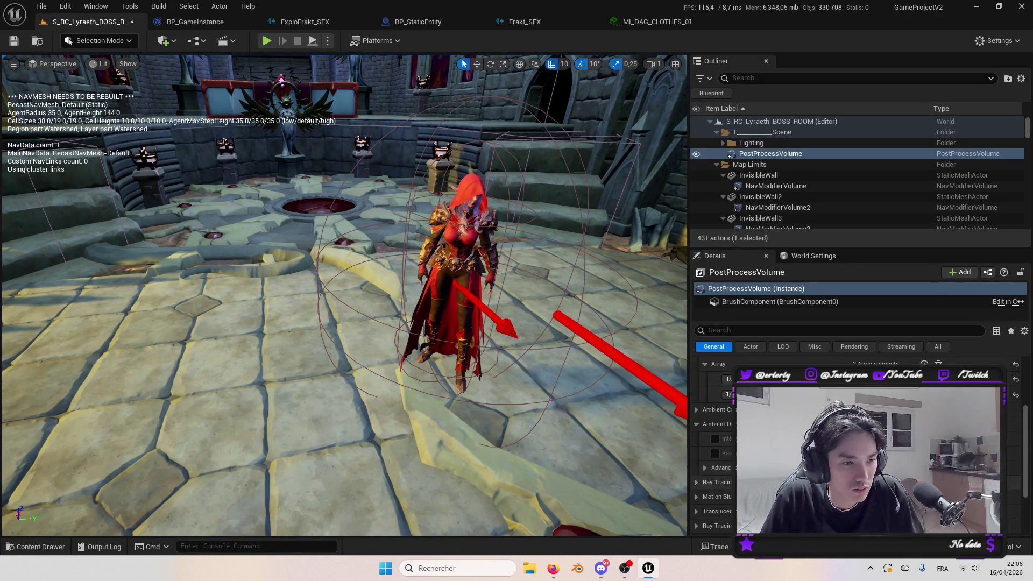
scroll(713, 458, "down", 3)
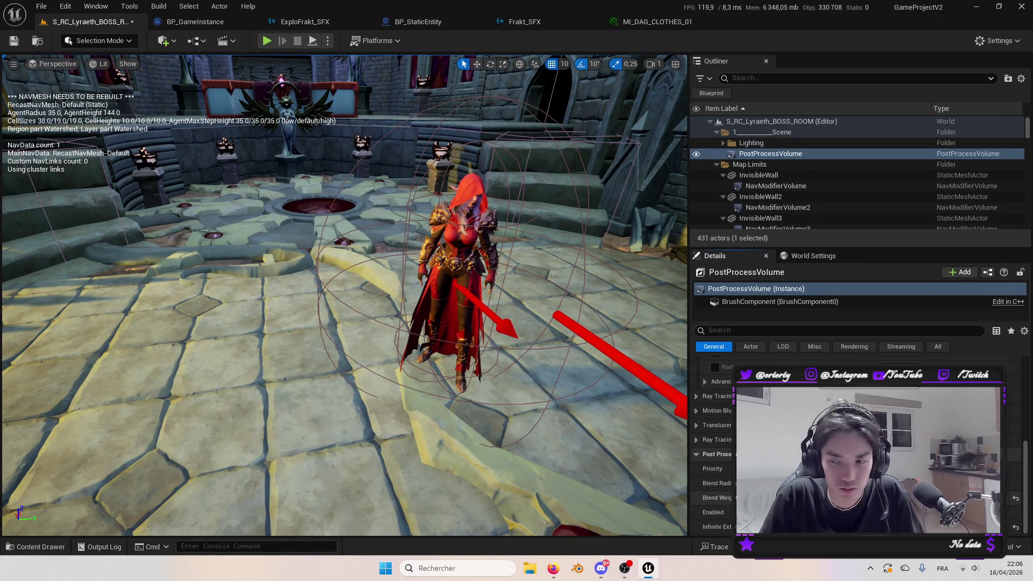
Drag Blend Weight back to full and override the translucency type setting.
left_click_drag(807, 497, 861, 498)
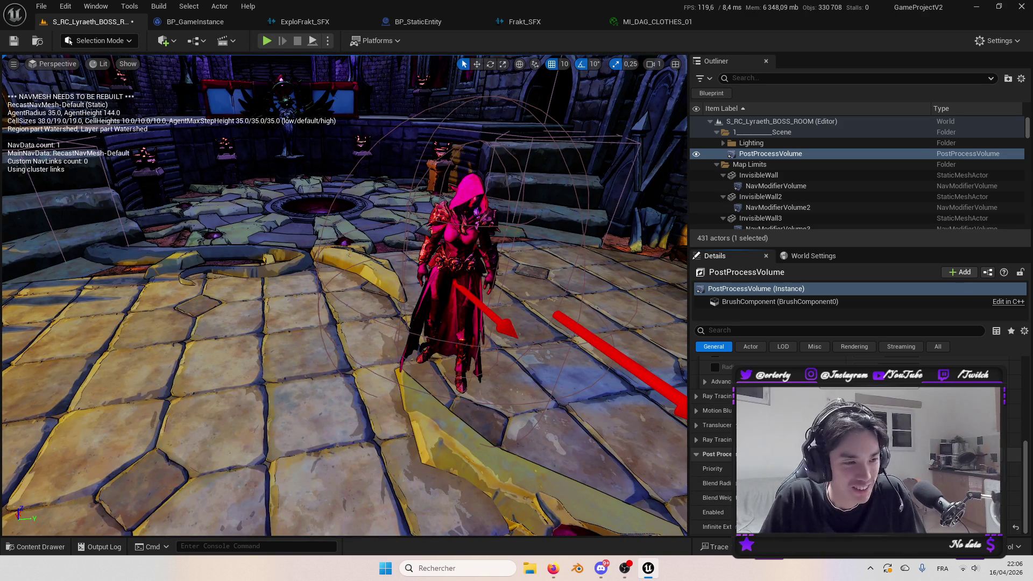
mouse_move(538, 323)
left_mouse_down()
mouse_move(570, 323)
mouse_move(484, 323)
mouse_move(530, 290)
left_mouse_up()
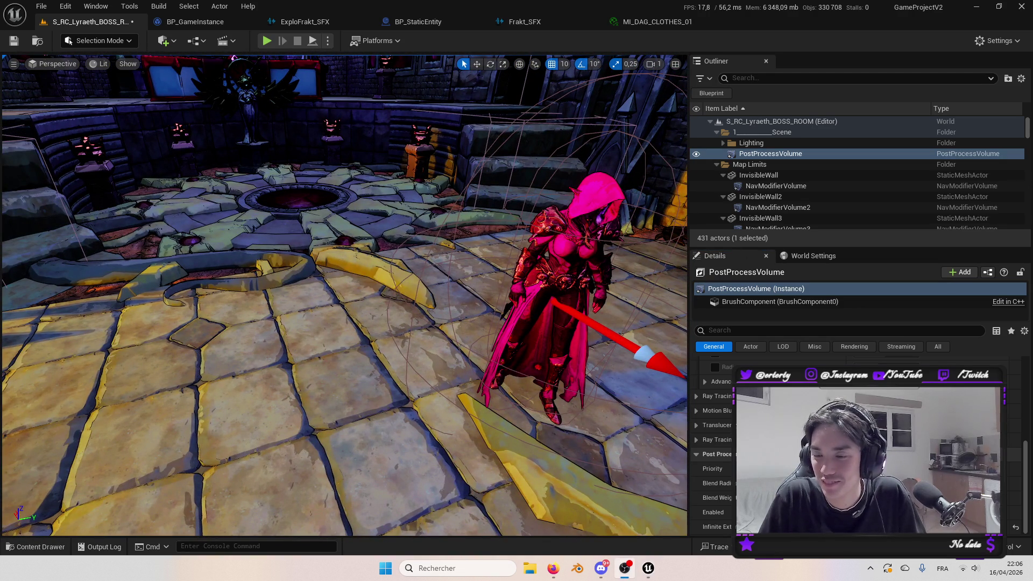
left_click_drag(683, 296, 732, 297)
left_click(695, 425)
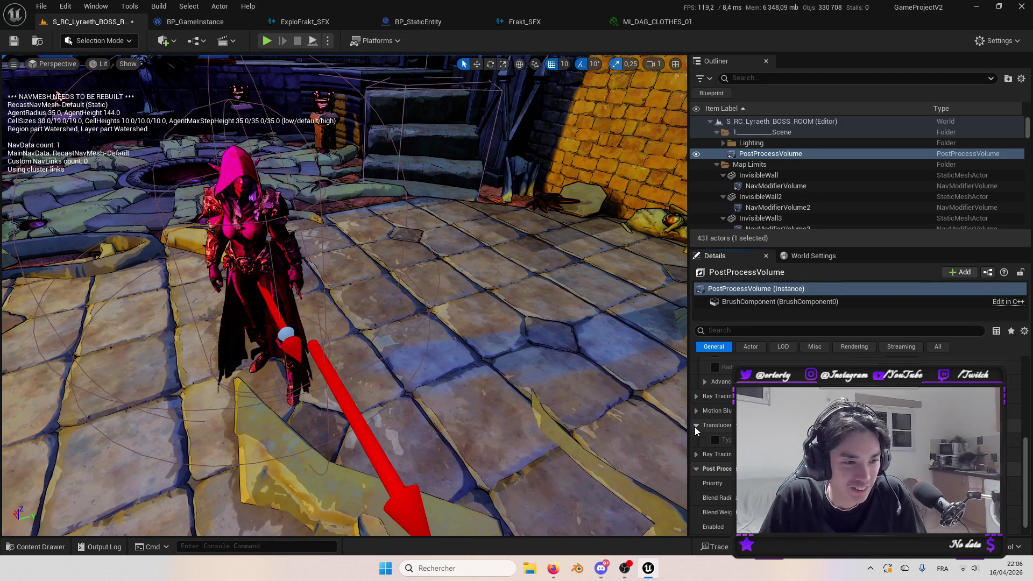
left_click(715, 440)
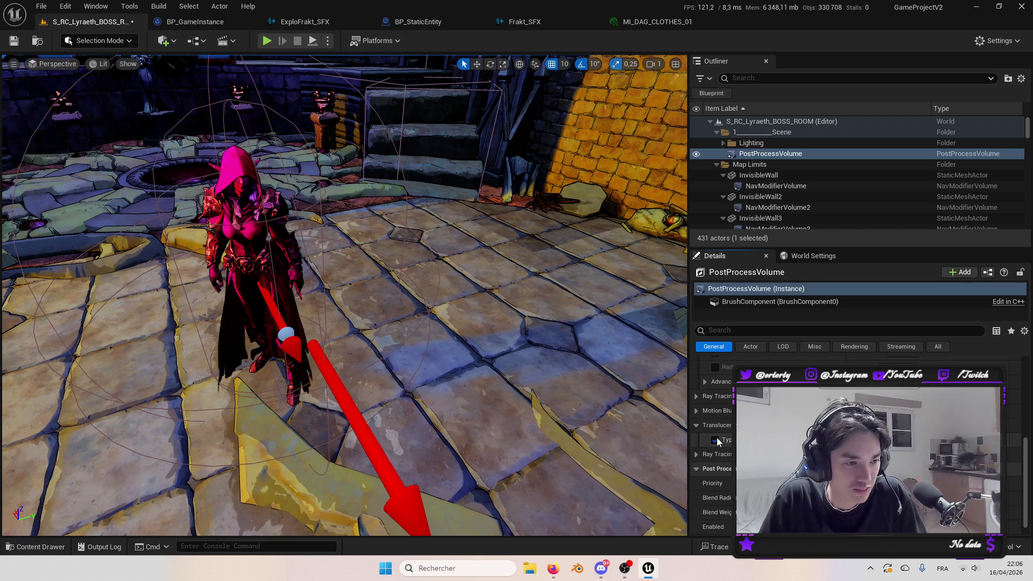
left_click(699, 425)
Reset the pink-tinting post-process setting and the Blend Weight to their defaults.
scroll(716, 447, "up", 4)
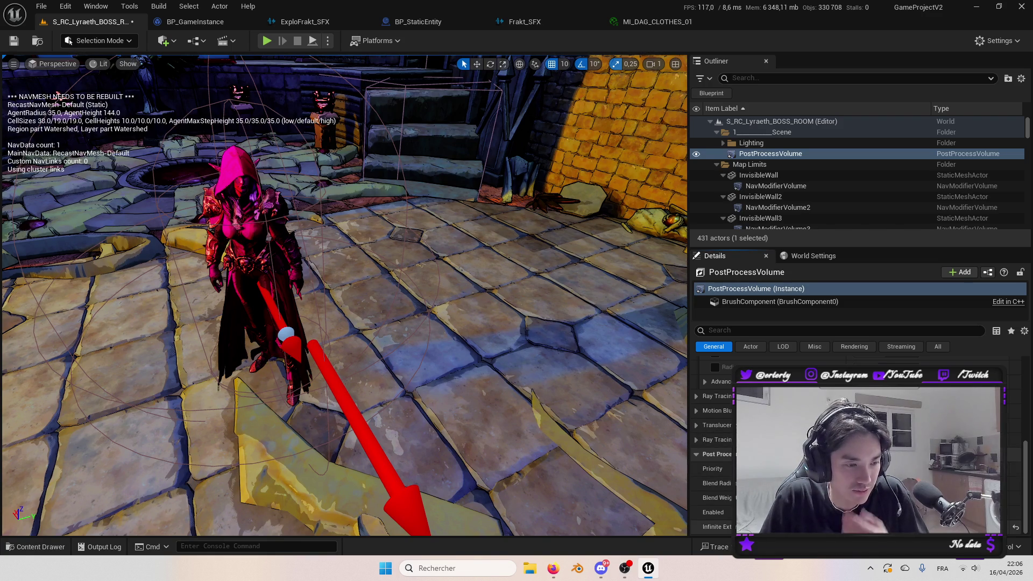
scroll(715, 447, "up", 2)
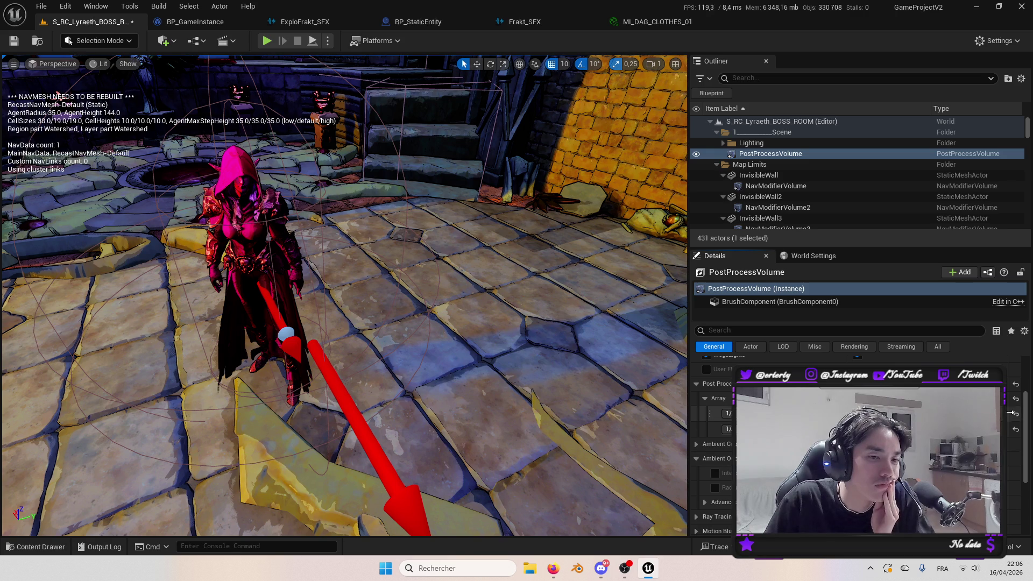
left_click(1015, 430)
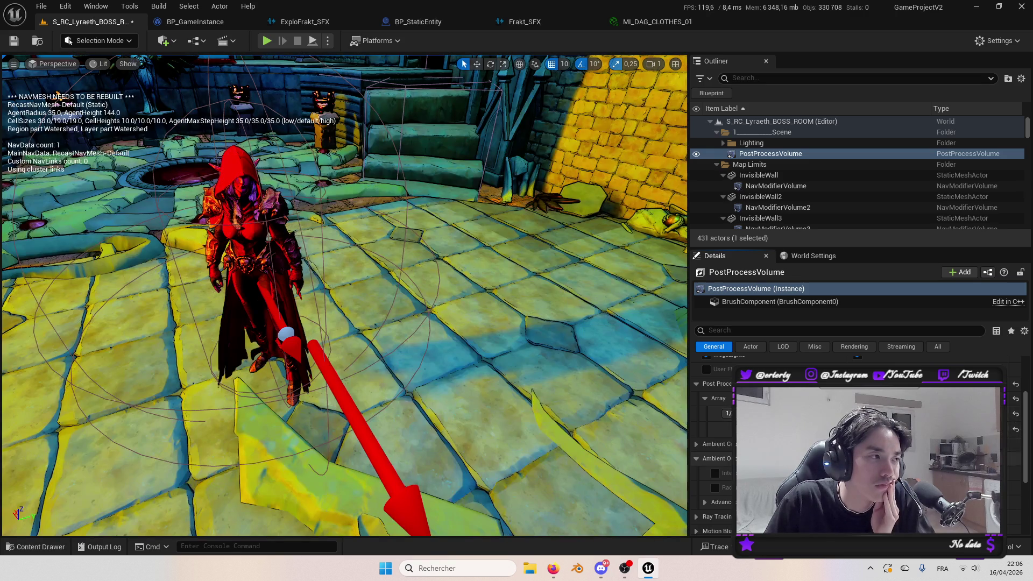
scroll(1015, 441, "down", 4)
left_click(1016, 498)
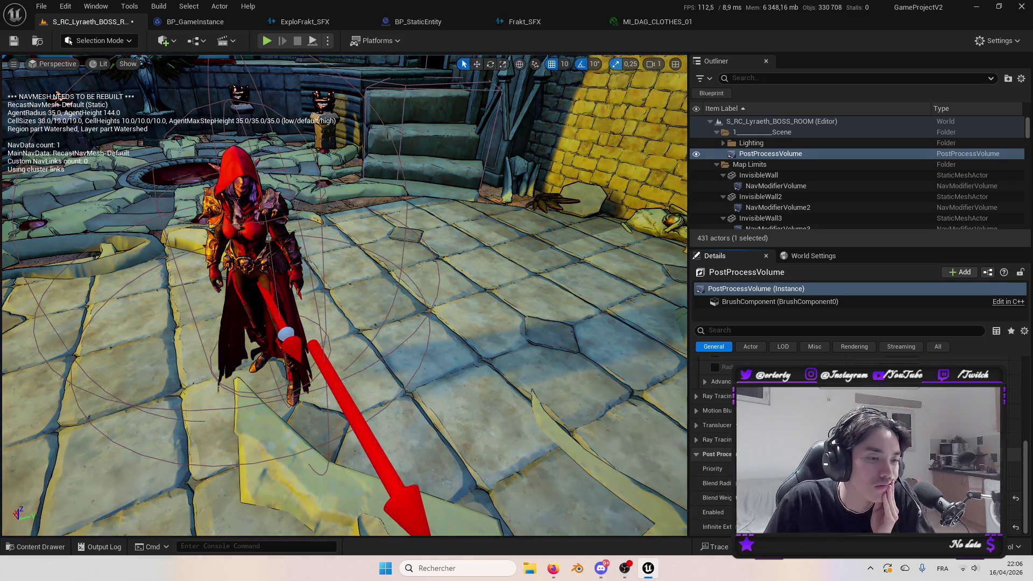
scroll(716, 441, "up", 5)
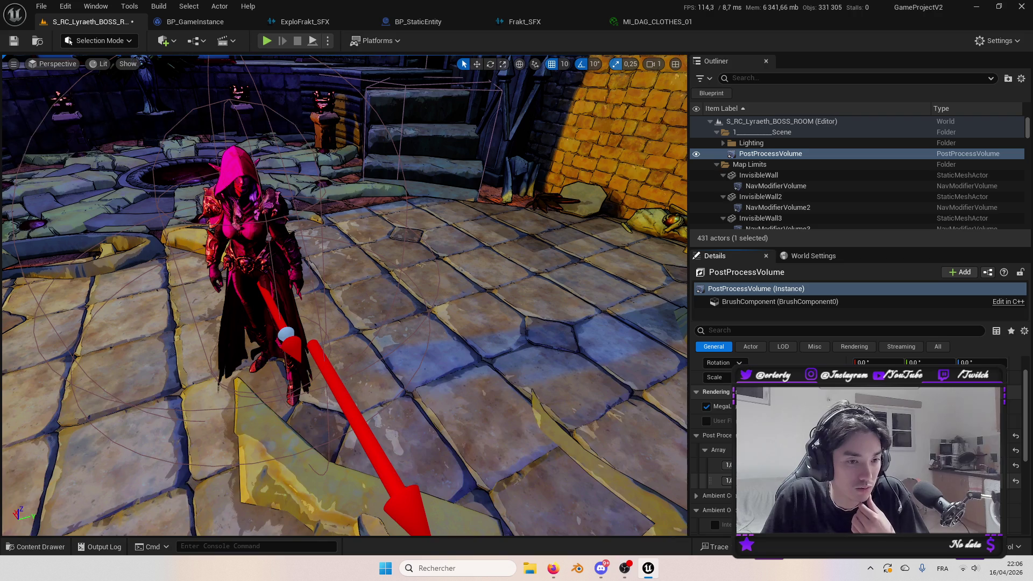
Open PPI_ToonShader from the PostProcess folder and enable its Color1 override.
key("ctrl+space")
double_click(346, 440)
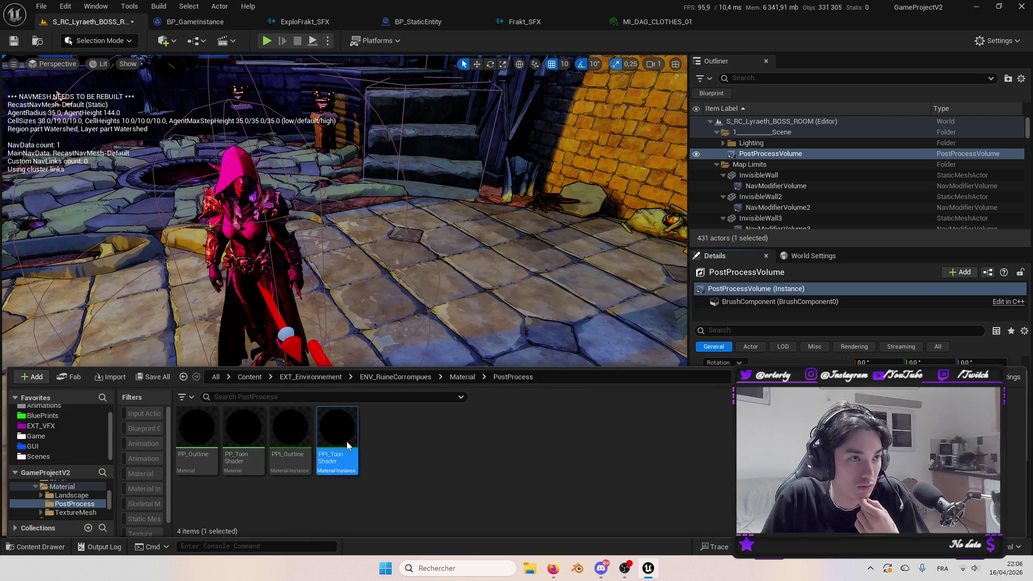
left_click(87, 22)
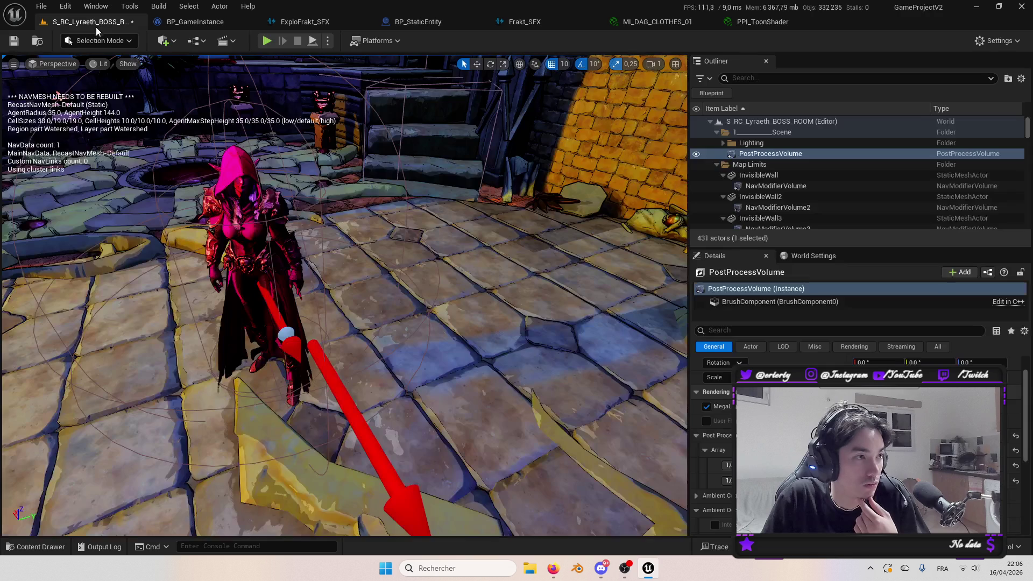
left_click(763, 22)
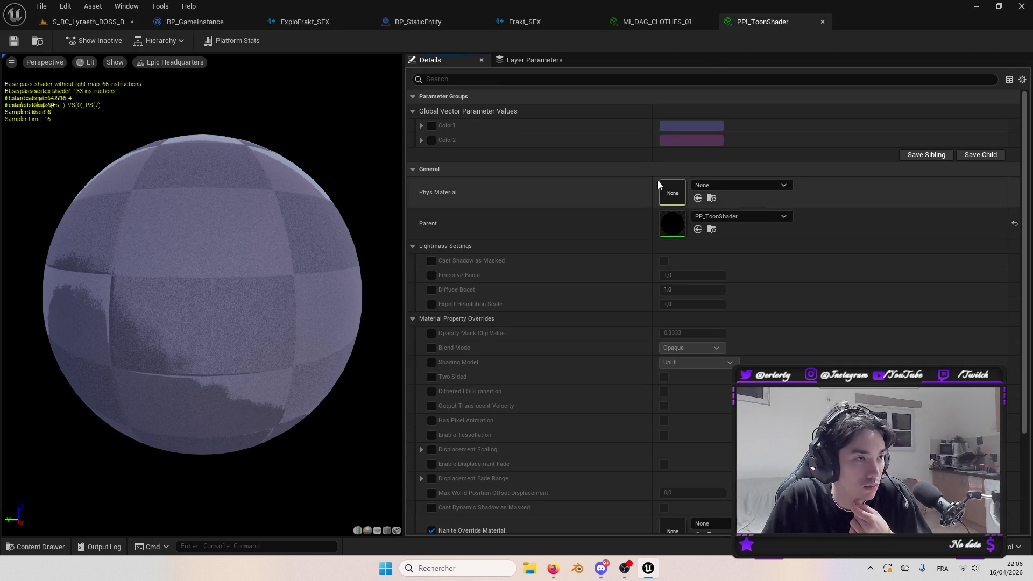
left_click(431, 125)
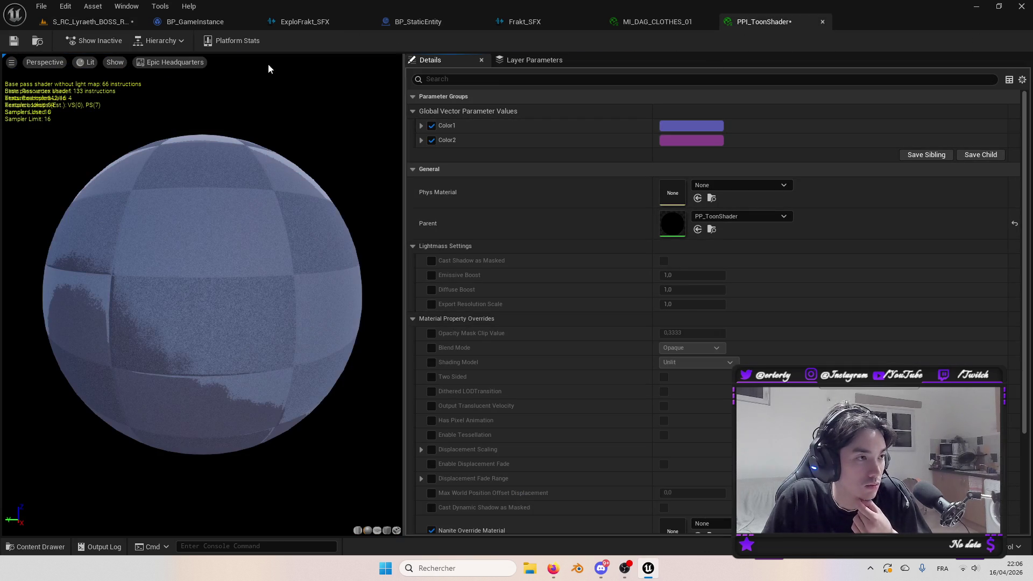
Save with Ctrl+S and detach the toon shader editor beside the level window.
left_click(86, 21)
key("ctrl+s")
mouse_move(766, 20)
left_mouse_down()
mouse_move(832, 69)
mouse_move(975, 108)
mouse_move(1028, 153)
mouse_move(1012, 161)
mouse_move(1032, 161)
left_mouse_up()
left_click(162, 174)
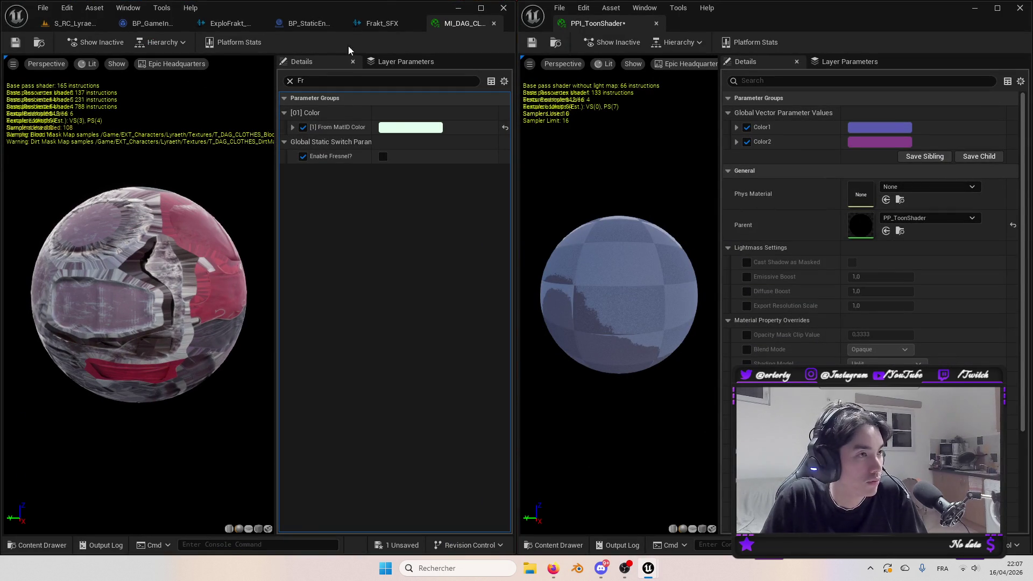
Show the boss room level in the widened left window and keep Color1 and Color2 overrides enabled.
left_click(91, 24)
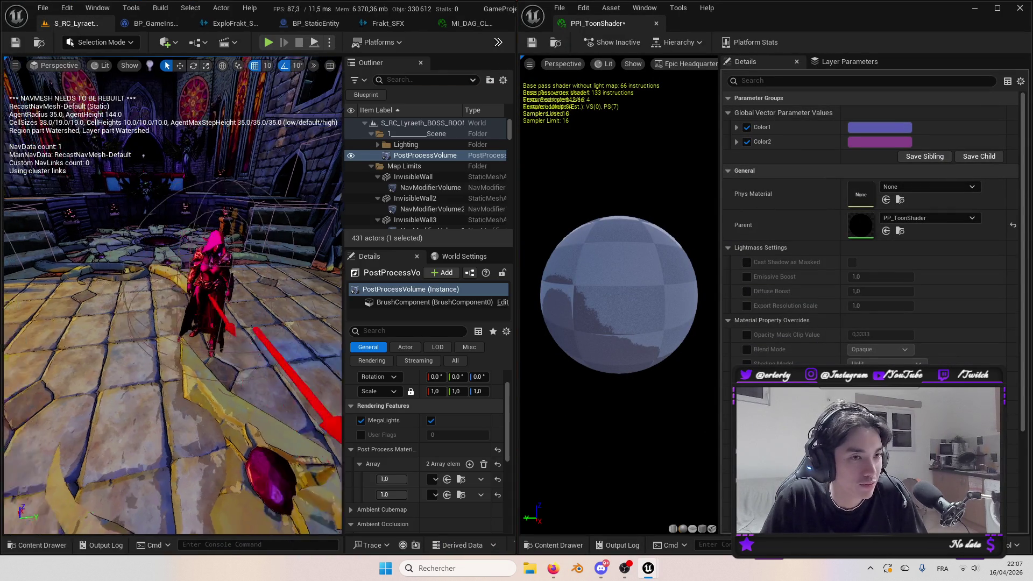
left_click_drag(513, 239, 583, 236)
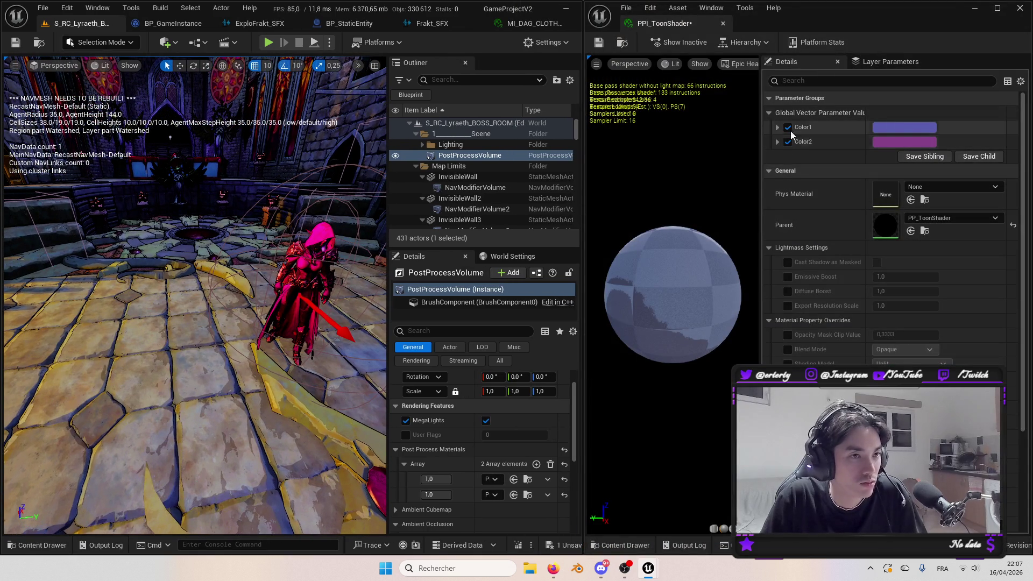
left_click(788, 142)
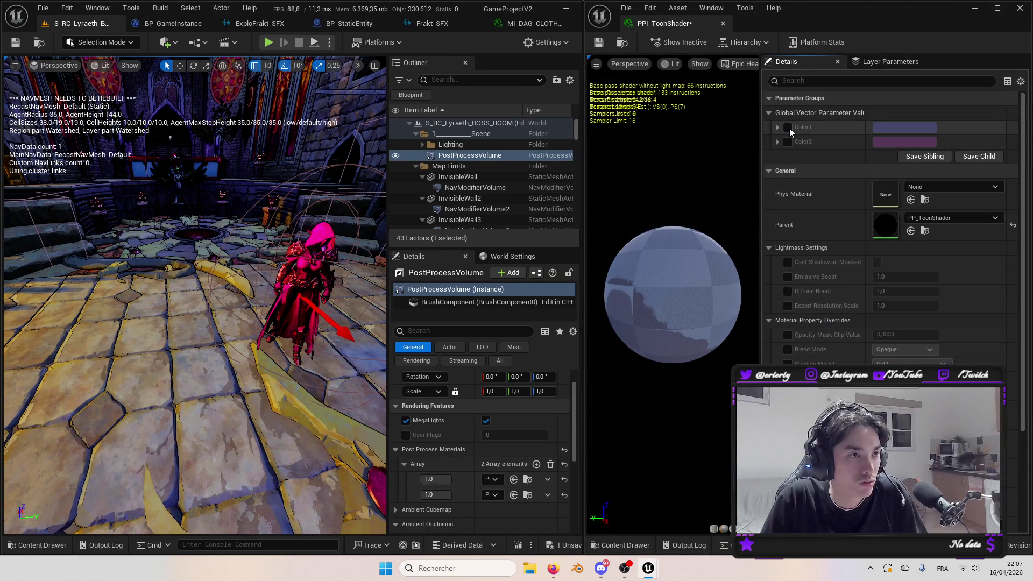
left_click(788, 128)
left_click(788, 141)
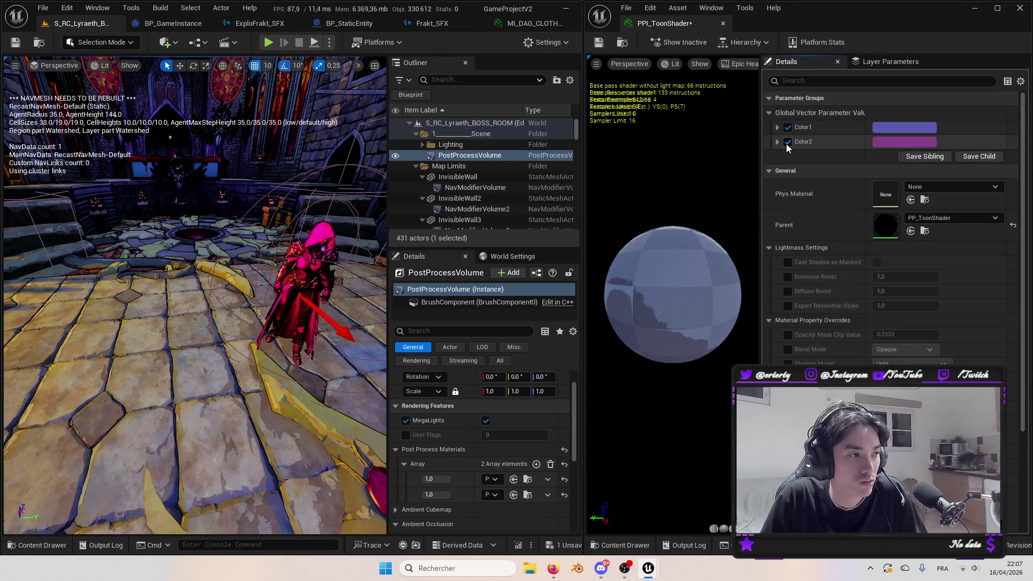
Try purple, magenta and near-white toon colours, then cancel to keep the original.
left_click(900, 142)
left_click(682, 259)
left_click(821, 355)
left_click_drag(781, 154, 769, 137)
left_click(846, 187)
left_click(735, 181)
left_click(713, 156)
left_click_drag(194, 296, 178, 280)
key("Escape")
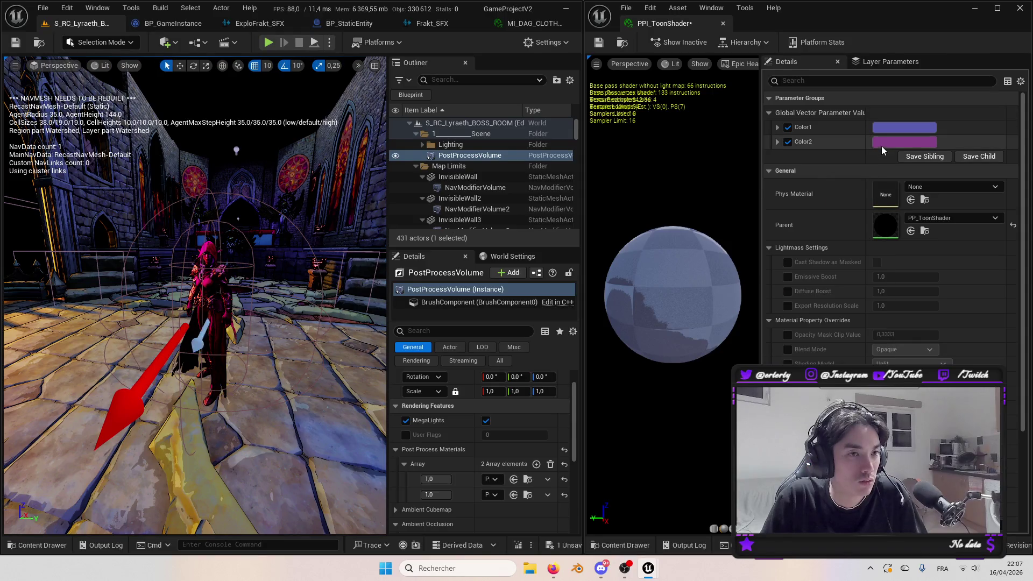
Try white for Color2, then cancel to keep it purple and reorder the editor tabs.
left_click(904, 142)
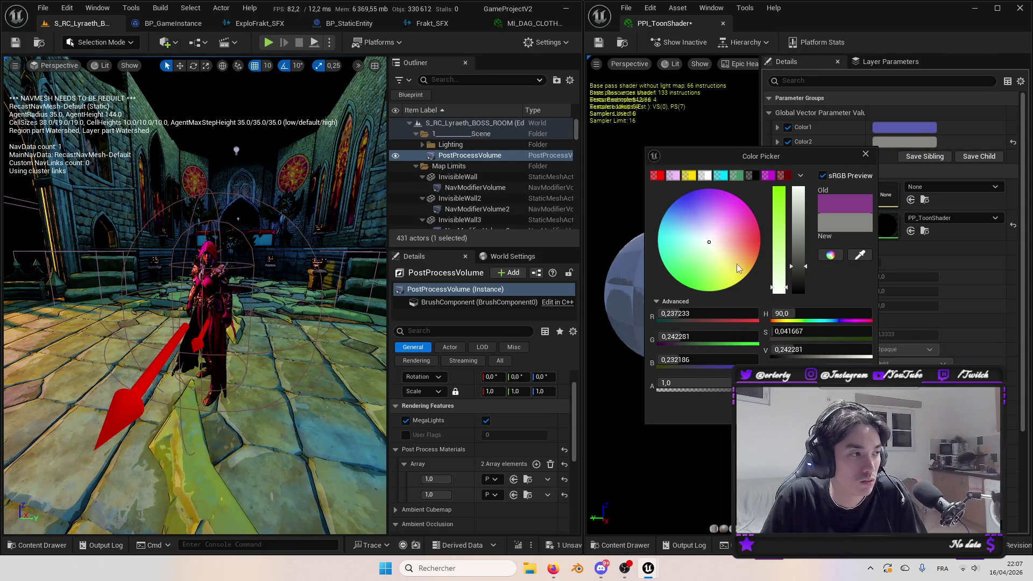
left_click(860, 255)
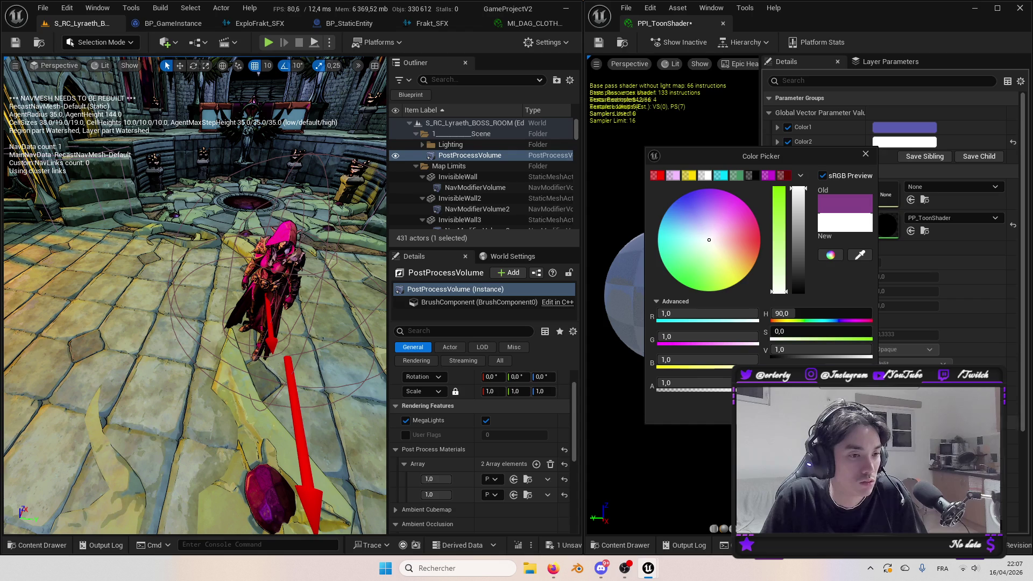
key("Escape")
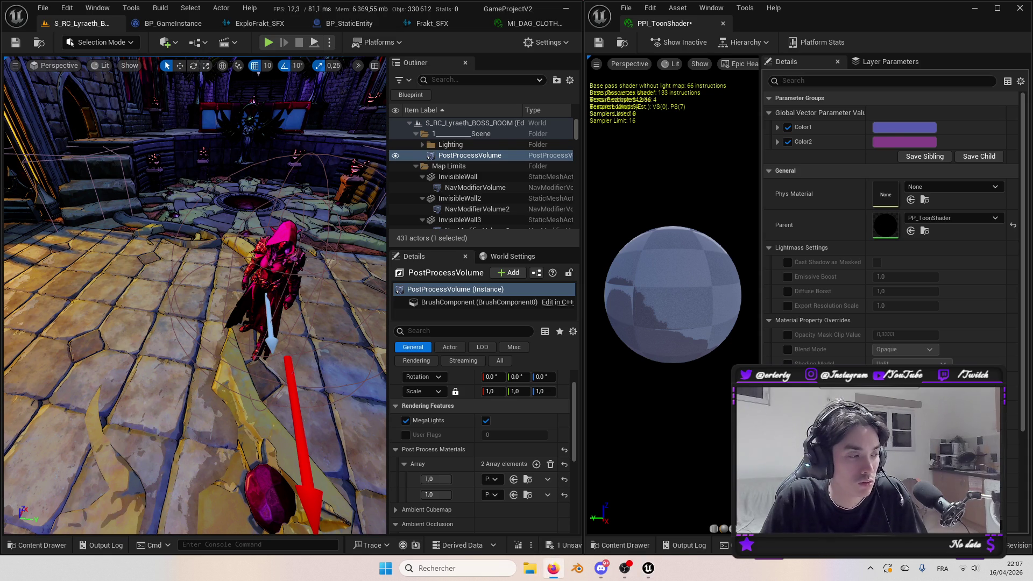
mouse_move(273, 331)
left_mouse_down()
mouse_move(237, 318)
mouse_move(259, 329)
mouse_move(271, 100)
left_mouse_up()
left_click_drag(253, 23, 183, 24)
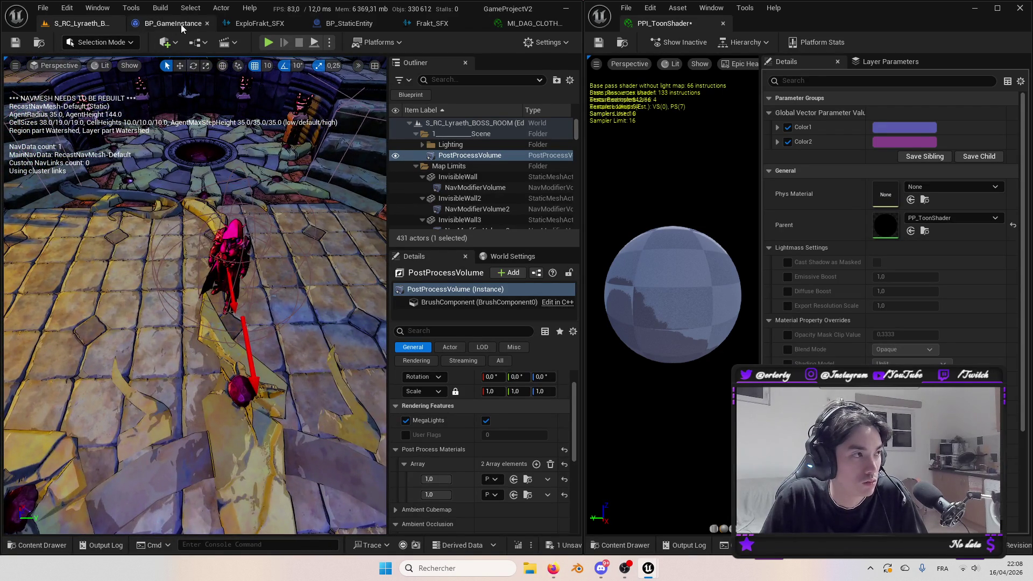
Fly down to floor level facing the arched gate and select the World (Test) spotlight.
left_click(87, 25)
scroll(520, 468, "down", 5)
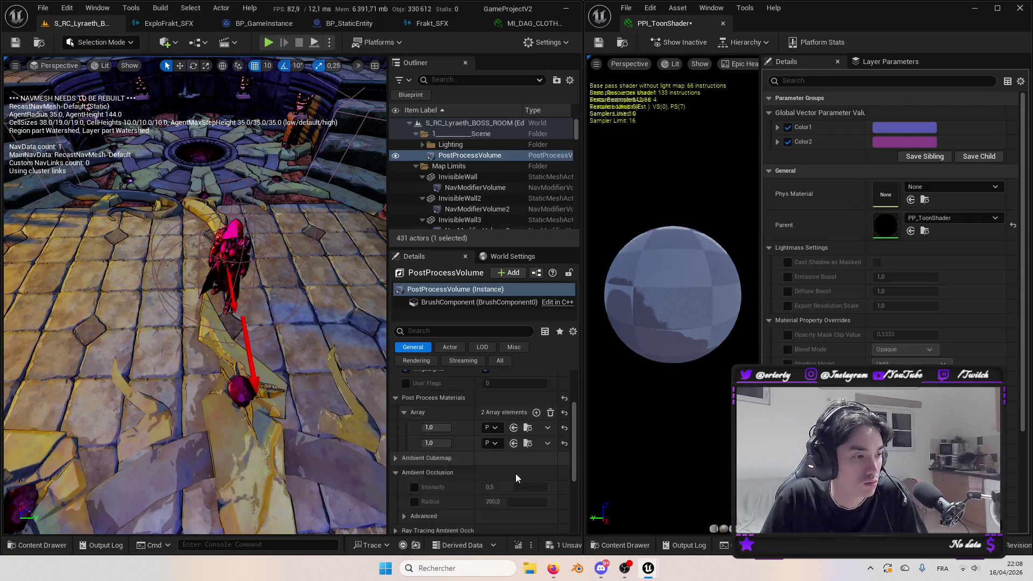
scroll(520, 468, "up", 4)
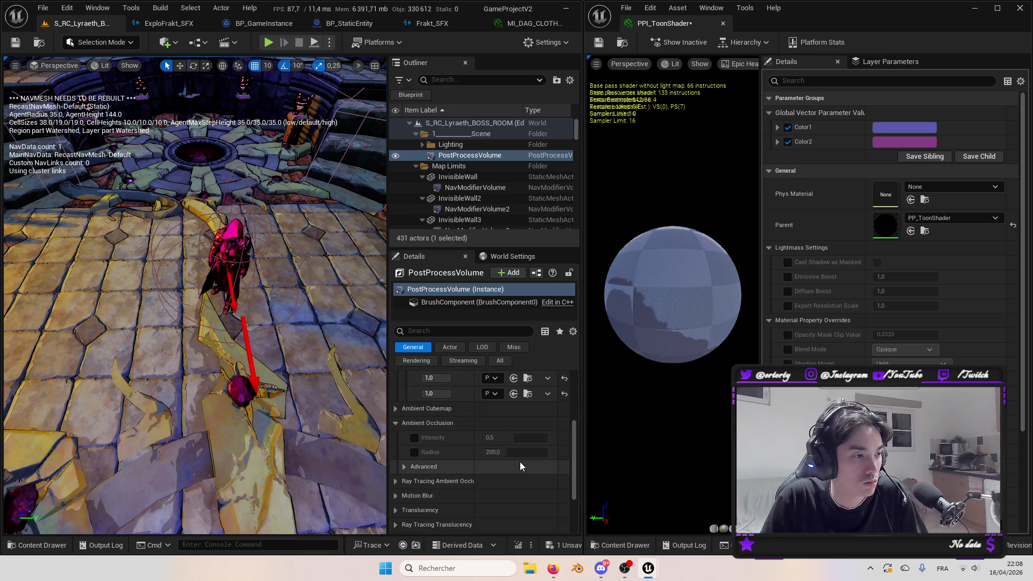
left_click_drag(214, 263, 221, 285)
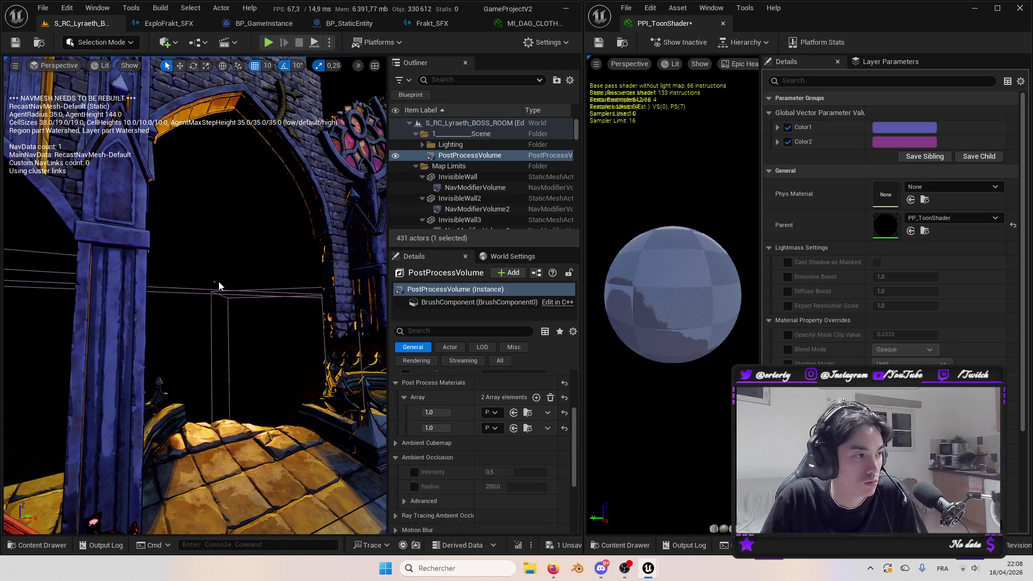
left_click(218, 282)
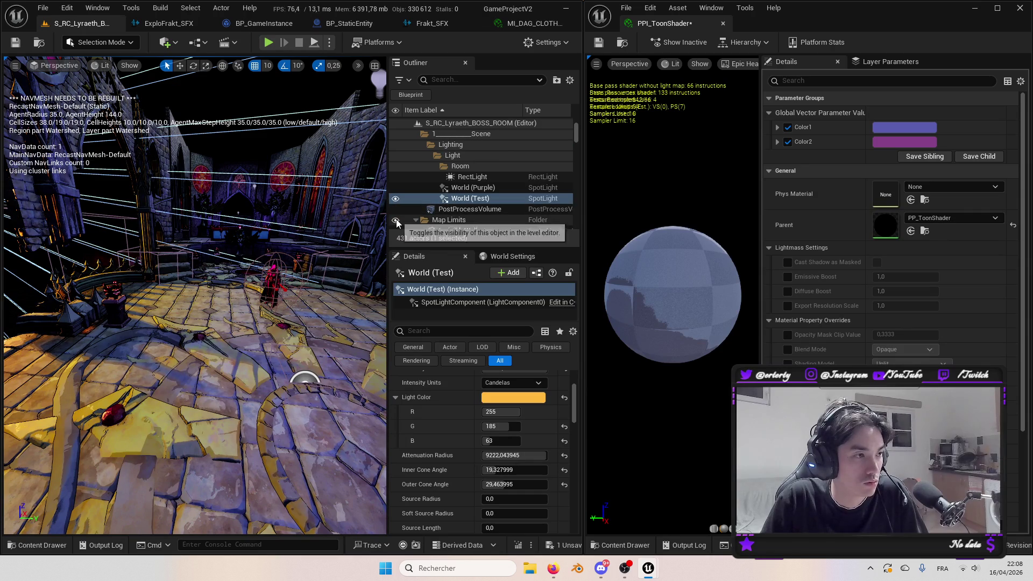
Try other light colours on World (Test), cancel to keep orange, then delete the spotlight.
left_click(500, 397)
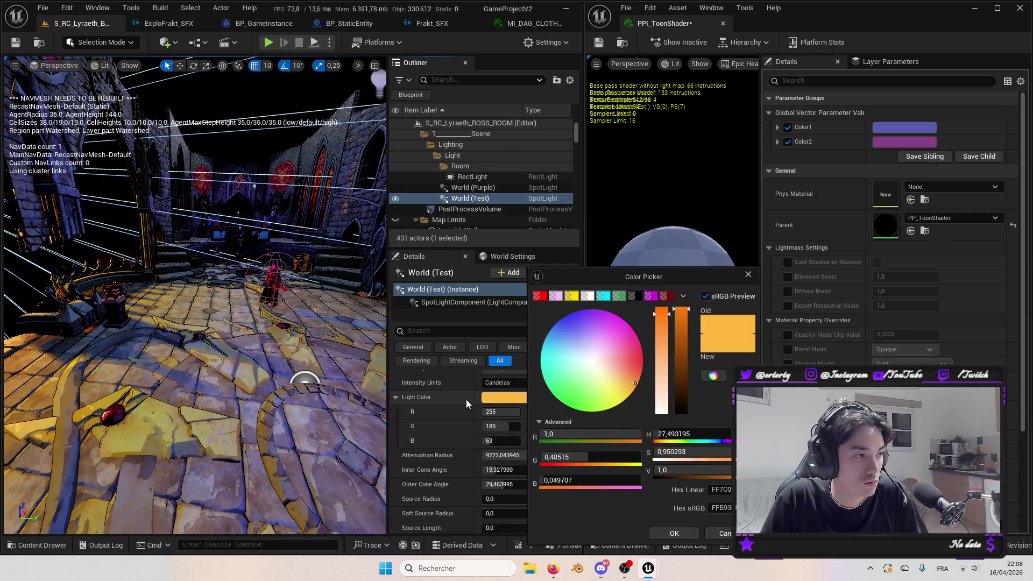
mouse_move(598, 387)
left_mouse_down()
mouse_move(583, 415)
mouse_move(663, 396)
mouse_move(682, 353)
mouse_move(625, 343)
mouse_move(592, 311)
mouse_move(551, 318)
mouse_move(623, 335)
left_mouse_up()
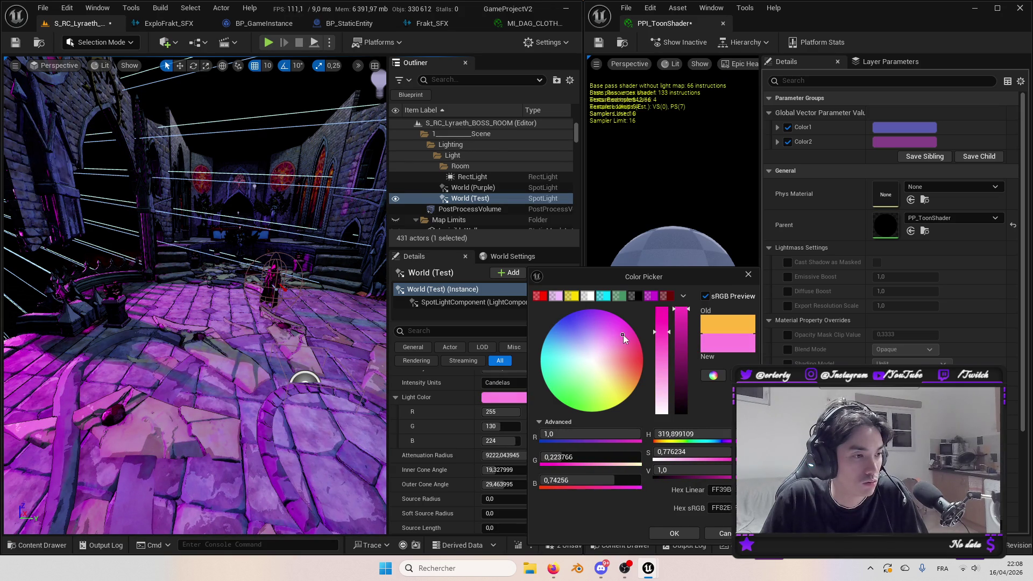
left_click(724, 533)
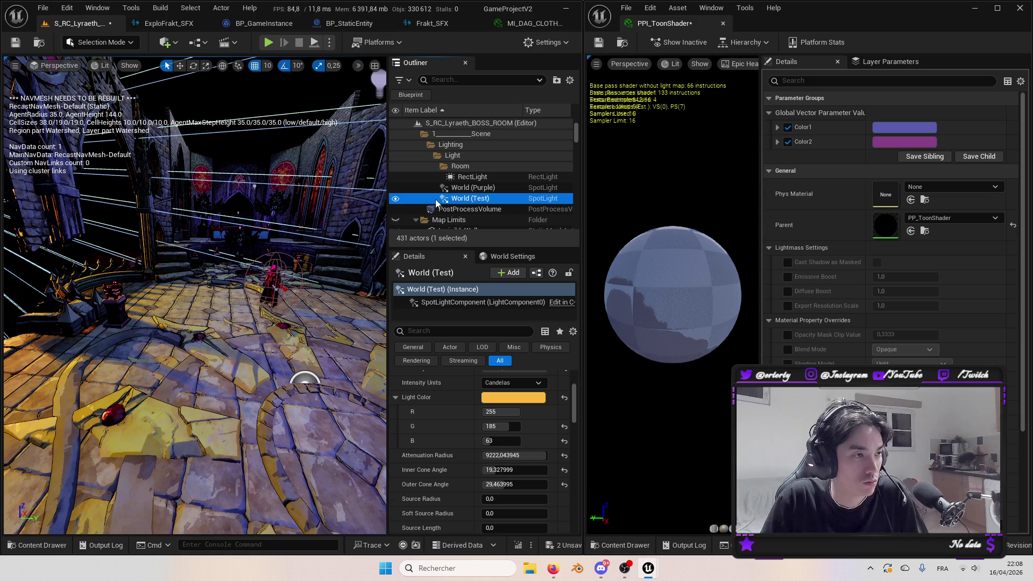
key("Delete")
Set the World (Purple) spotlight's Intensity to 10000.
left_click(468, 187)
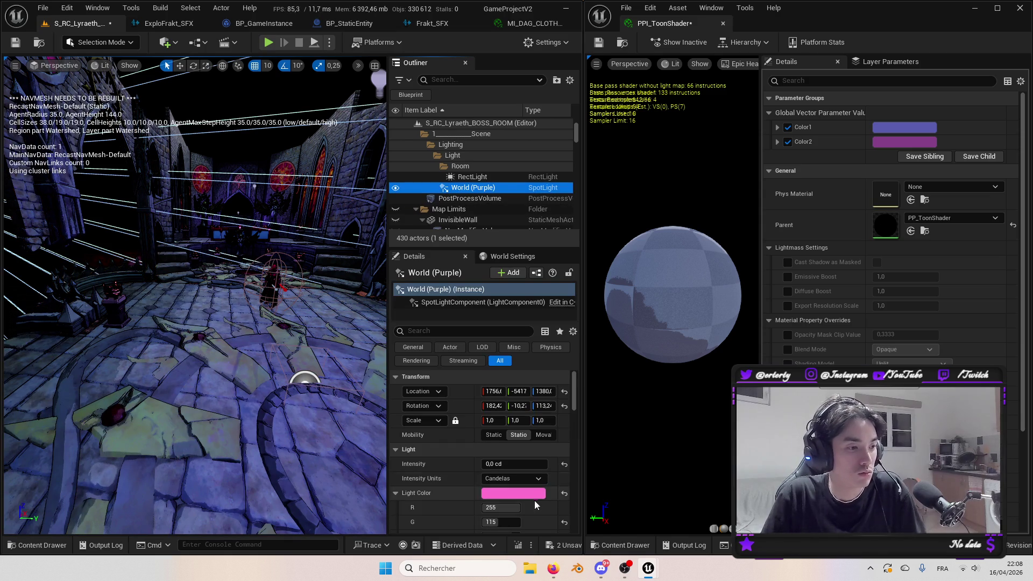
left_click(531, 463)
type("10000")
key("Return")
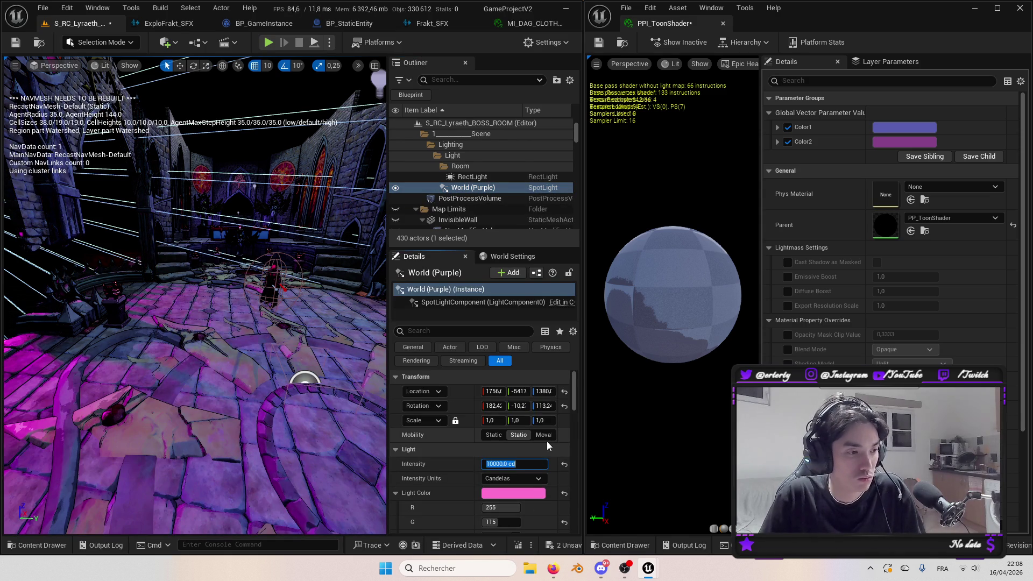
left_click_drag(193, 296, 231, 306)
Close the toon shader window, maximize the level editor, and orbit around the purple-lit room.
left_click(1020, 8)
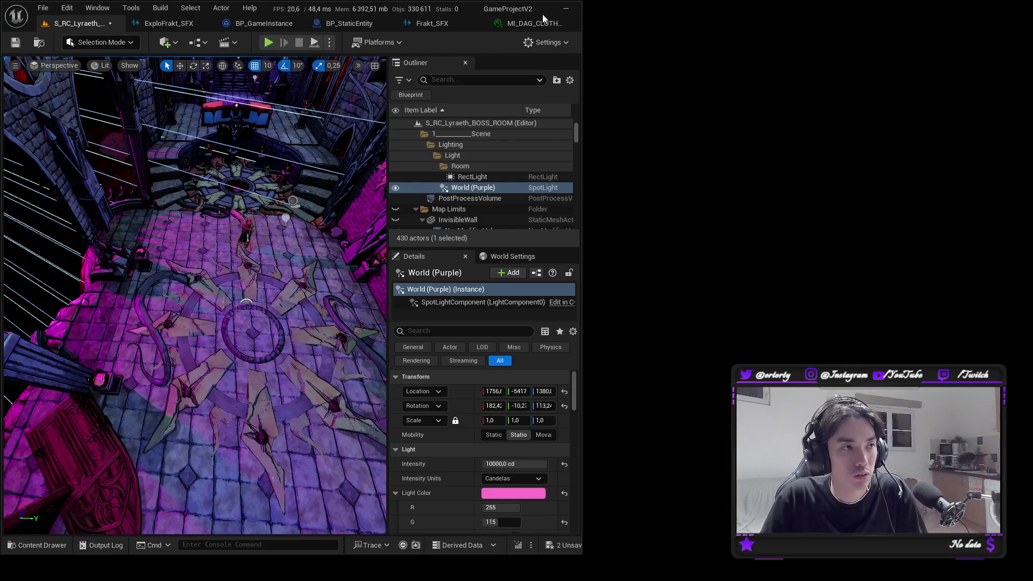
double_click(543, 8)
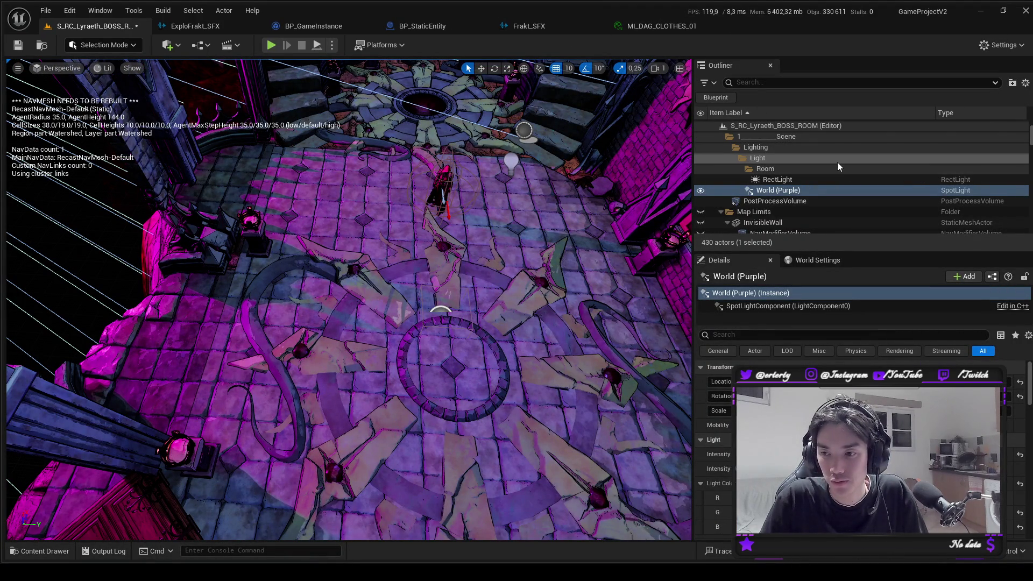
left_click_drag(645, 188, 570, 264)
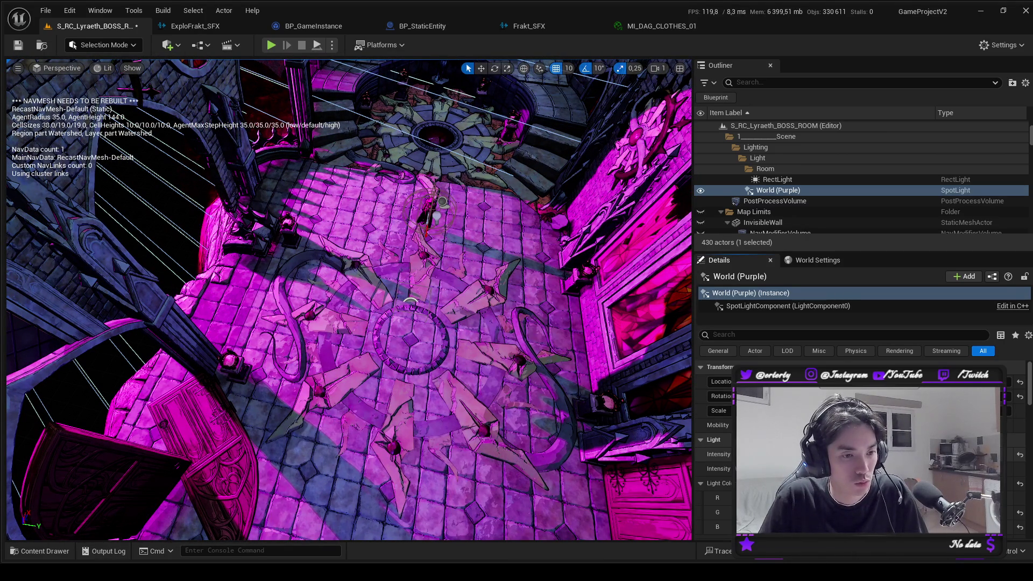
mouse_move(415, 397)
left_mouse_down()
mouse_move(388, 377)
mouse_move(414, 396)
mouse_move(382, 511)
mouse_move(405, 461)
left_mouse_up()
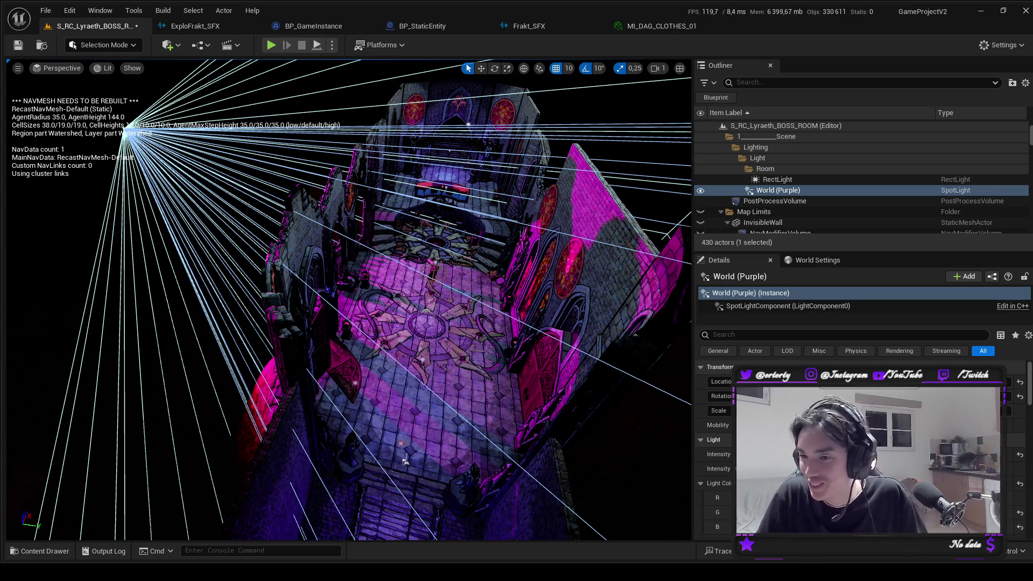
left_click_drag(406, 461, 408, 475)
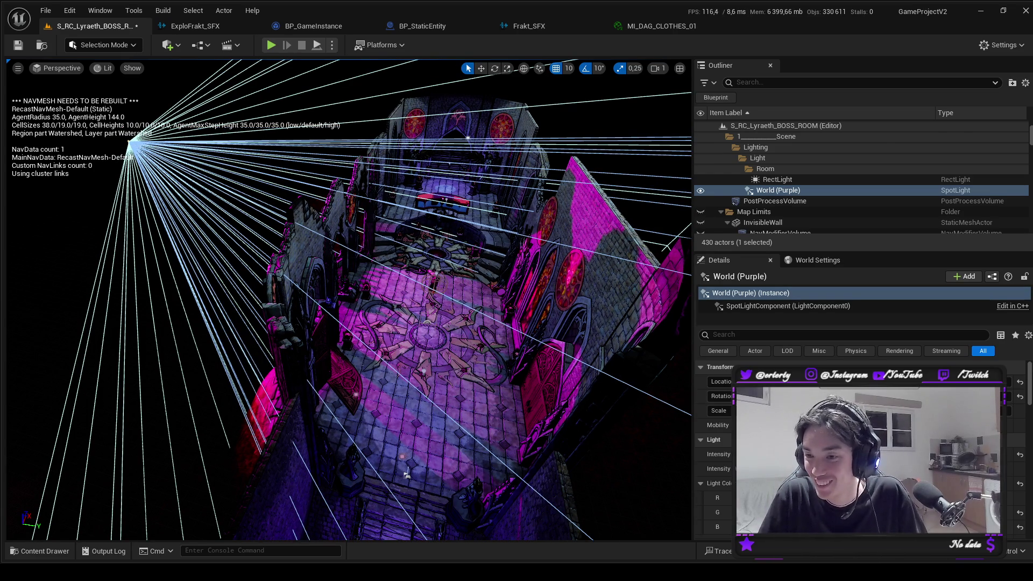
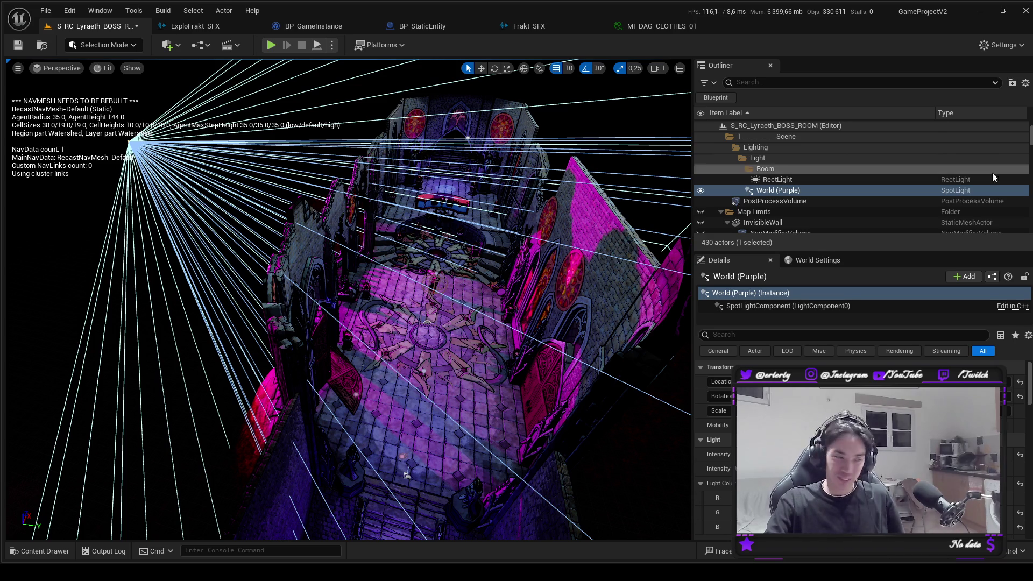
Select the tall wall, damaged walls, arch wall and pinnacle pieces around the boss-room arch.
mouse_move(407, 473)
left_mouse_down()
mouse_move(363, 514)
mouse_move(355, 487)
mouse_move(385, 532)
mouse_move(355, 393)
left_mouse_up()
mouse_move(348, 299)
left_mouse_down()
mouse_move(417, 308)
mouse_move(403, 341)
left_mouse_up()
left_click(204, 225)
left_click_drag(204, 225, 248, 225)
left_click(263, 224, "ctrl")
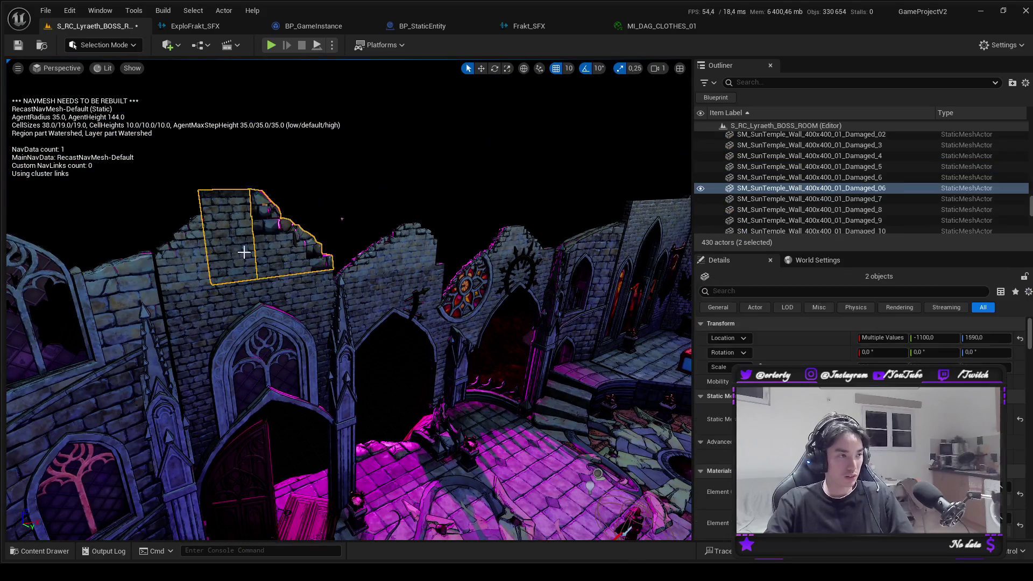
left_click(188, 259, "ctrl")
left_click(209, 323, "ctrl")
left_click(425, 270, "ctrl")
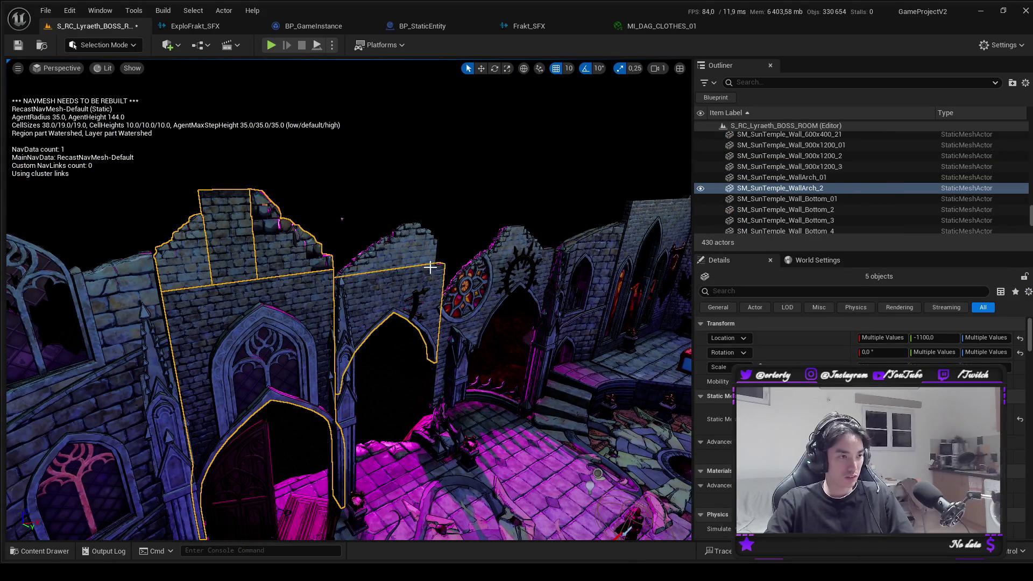
left_click(402, 254, "ctrl")
left_click(440, 373, "ctrl")
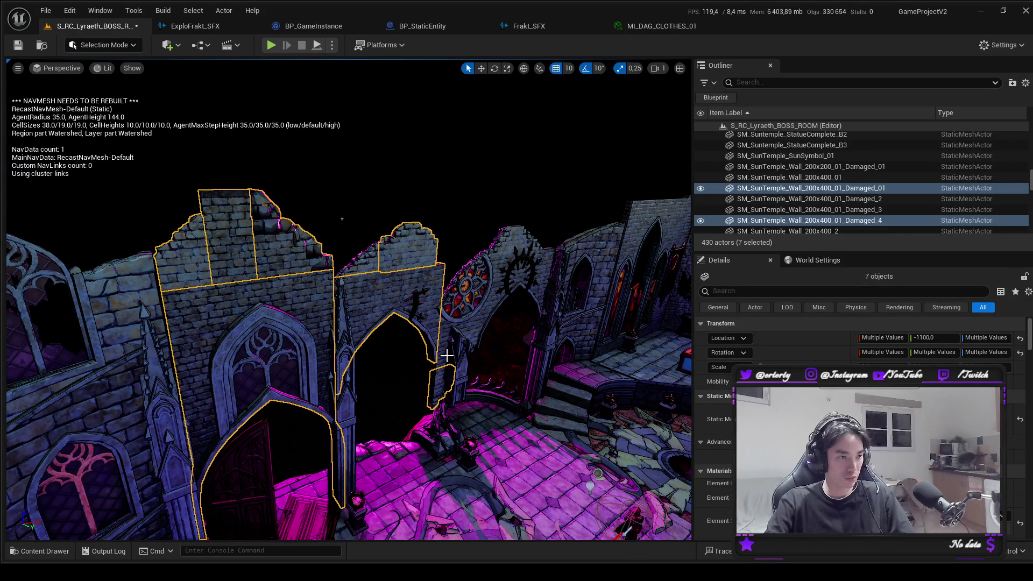
left_click(450, 321, "ctrl")
left_click(446, 334, "ctrl")
Search the Outliner for 'Fade' and inspect SM_SunTemple_Wall_R300_9's BC_FadeThisMesh3 component.
left_click(809, 83)
type("Fade")
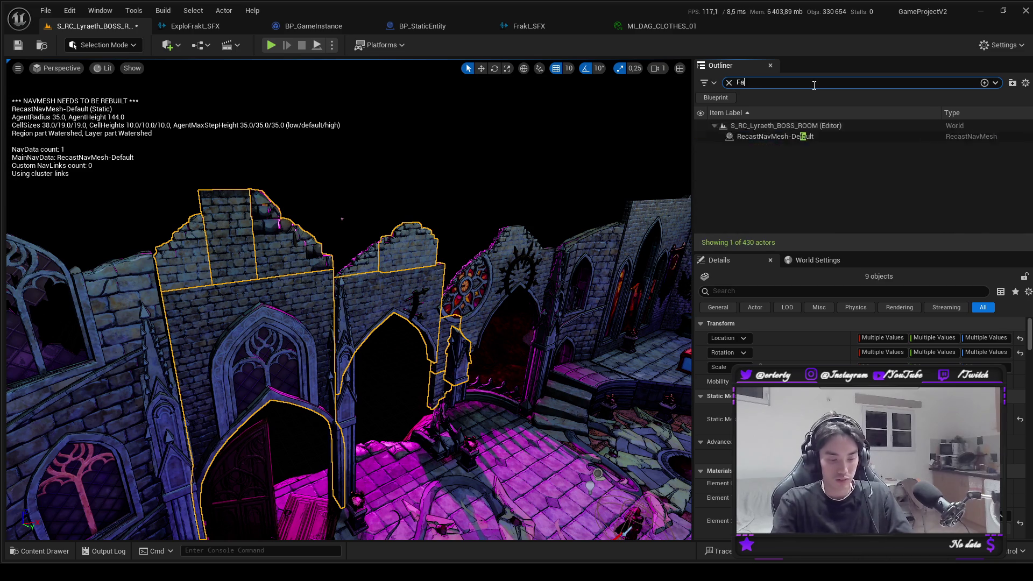
left_click(729, 82)
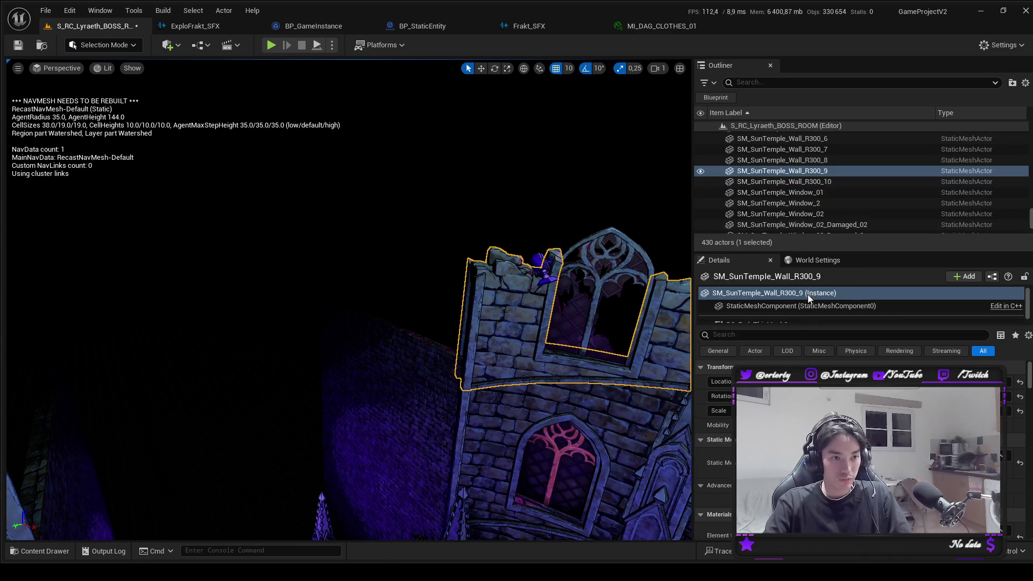
scroll(808, 292, "down", 1)
left_click(796, 320)
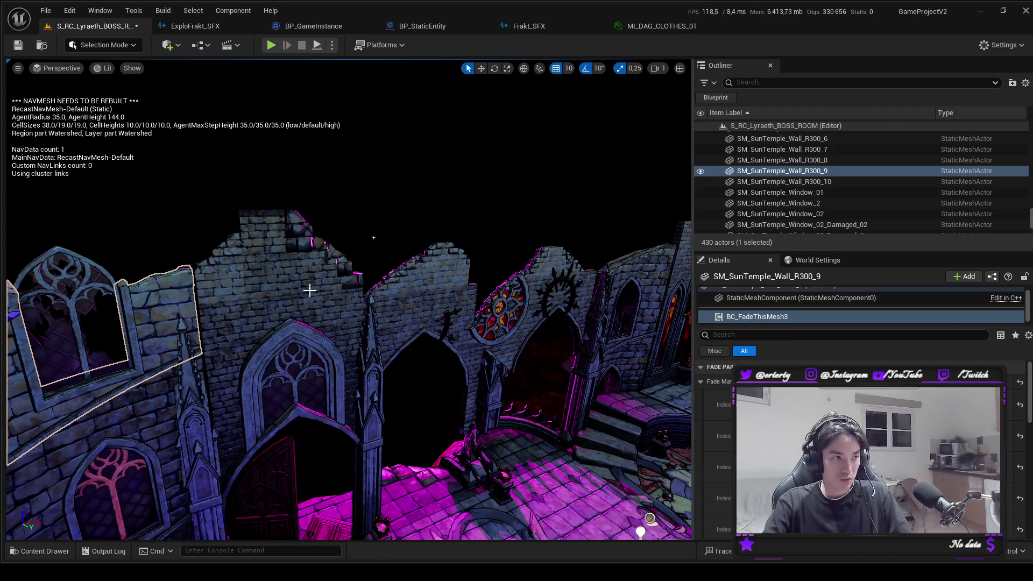
Select SM_SunTemple_Wall_200x400_18 plus neighbouring walls, arches, pinnacle, rose window and sun ornament.
left_click(263, 279)
left_click(222, 296, "ctrl")
left_click(228, 337, "ctrl")
left_click(321, 270, "ctrl")
left_click(417, 291, "ctrl")
left_click(423, 281, "ctrl")
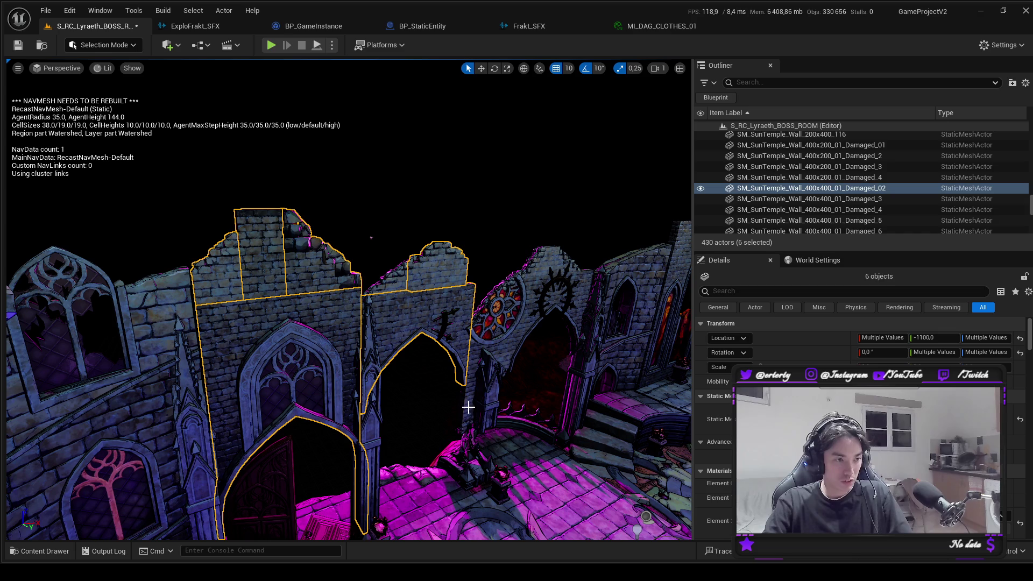
left_click(471, 397, "ctrl")
left_click(478, 368, "ctrl")
left_click(472, 356, "ctrl")
left_click(498, 308, "ctrl")
left_click(507, 349, "ctrl")
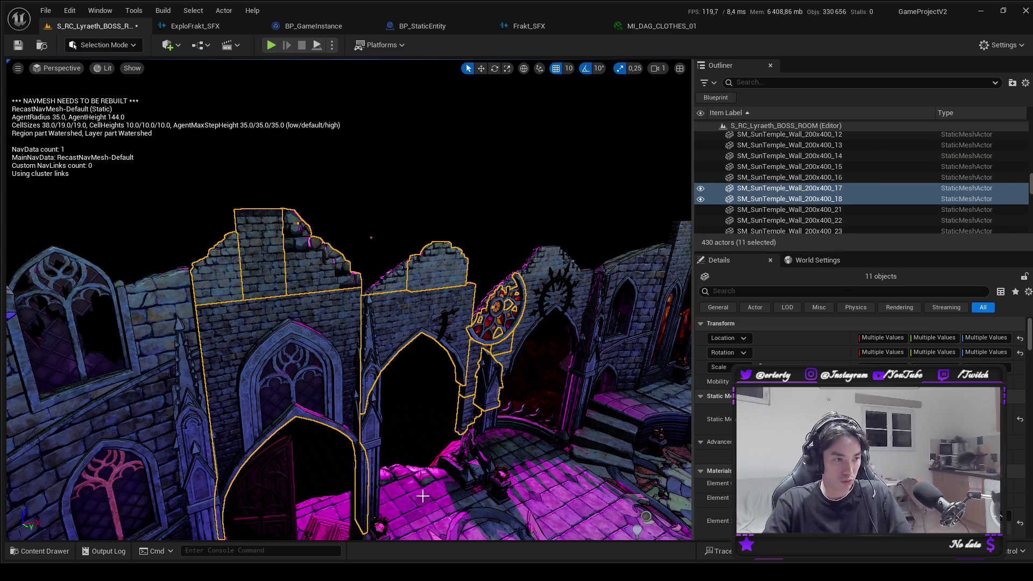
left_click(530, 318, "ctrl")
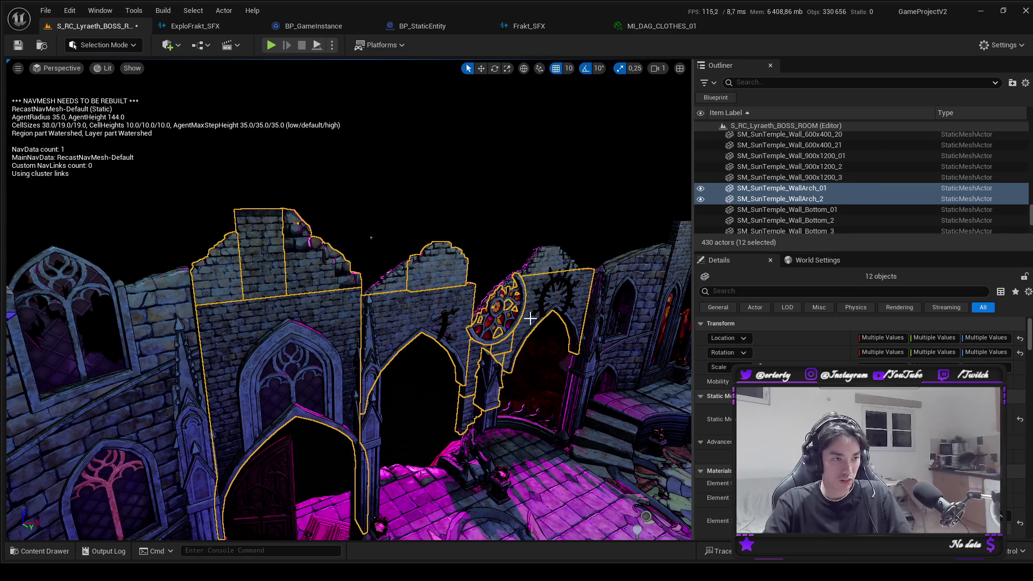
left_click(550, 281, "ctrl")
left_click(549, 260, "ctrl")
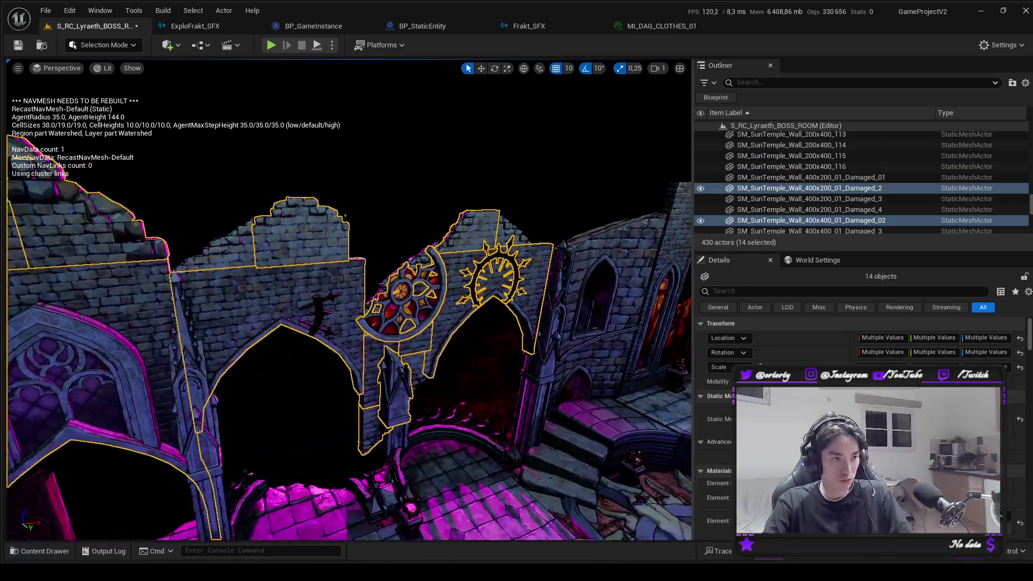
Add damaged walls, pinnacles, a brazier and DecorCorner_12/13, then show World Settings.
left_click(441, 237, "ctrl")
scroll(386, 319, "up", 5)
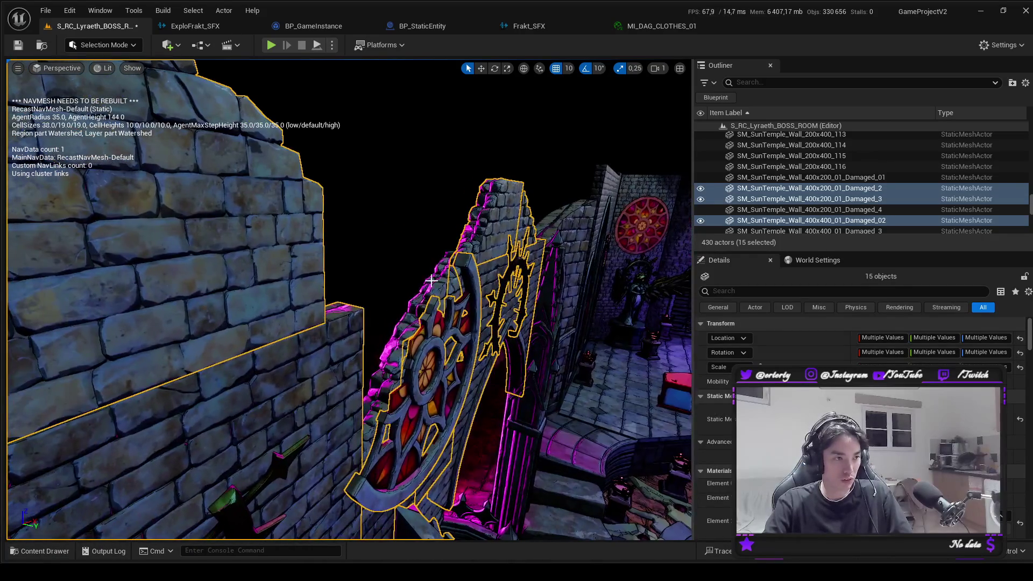
left_click(430, 282, "ctrl")
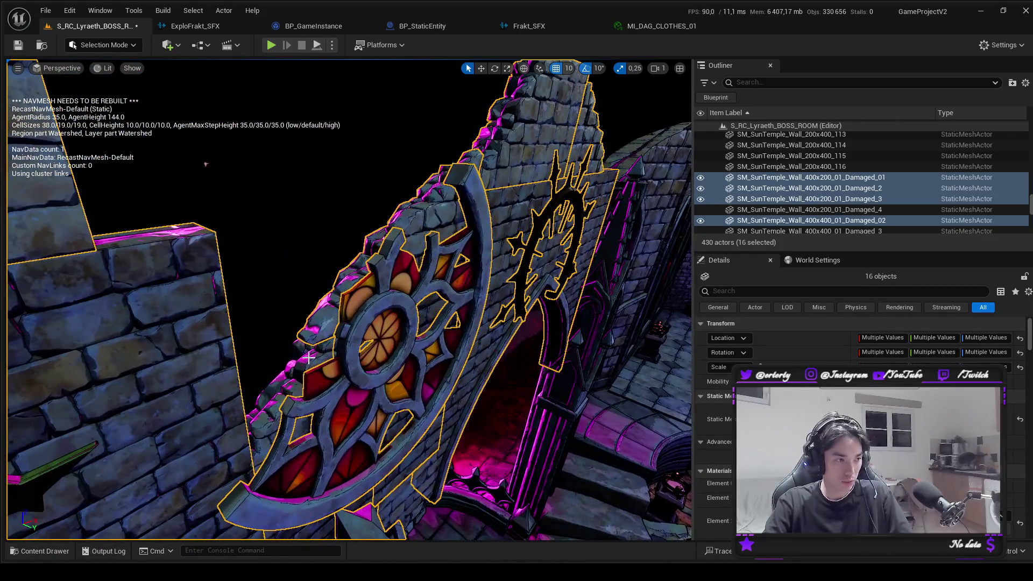
left_click(308, 359, "ctrl")
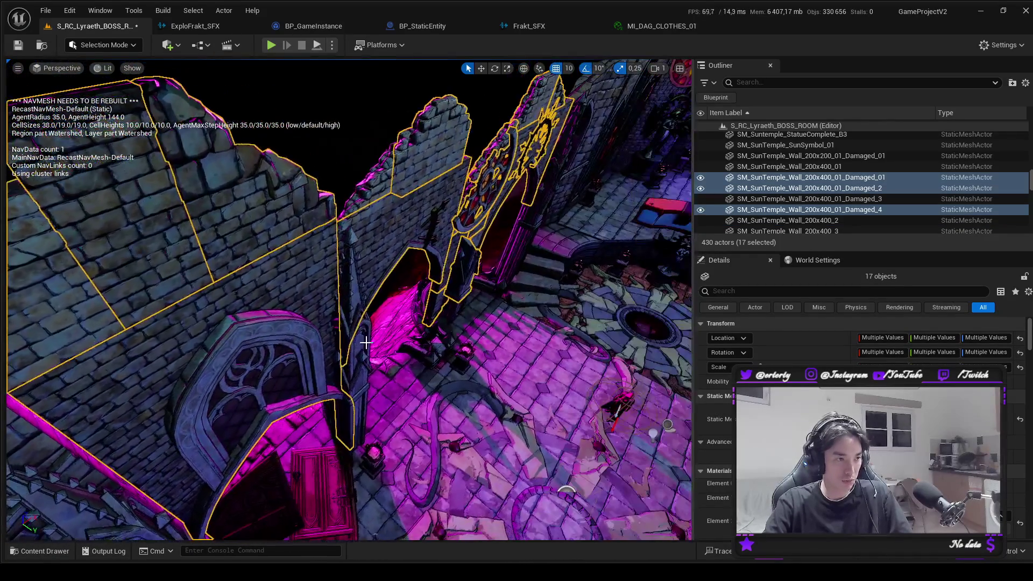
left_click(363, 353, "ctrl")
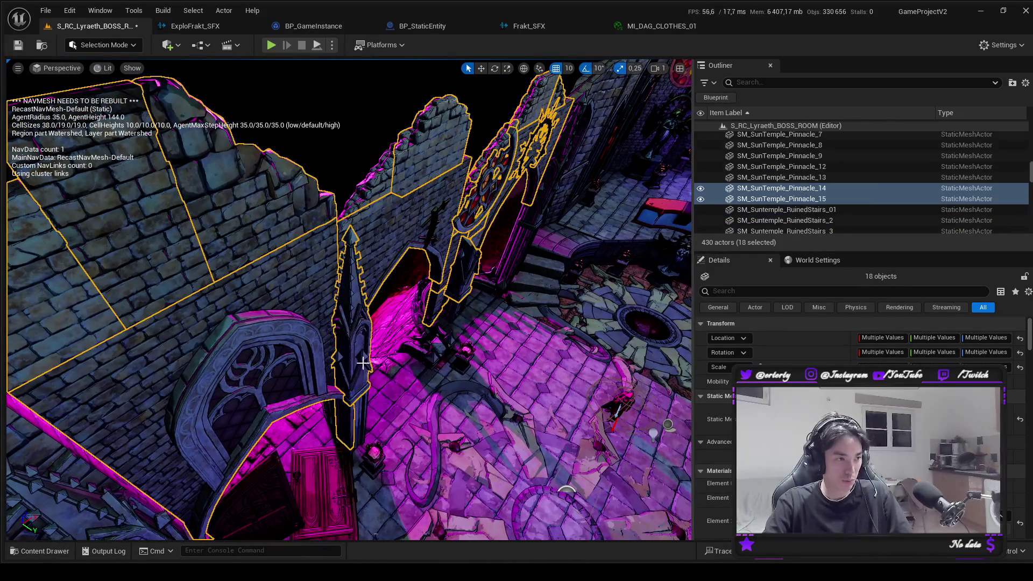
left_click(371, 447, "ctrl")
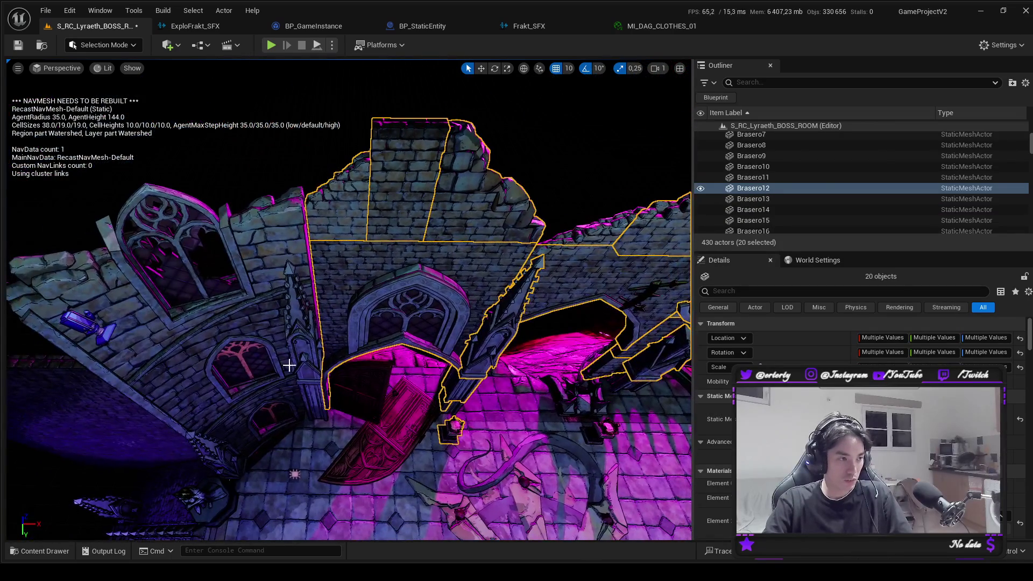
left_click(304, 393, "ctrl")
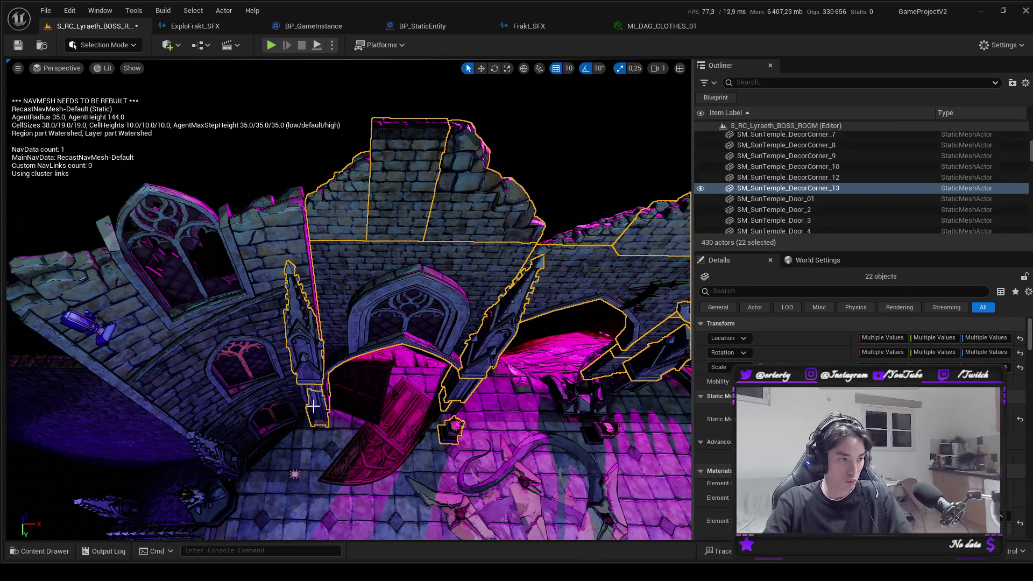
left_click(313, 407, "ctrl")
left_click(259, 428, "ctrl")
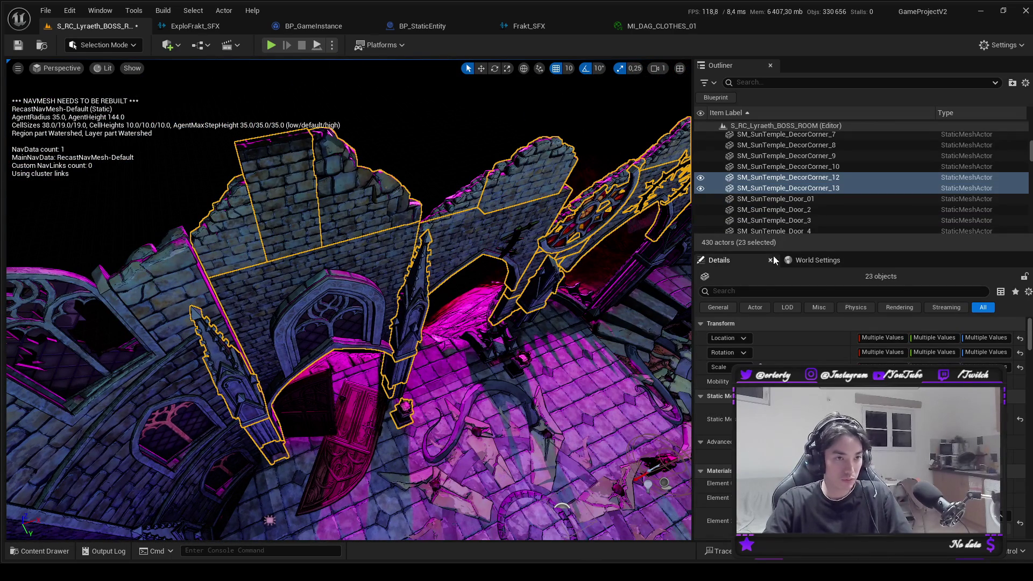
mouse_move(823, 252)
left_mouse_down()
mouse_move(826, 315)
mouse_move(826, 305)
left_mouse_up()
left_click(820, 317)
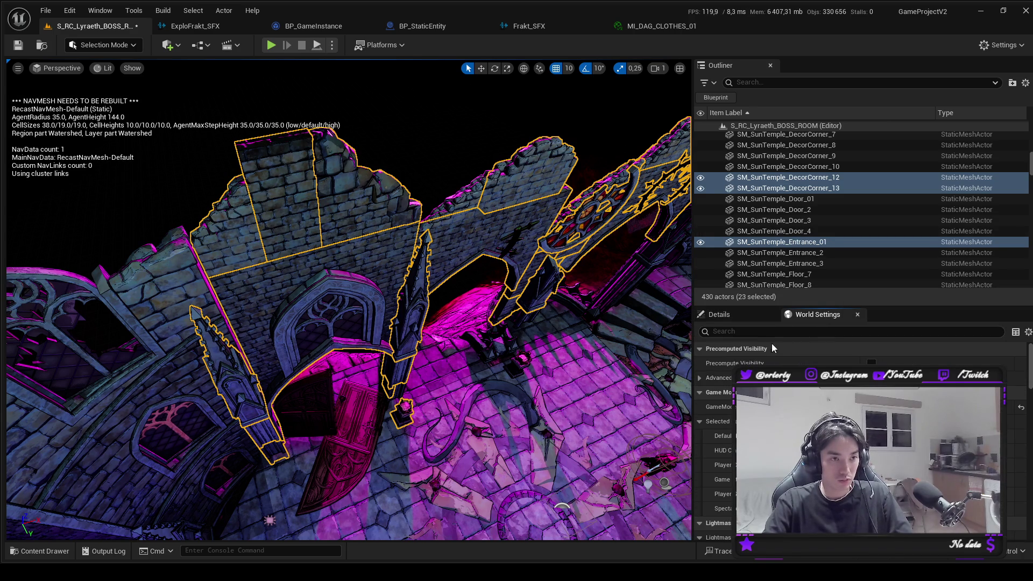
Check the BC_FadeThisMesh4 component on tall wall SM_SunTemple_Wall_200x400_18.
left_click(549, 189)
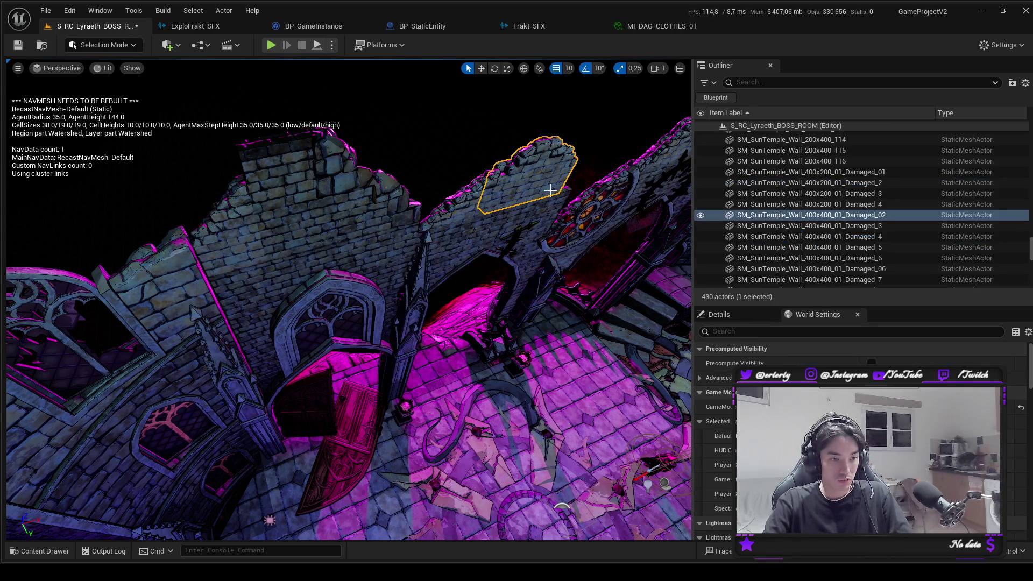
left_click(721, 315)
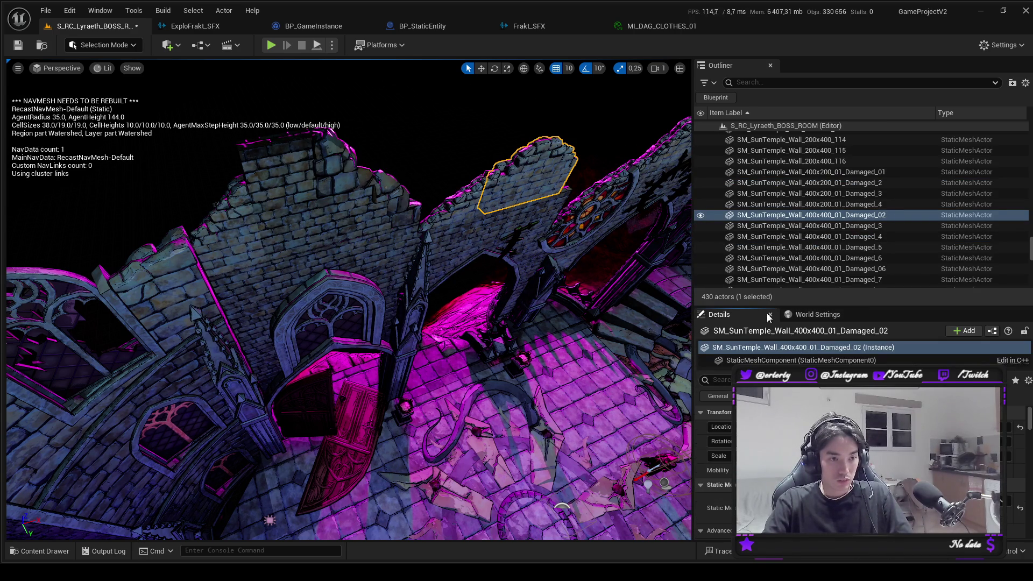
scroll(226, 296, "down", 5)
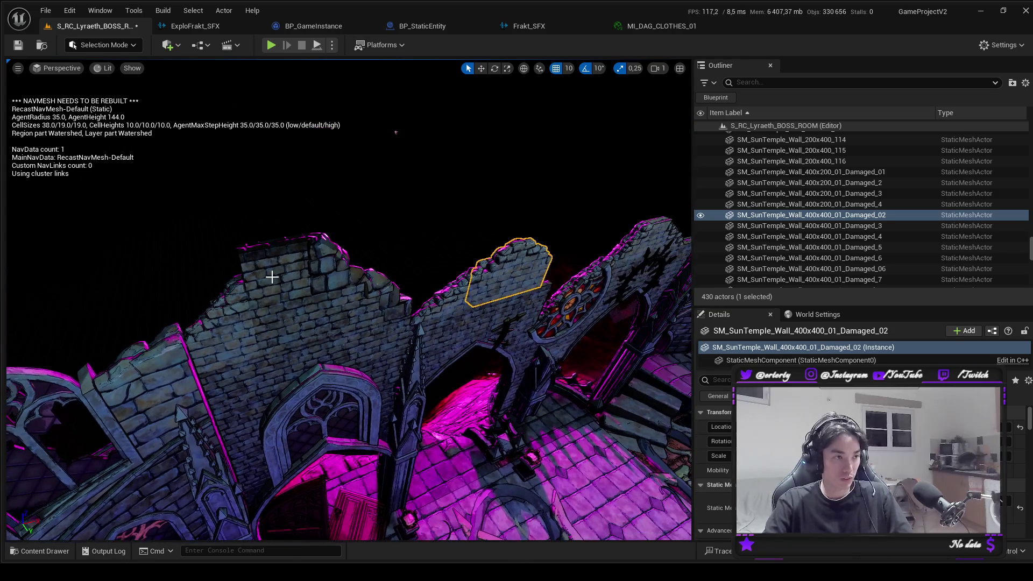
left_click(269, 279)
scroll(790, 361, "down", 1)
left_click(790, 362)
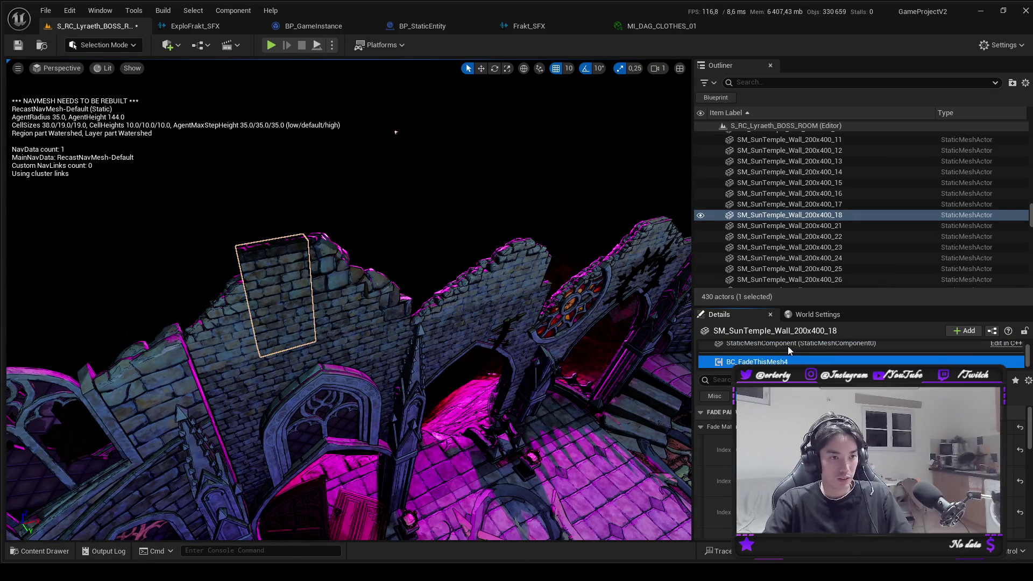
Check BC_FadeThisMesh4 on wall Damaged_06 and on SM_SunTemple_Entrance_01.
left_click(344, 294)
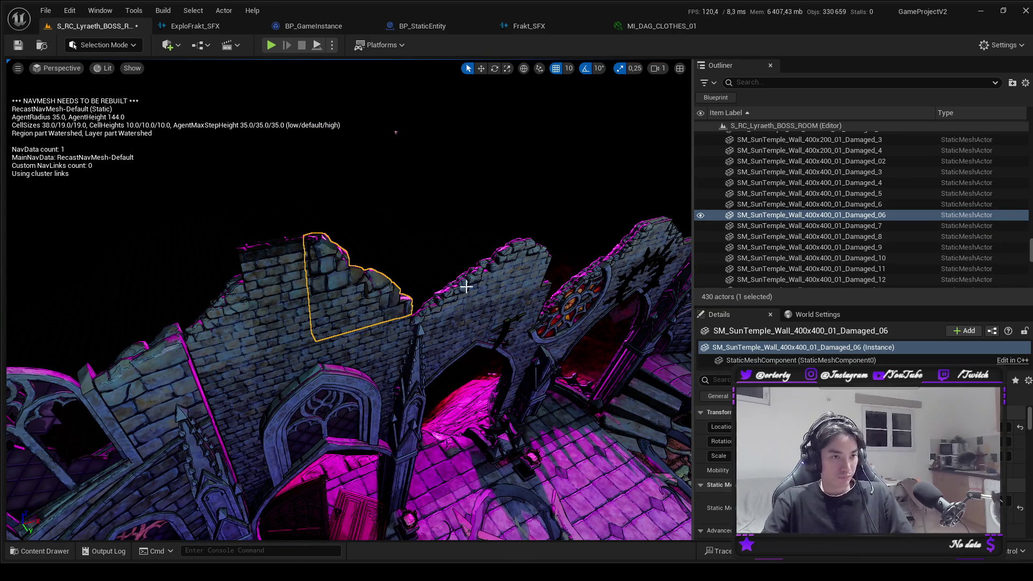
scroll(790, 360, "down", 1)
left_click(790, 361)
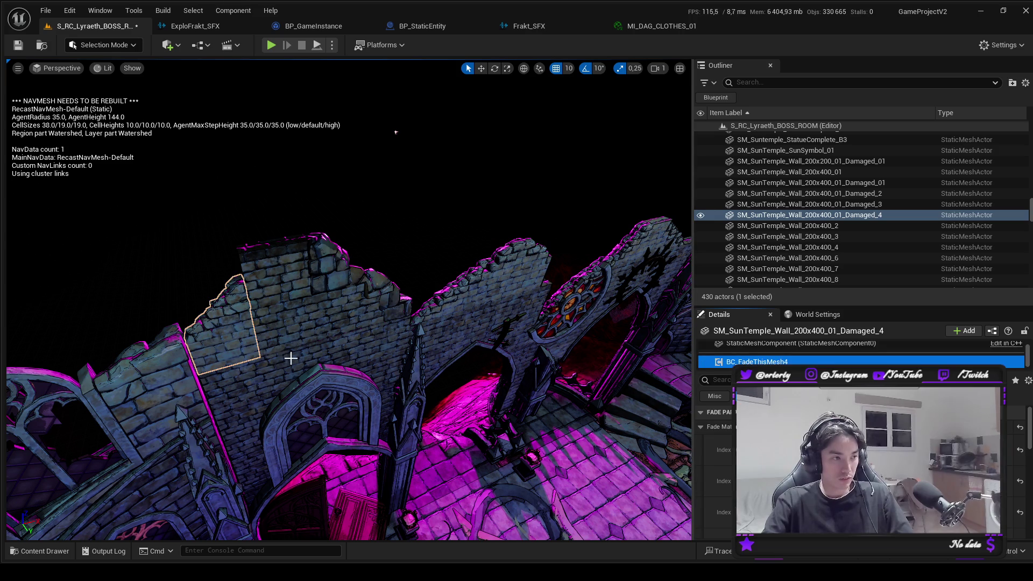
left_click(251, 369)
scroll(824, 351, "down", 1)
left_click(824, 361)
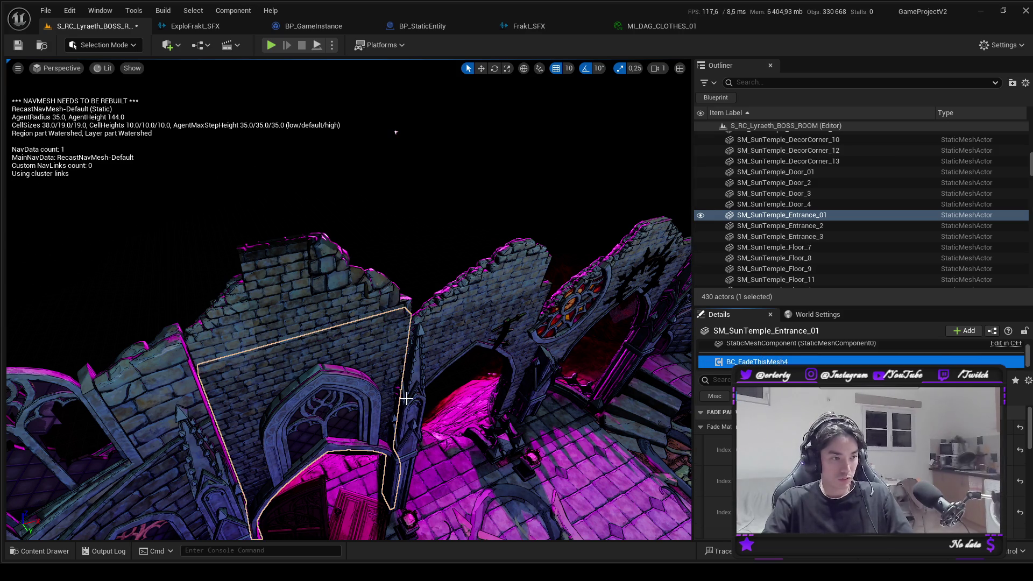
Check BC_FadeThisMesh4 on Pinnacle_14, DecorCorner_6 and DecorCorner_7, then select DecorCorner_8.
left_click(419, 373)
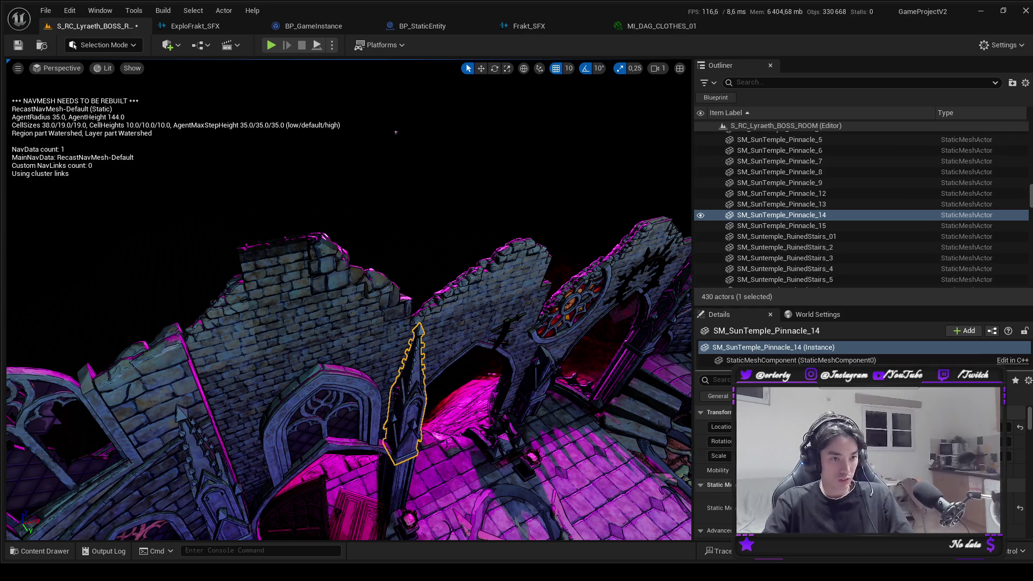
left_click(399, 481)
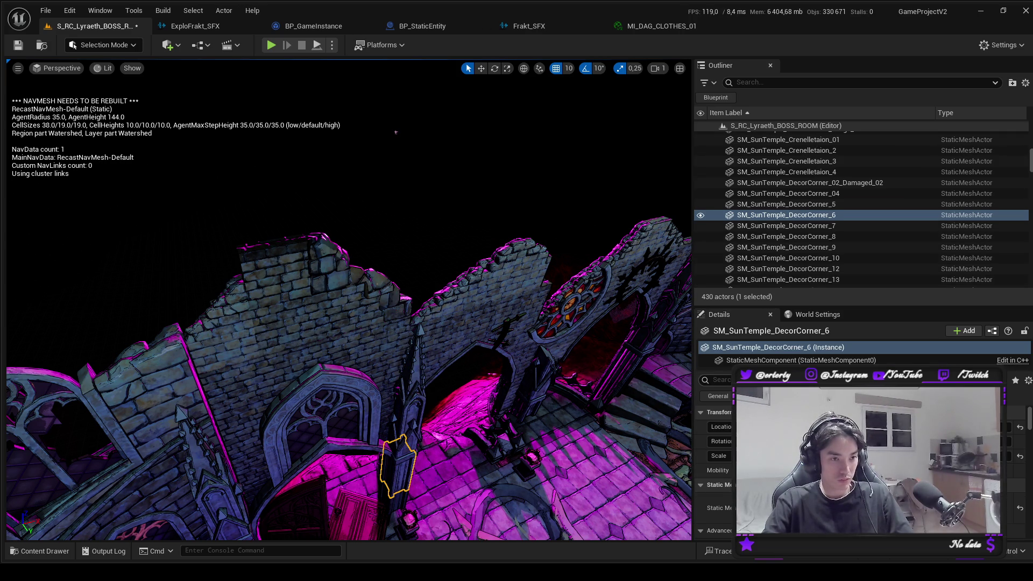
scroll(798, 350, "down", 1)
left_click(798, 361)
left_click(396, 500)
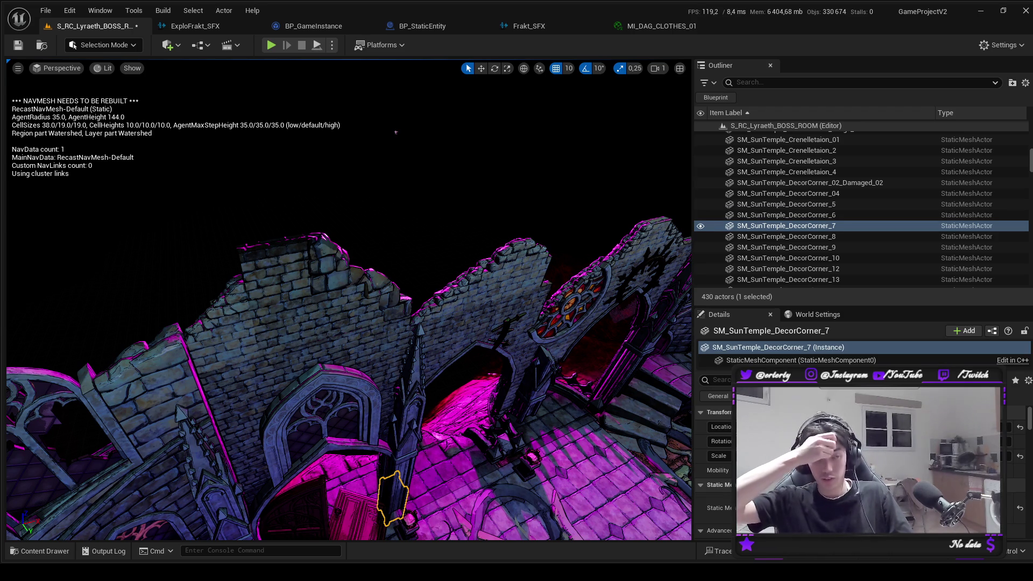
scroll(833, 355, "down", 1)
left_click(833, 360)
left_click_drag(377, 323, 339, 307)
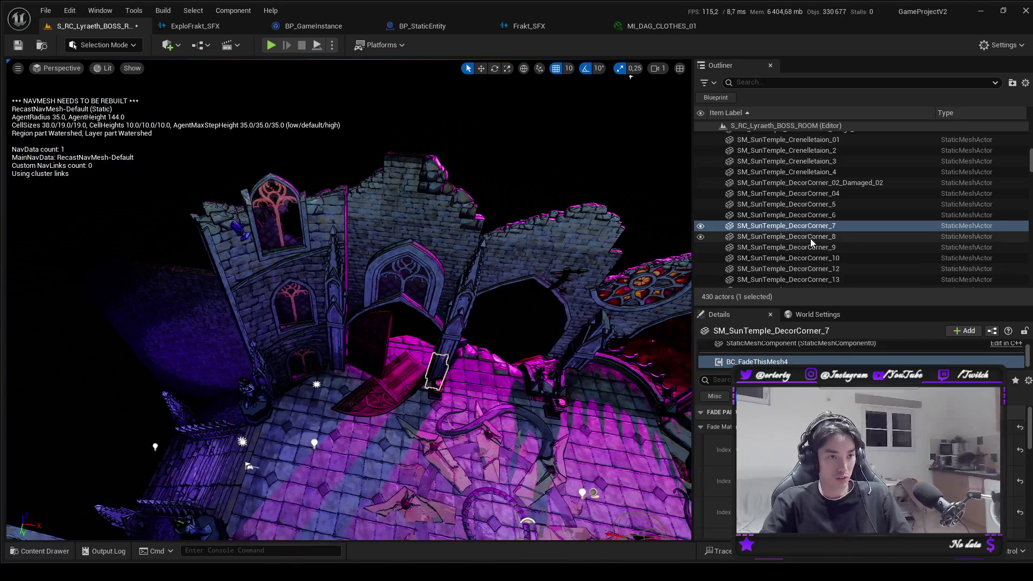
left_click(892, 237)
Inspect the BC_FadeThisMesh4 fade components on the large wall arch and wall Damaged_4.
left_click(395, 282)
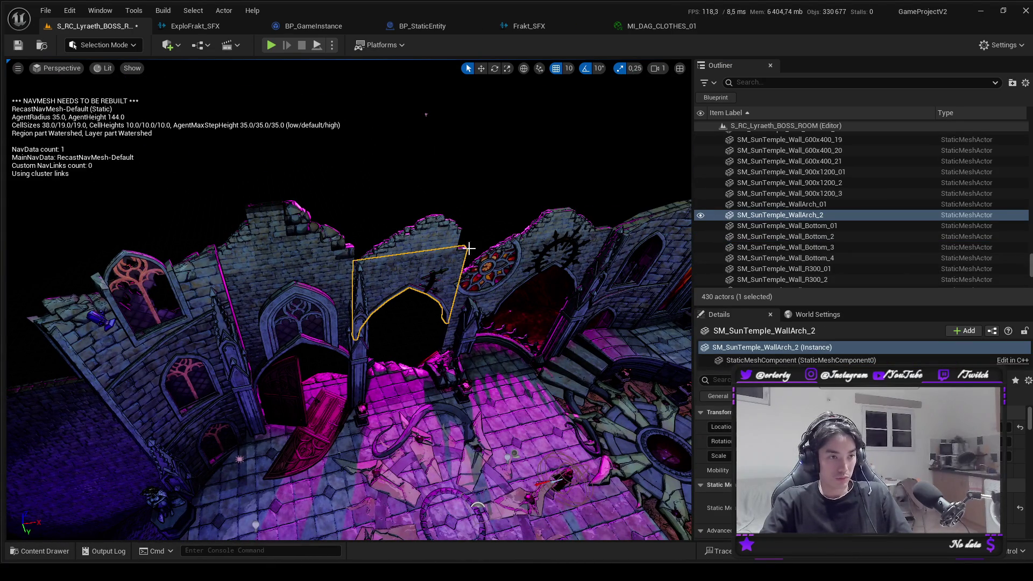
left_click(734, 216)
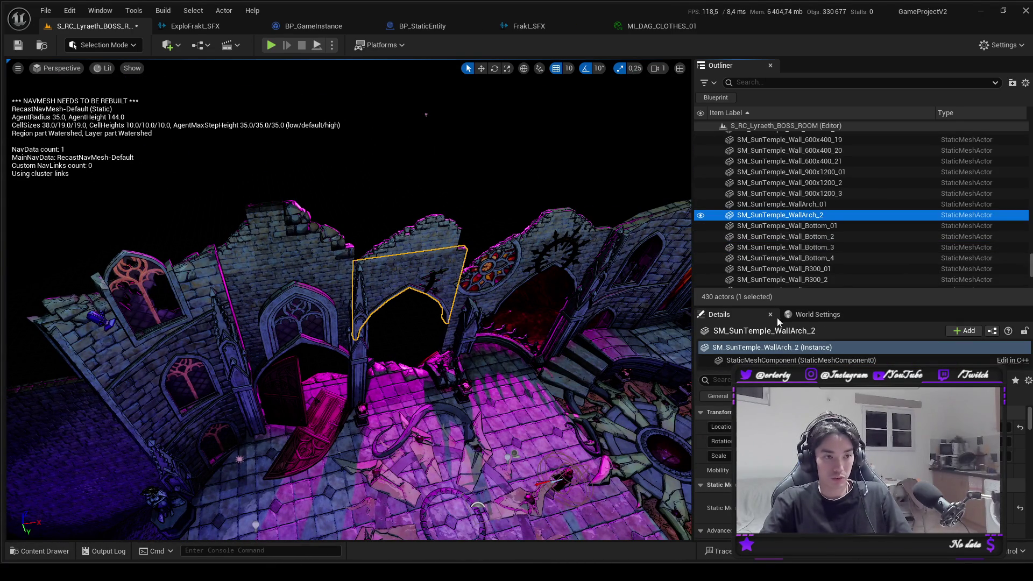
left_click(775, 371)
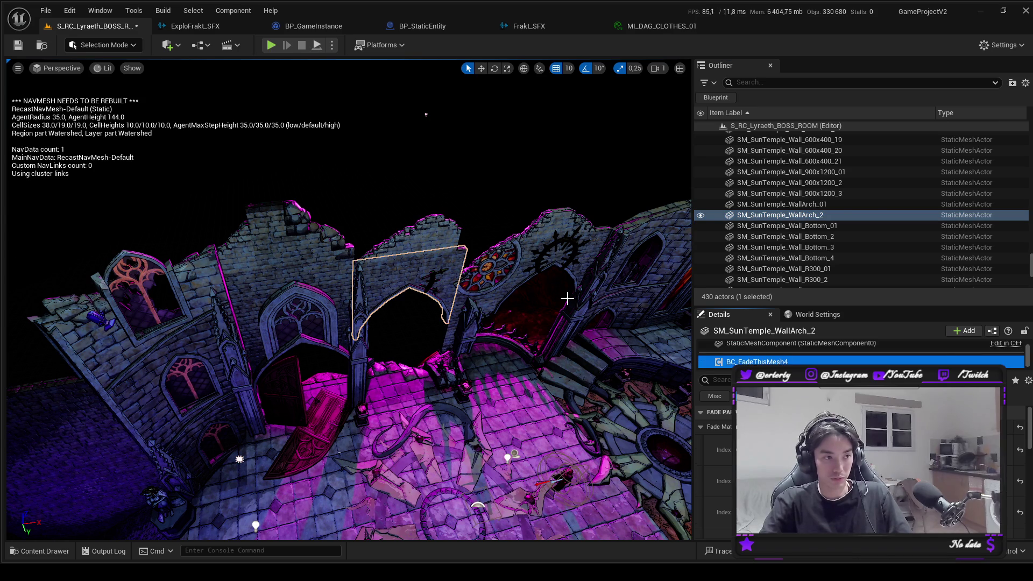
left_click(441, 244)
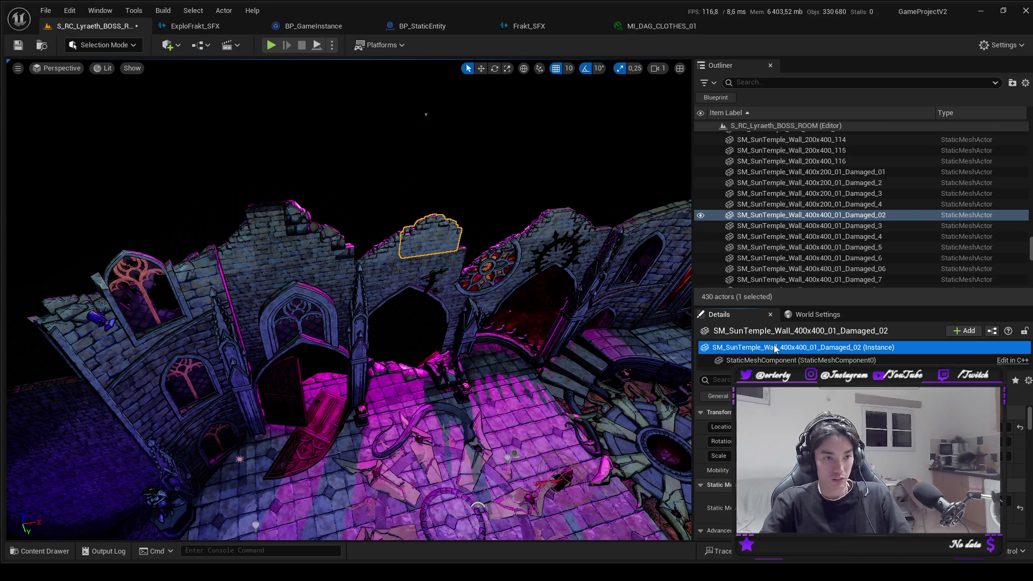
left_click(775, 205)
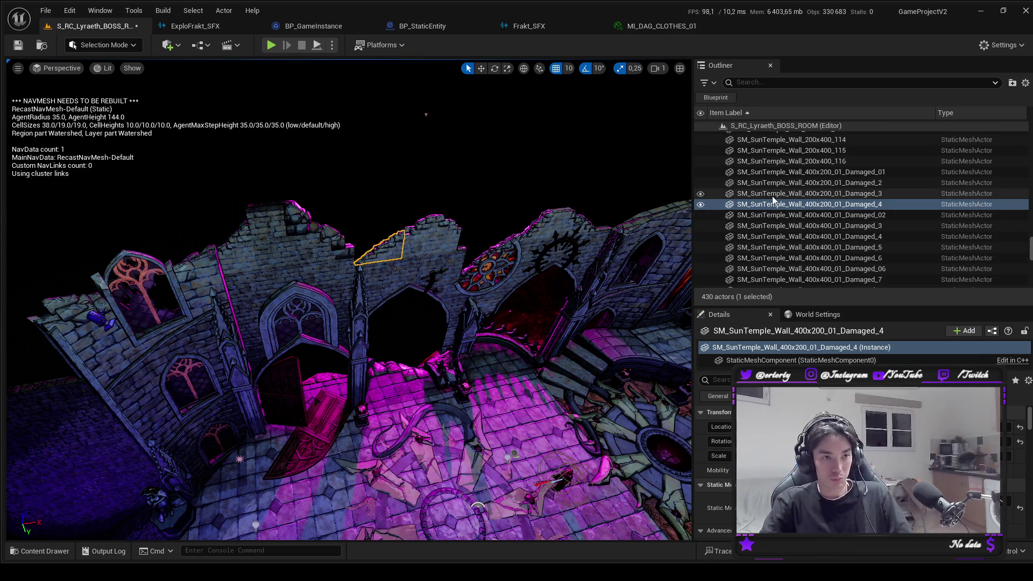
left_click(764, 372)
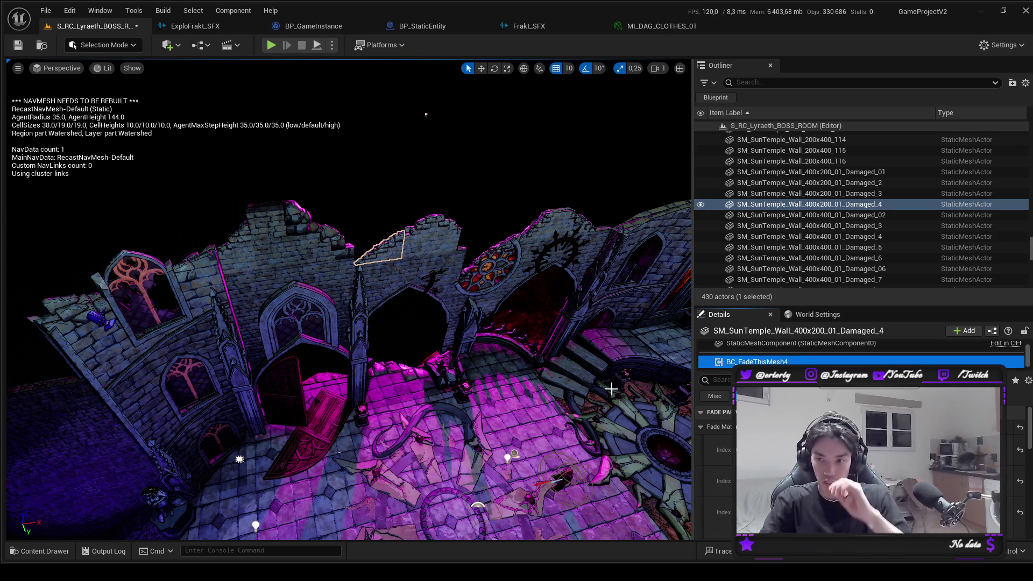
Frame the camera on the broken statue arch and select neighbouring arch Arch_A2.
left_click_drag(258, 341, 376, 307)
left_click(393, 258)
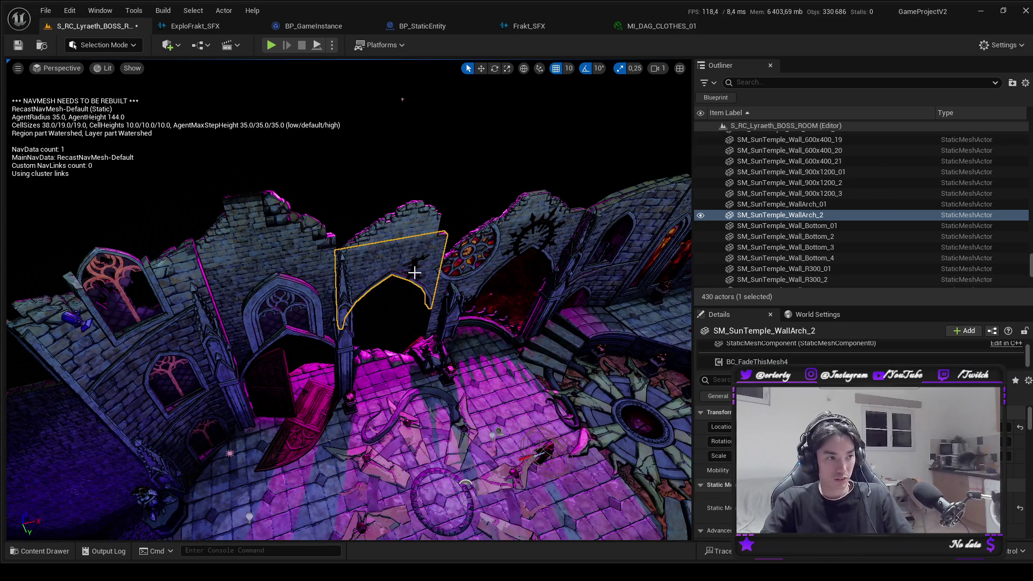
left_click(432, 320)
left_click(415, 264)
left_click(413, 264)
key("f")
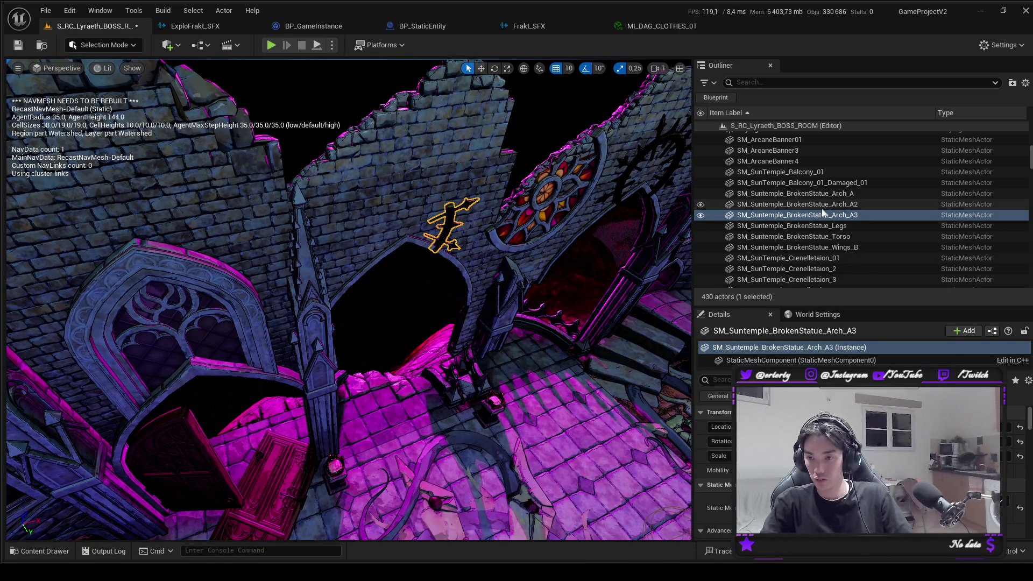
left_click(776, 215)
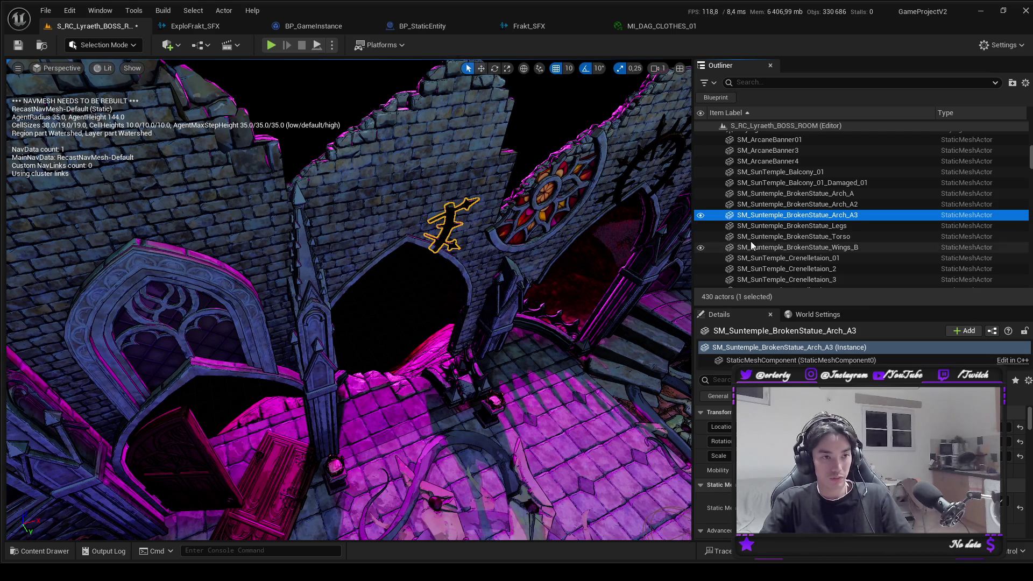
left_click(764, 204)
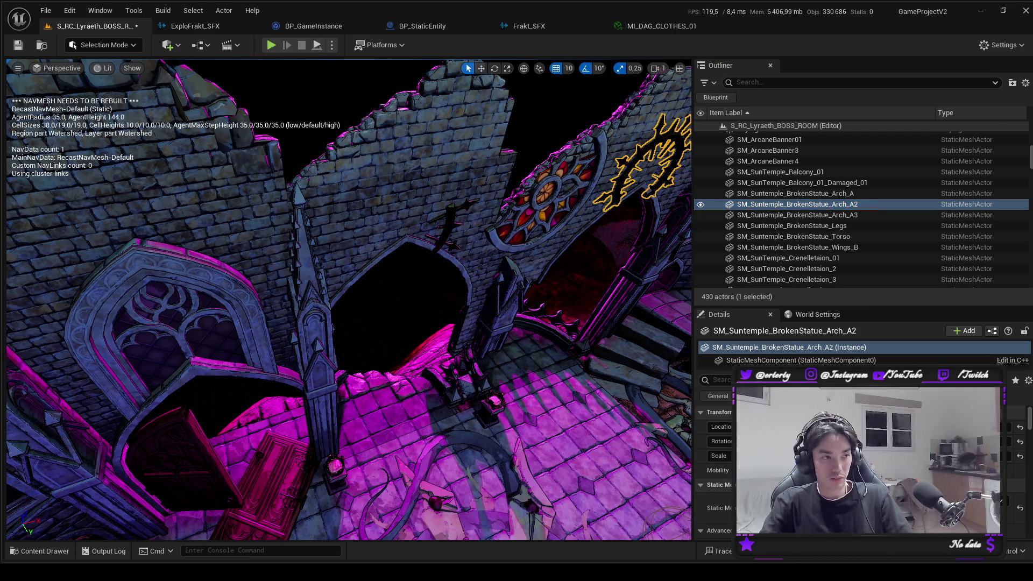
Compare damaged wall pieces and inspect the statue arch's BC_FadeThisMesh5 component.
left_click(458, 129)
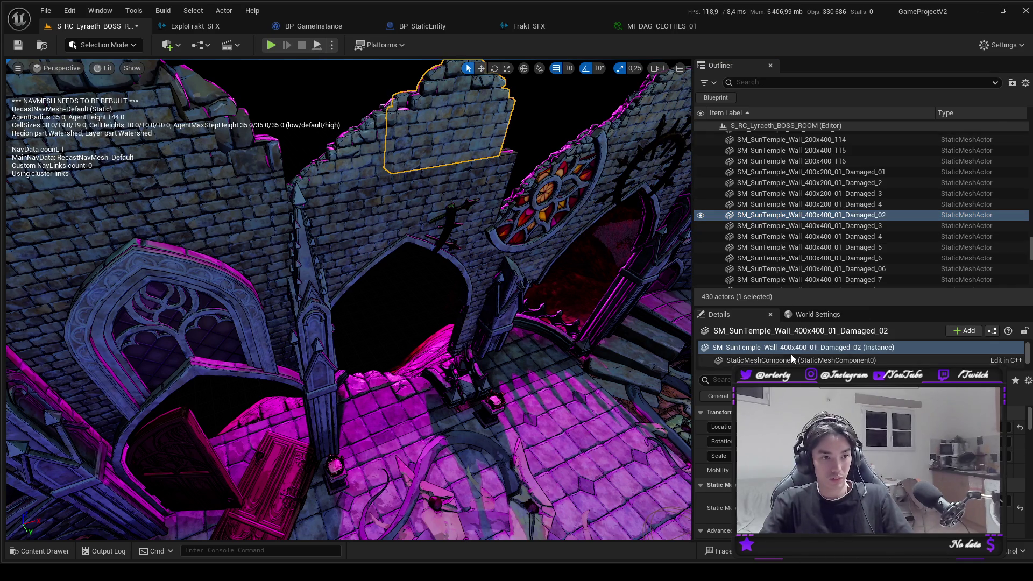
left_click(783, 237)
left_click(456, 219)
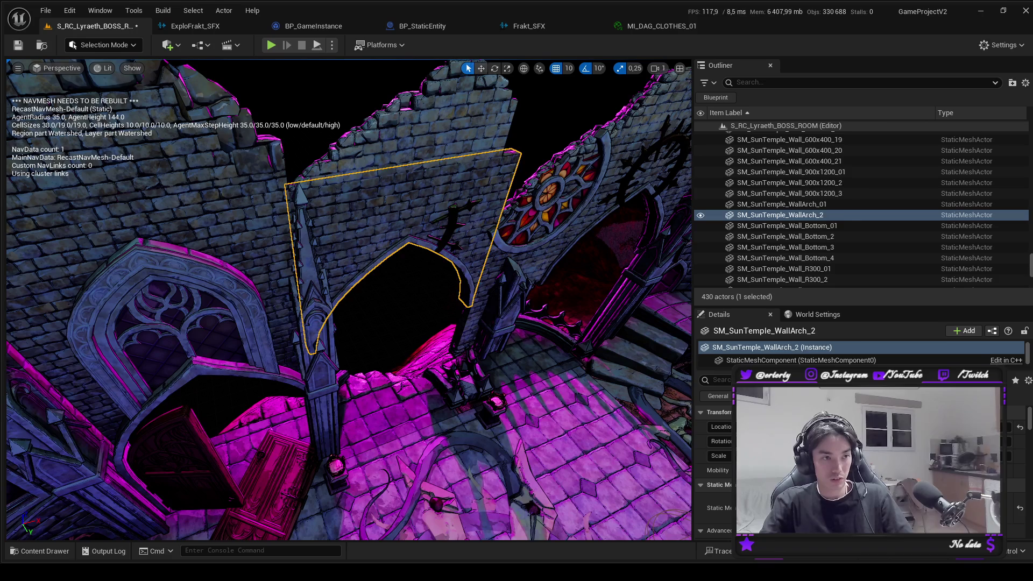
left_click(454, 218)
left_click(785, 216)
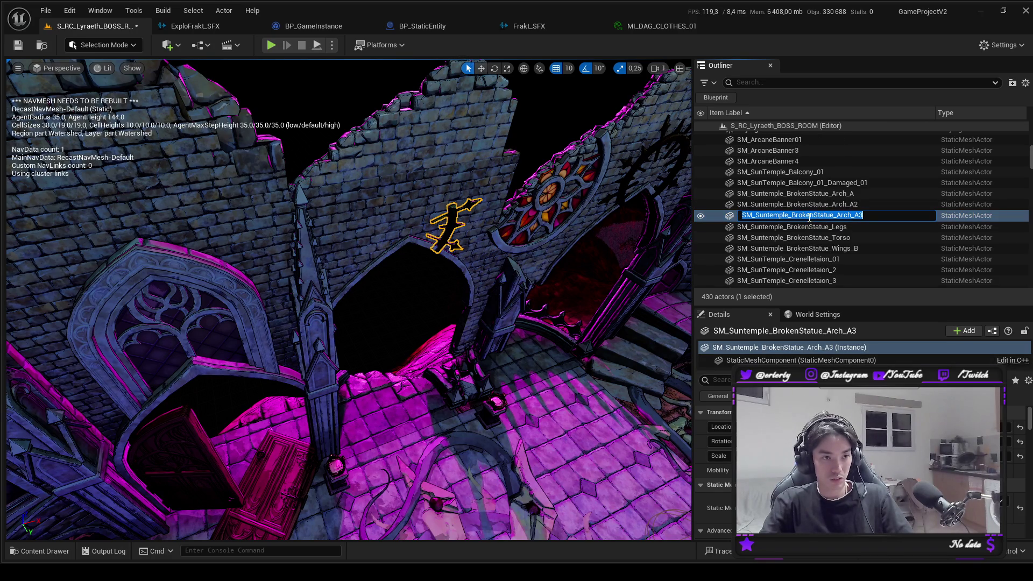
left_click(770, 350)
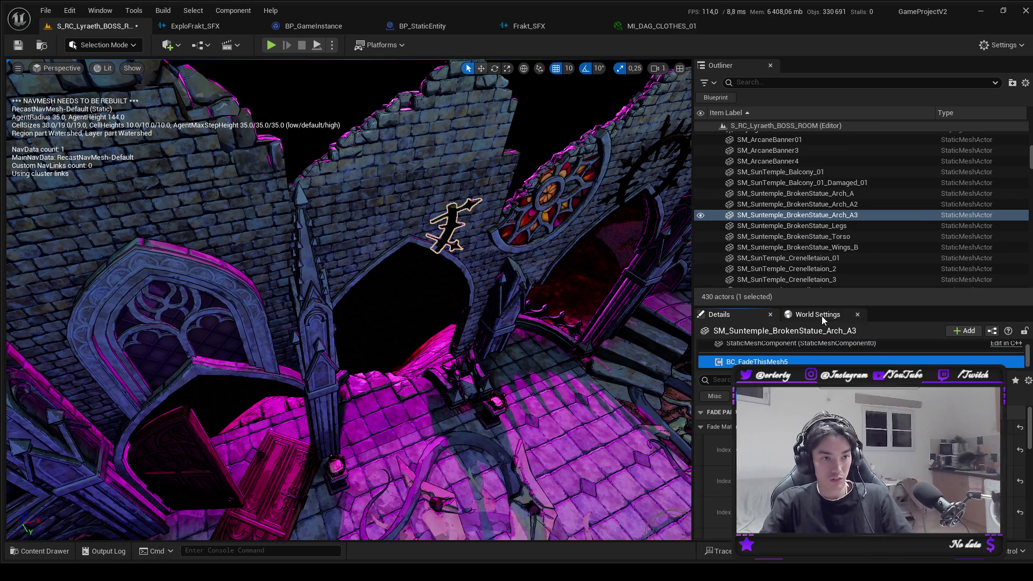
left_click_drag(832, 306, 829, 257)
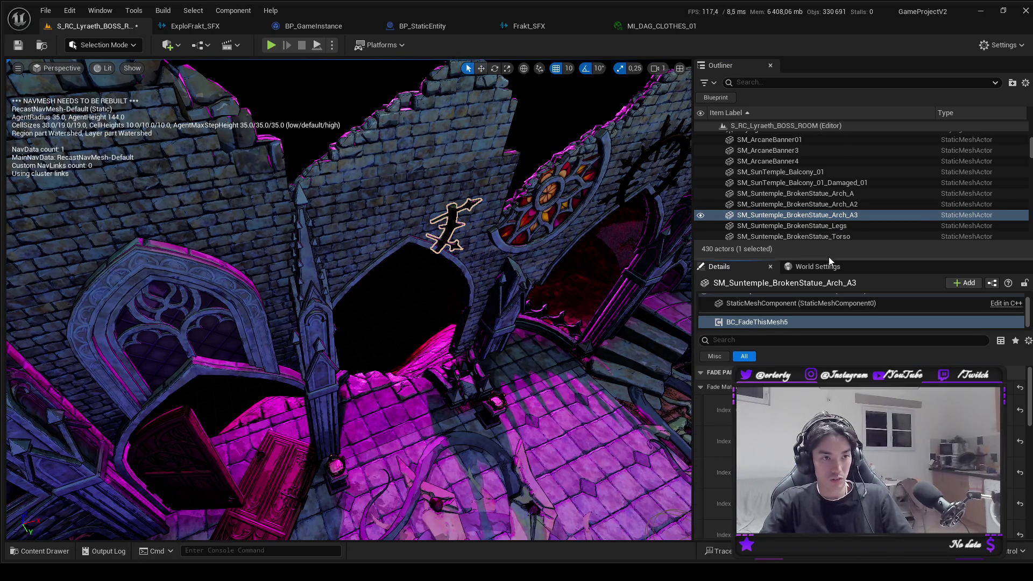
Inspect the stained-glass window's BC_FadeThisMesh5 component and enlarge the component tree and viewport.
left_click(583, 212)
left_click(798, 302)
scroll(791, 315, "down", 1)
left_click(781, 322)
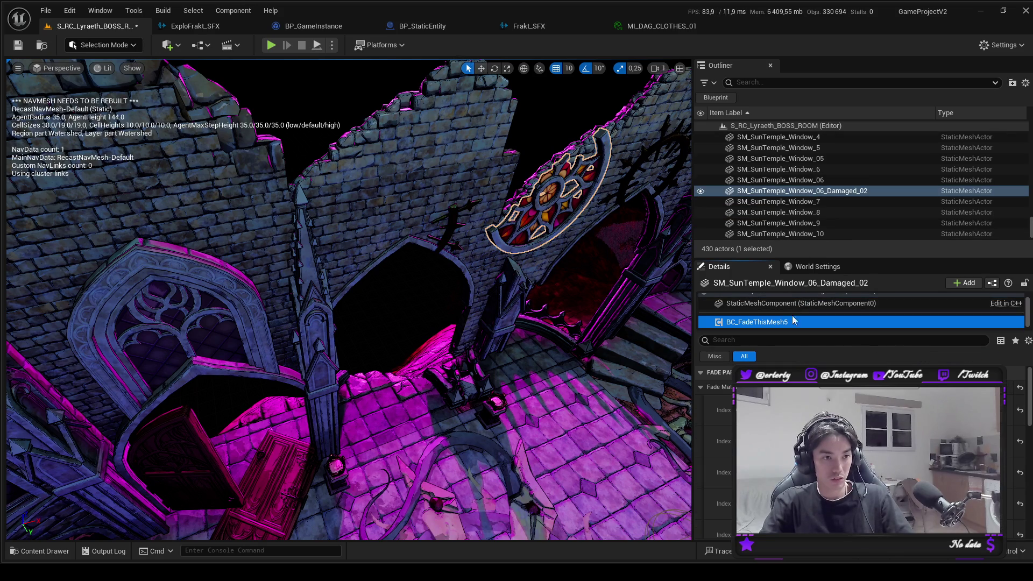
mouse_move(780, 336)
left_mouse_down()
mouse_move(780, 381)
mouse_move(772, 351)
left_mouse_up()
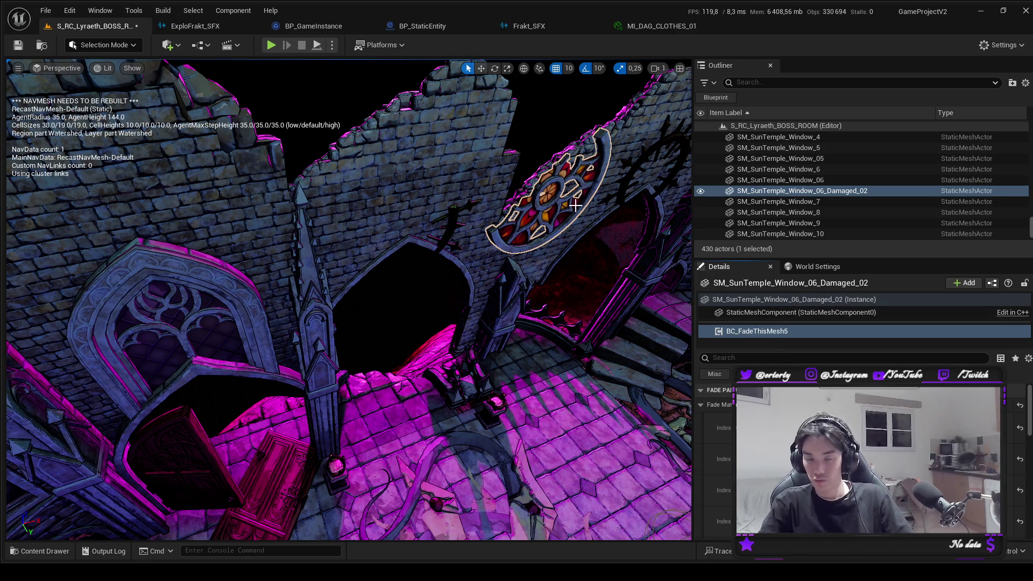
left_click_drag(695, 236, 719, 232)
left_click_drag(377, 177, 254, 129)
Check damaged walls Damaged_3 and Damaged_01, Arch_A2 and WallArch_01, toggling the navmesh overlay.
left_click(505, 179)
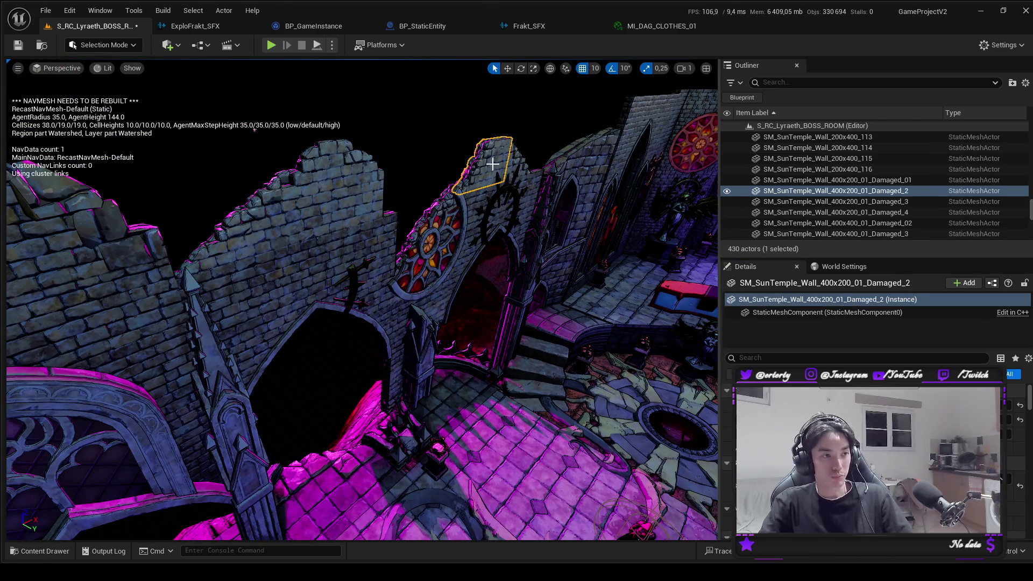
left_click(811, 303)
key("p")
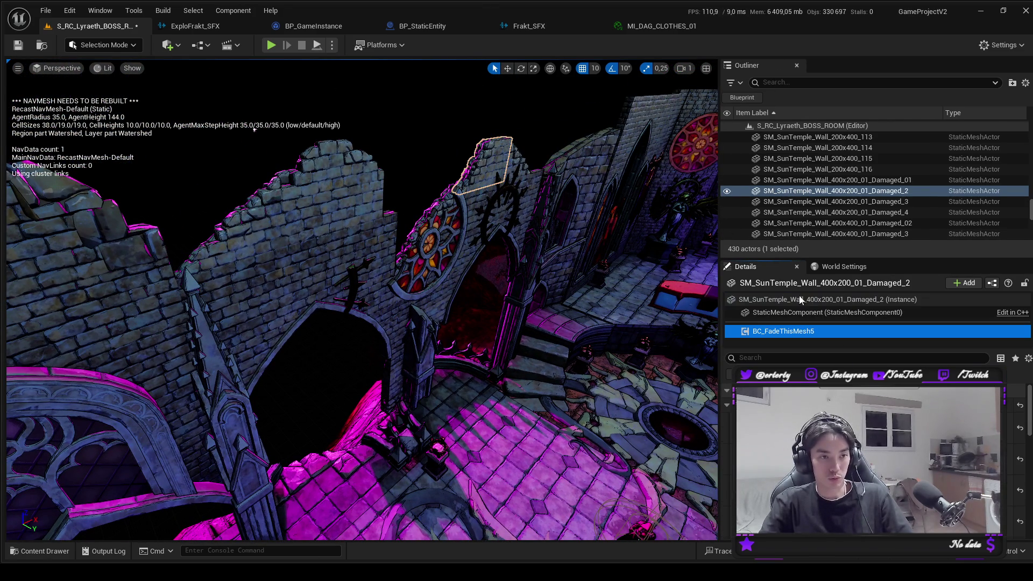
left_click(514, 167)
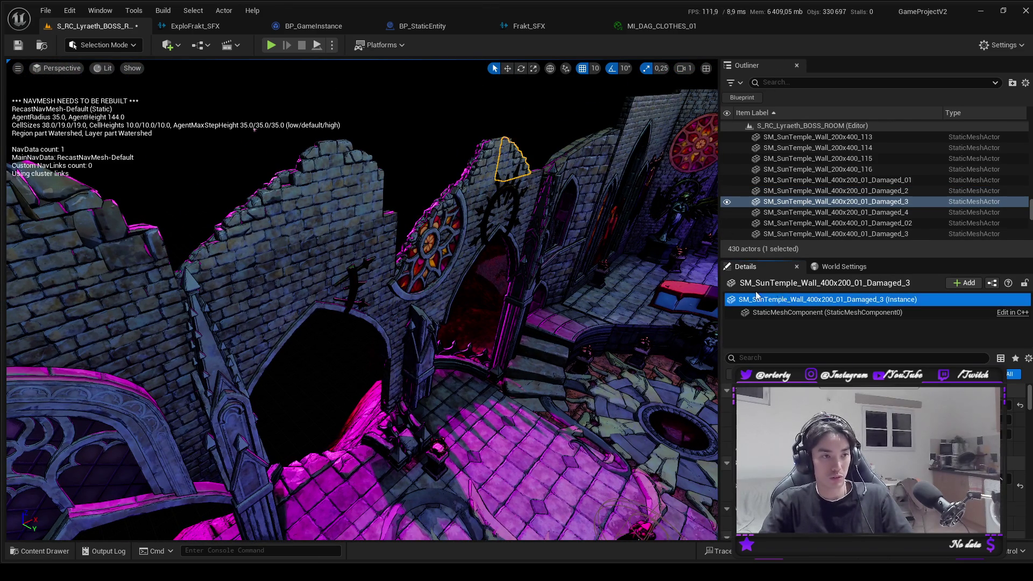
left_click(508, 207)
left_click(775, 312)
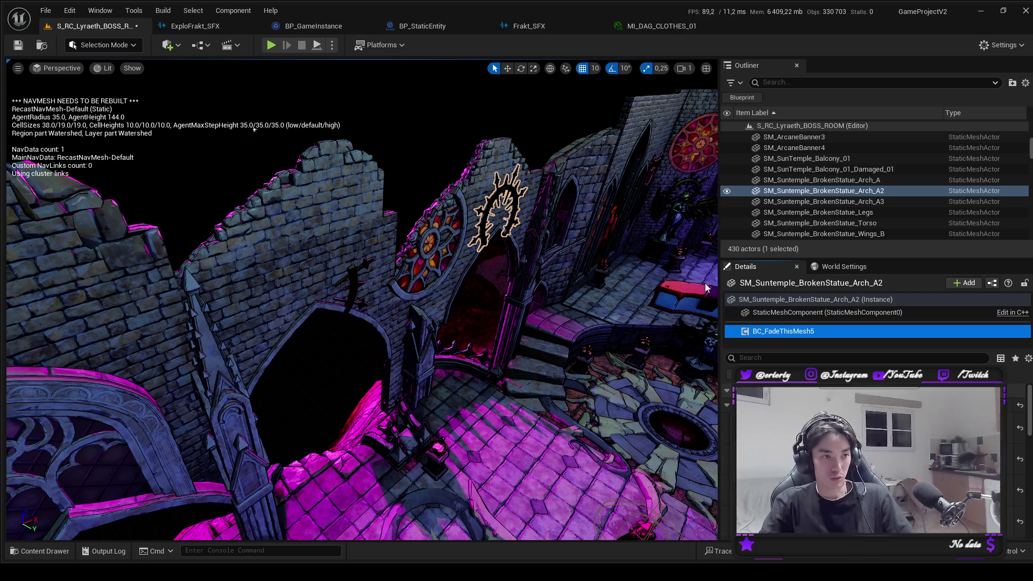
left_click(474, 215)
key("ctrl+z")
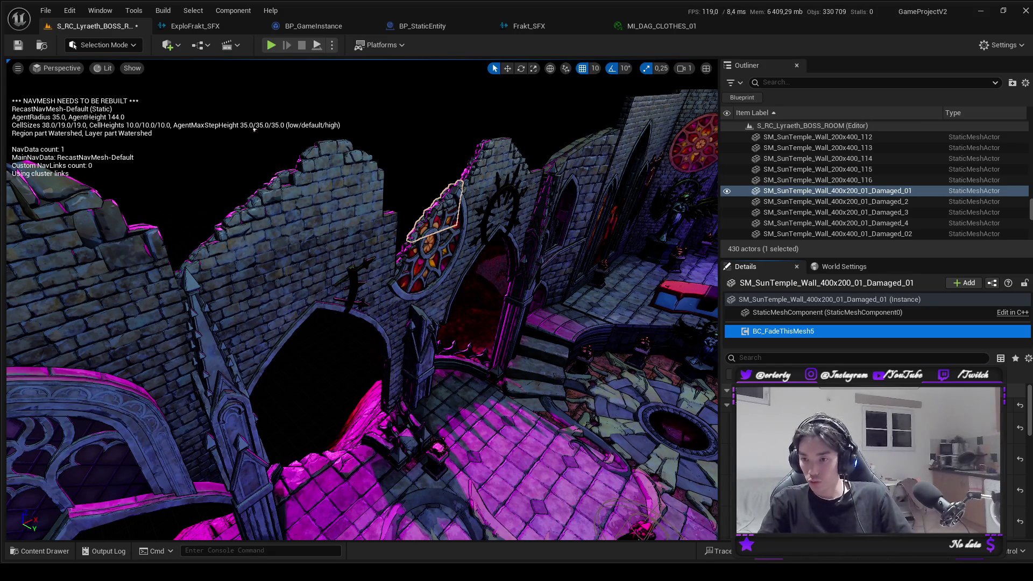
key("p")
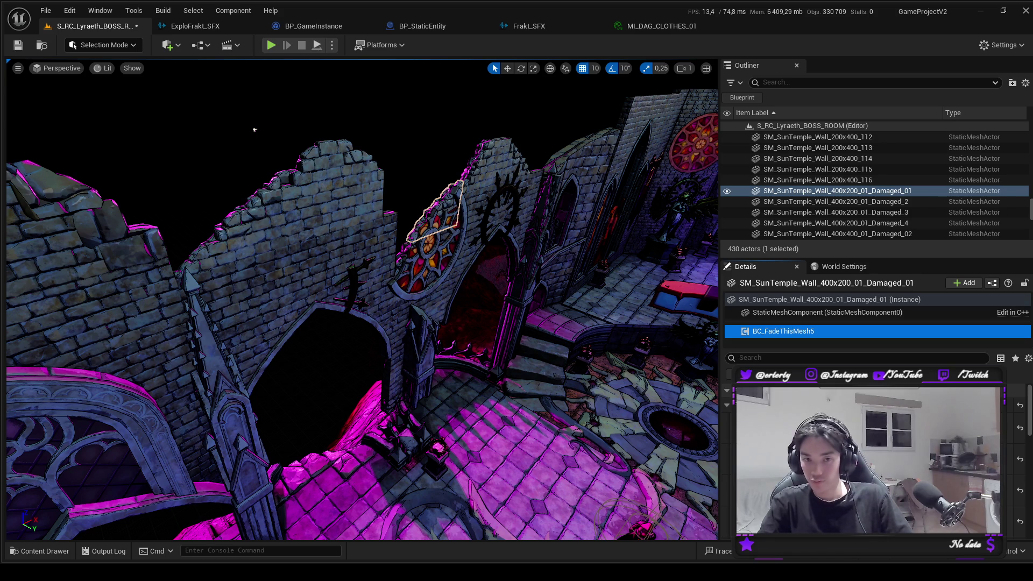
key("p")
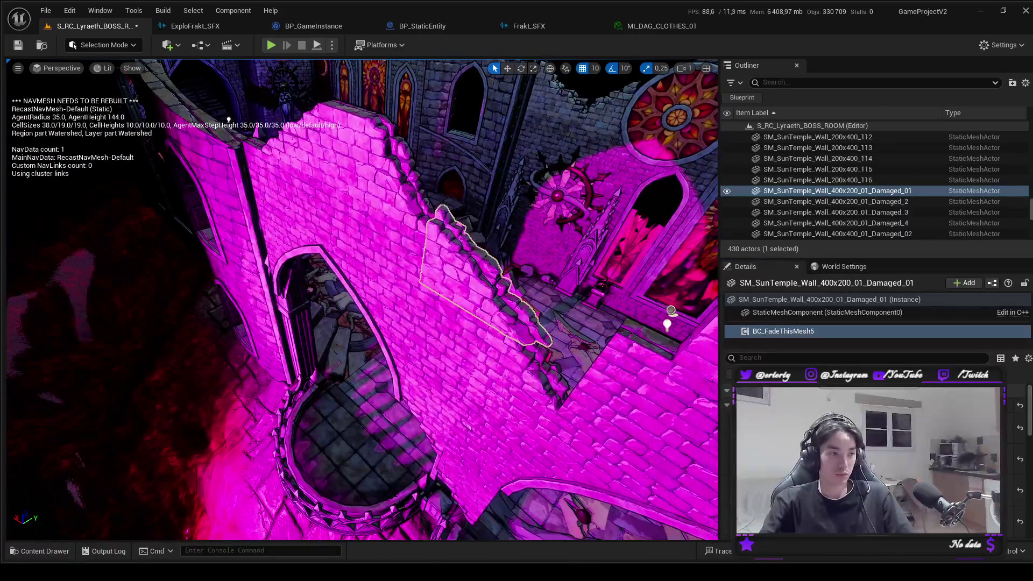
Paste a BC_FadeThisMesh5 fade component onto wall Wall_200x400_6.
left_click(460, 339)
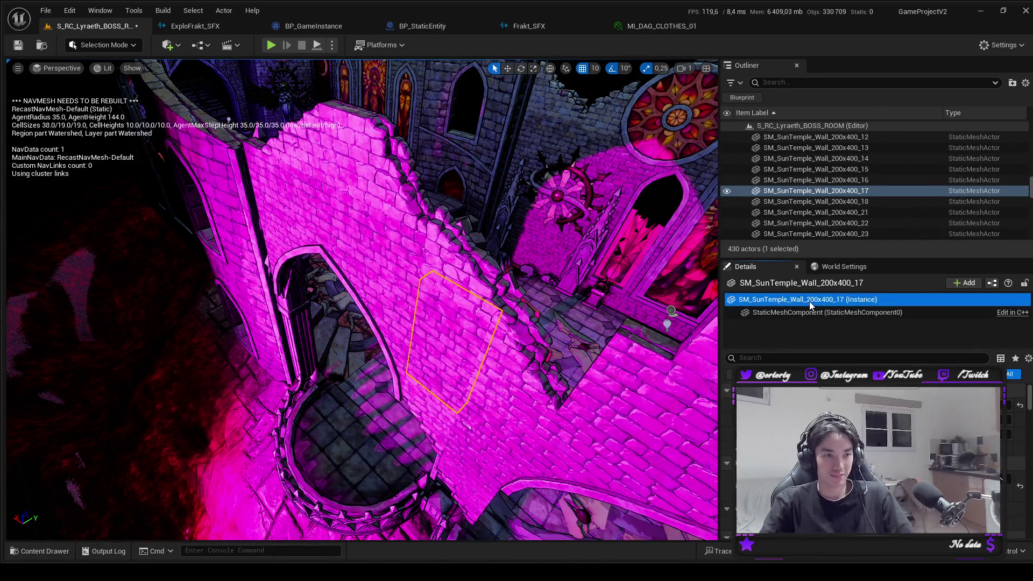
left_click(506, 377)
left_click(492, 435)
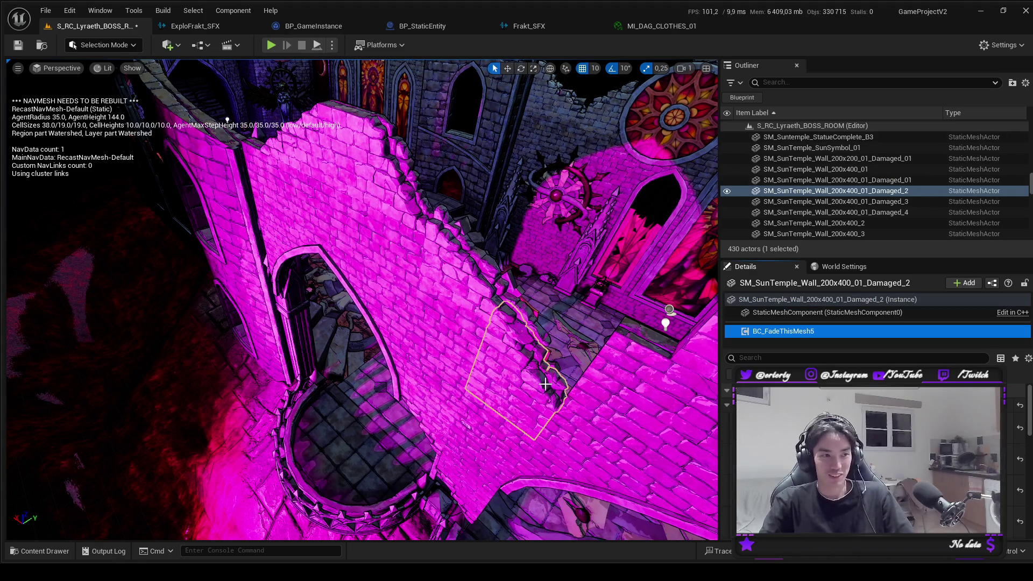
left_click(808, 302)
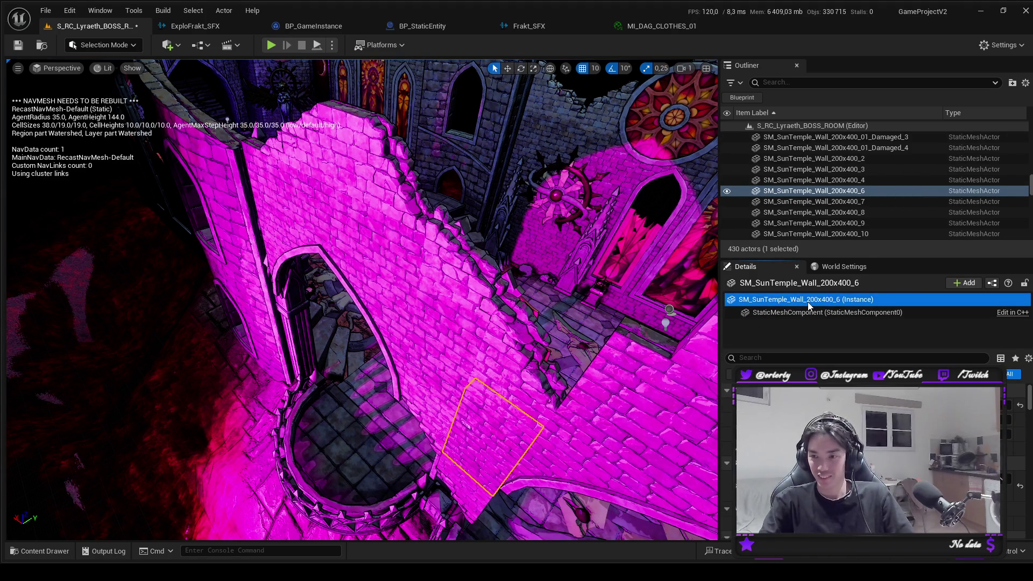
key("ctrl+v")
Paste BC_FadeThisMesh5 fade components onto damaged walls Damaged_3 and Damaged_01.
left_click(419, 419)
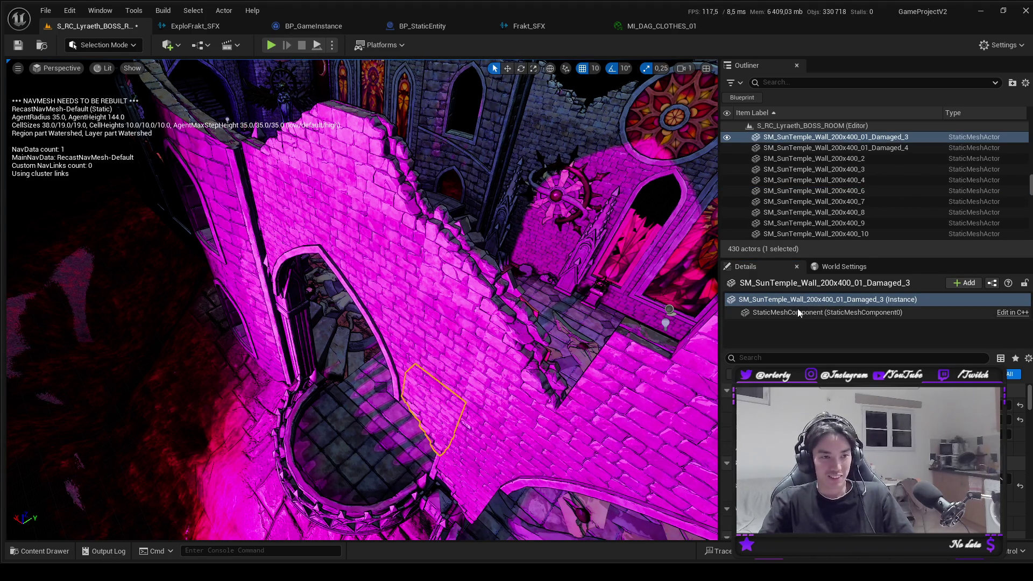
key("ctrl+v")
scroll(435, 431, "up", 2)
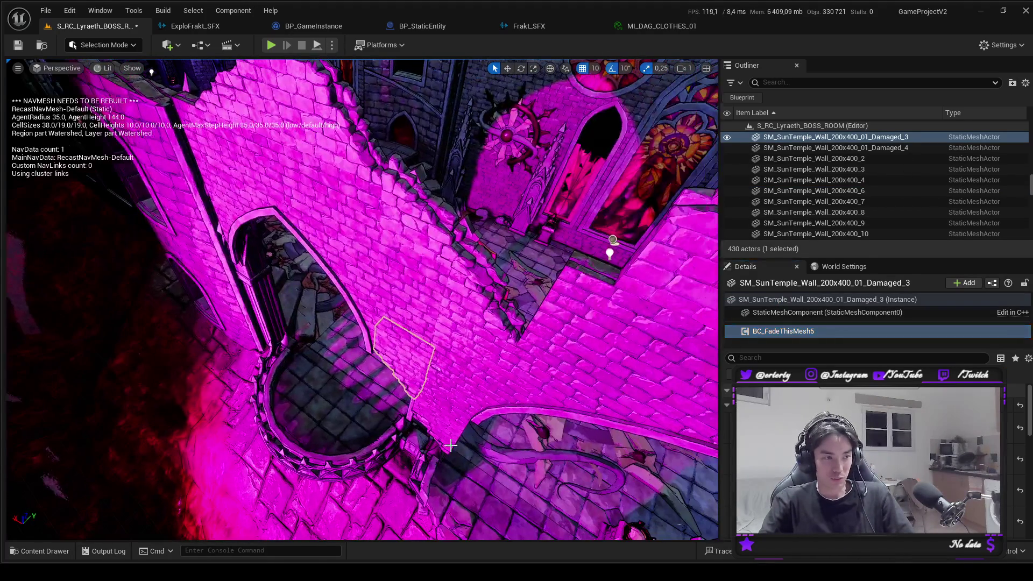
left_click(435, 430)
left_click(851, 300)
key("ctrl+v")
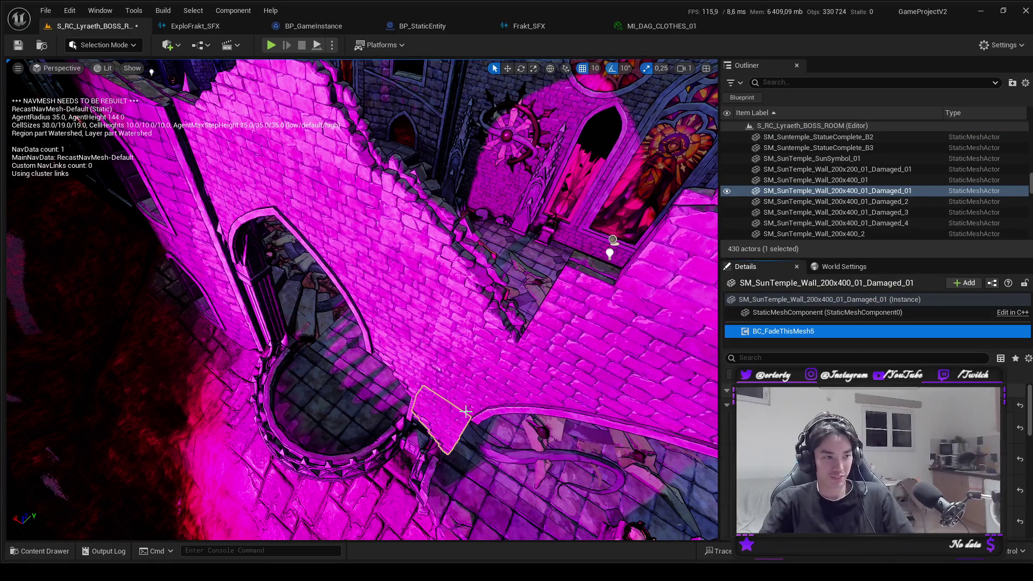
Paste BC_FadeThisMesh5 onto the damaged decor corner and SM_SunTemple_Pinnacle_15, then save.
left_click(407, 418)
left_click(828, 299)
key("ctrl+v")
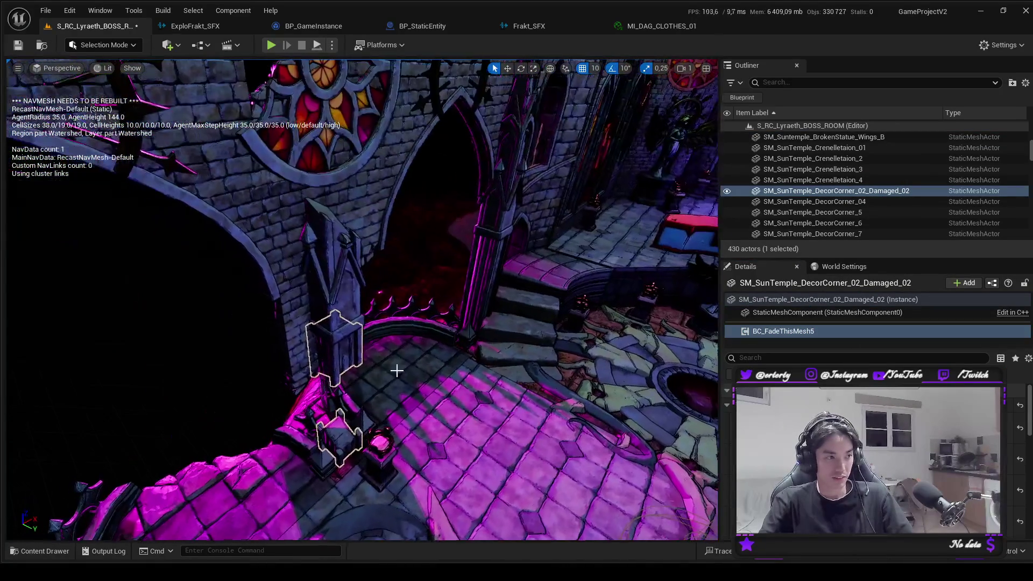
left_click(331, 269)
left_click(824, 302)
key("ctrl+v")
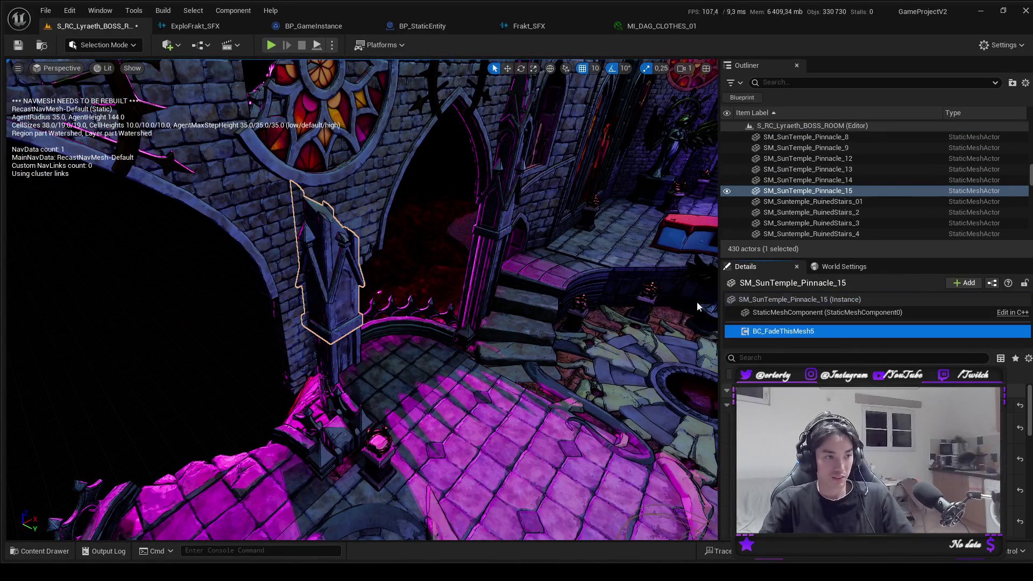
key("ctrl+s")
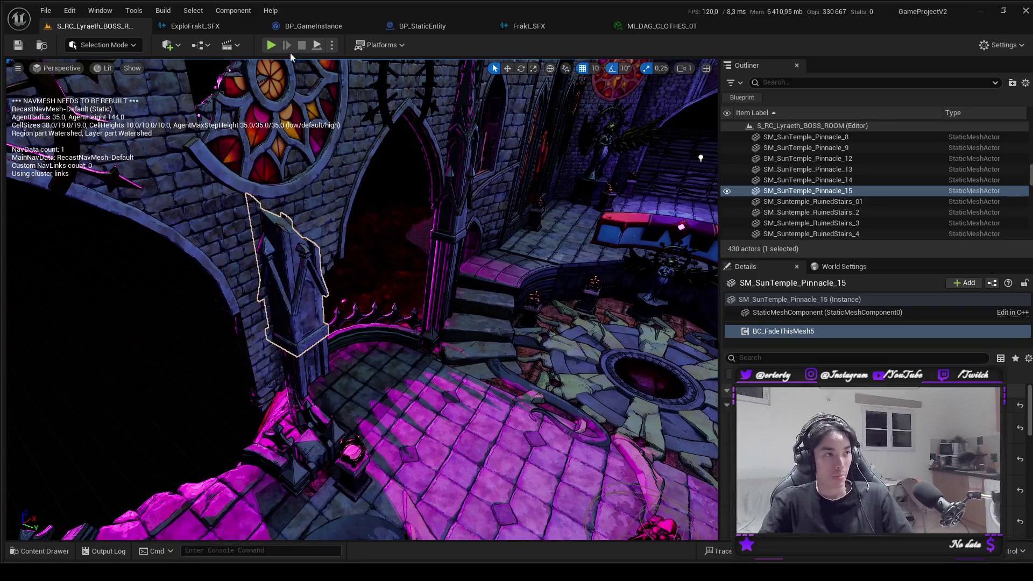
left_click(269, 46)
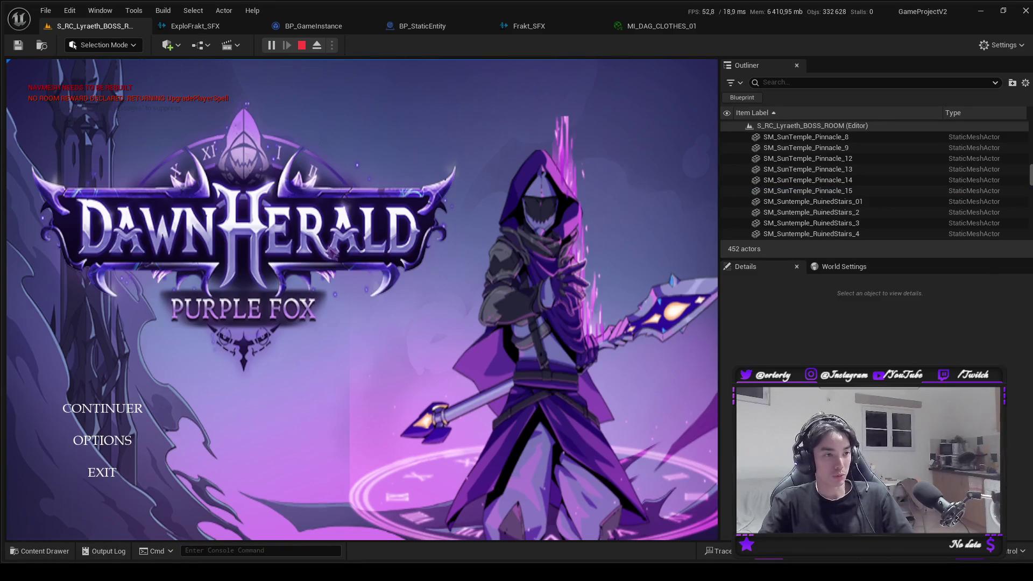
key("w")
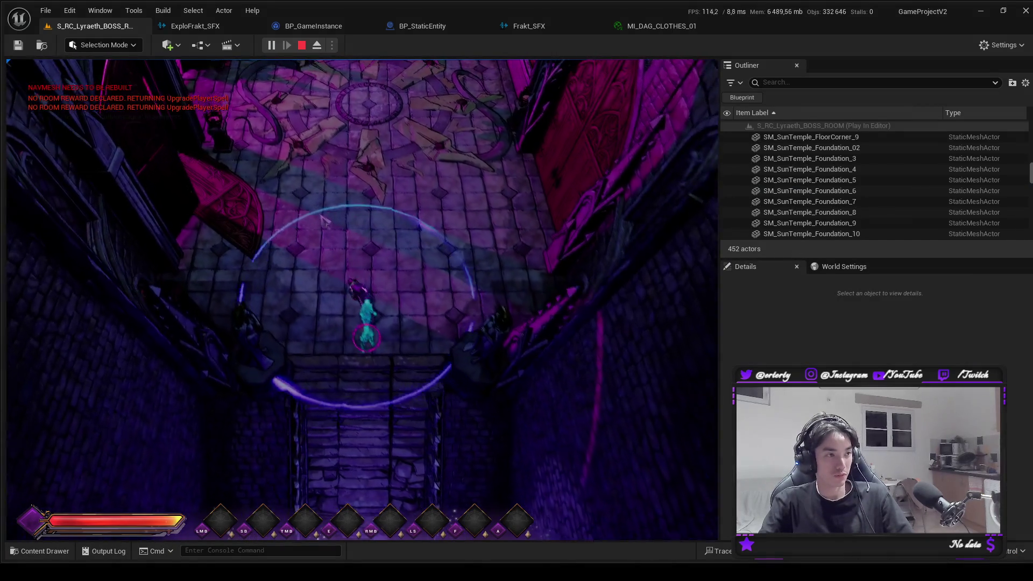
key("w")
key("a")
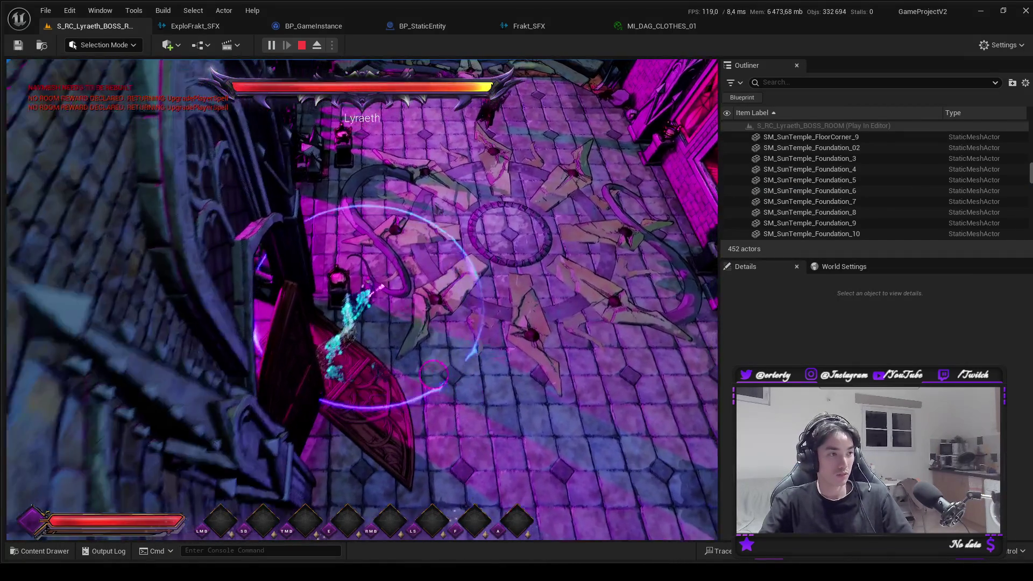
key("w")
key("a")
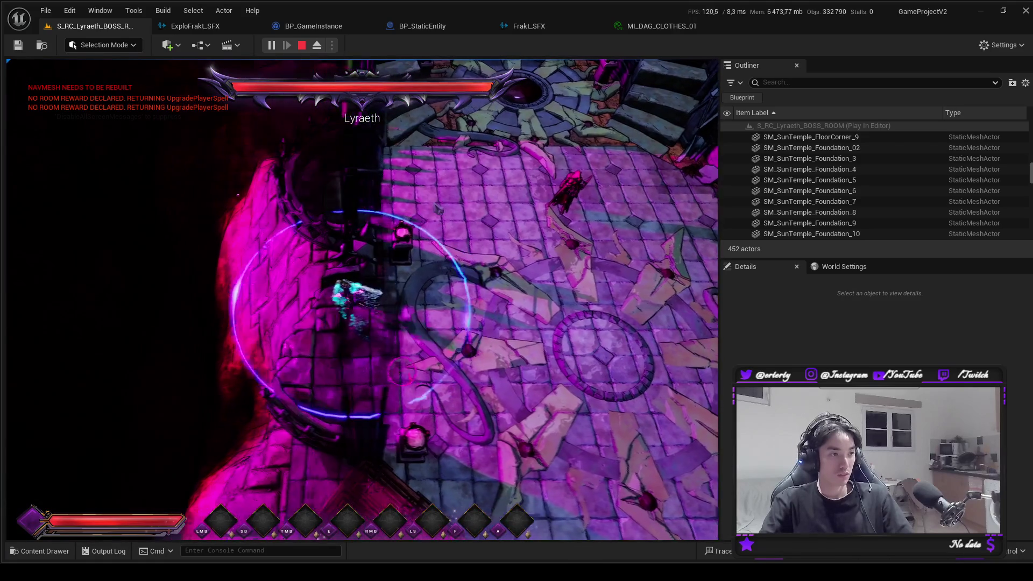
key("s")
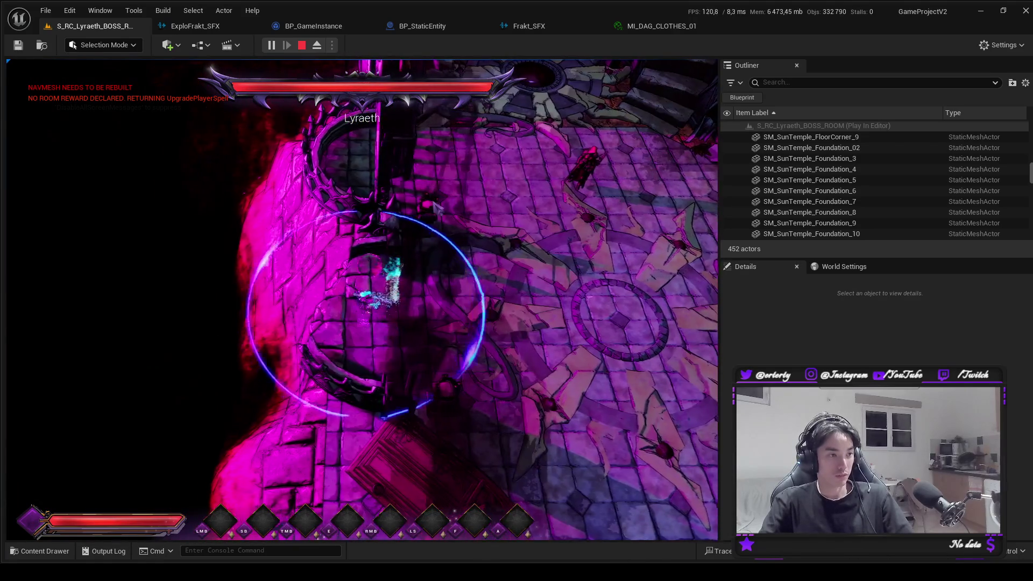
key("d")
key("Escape")
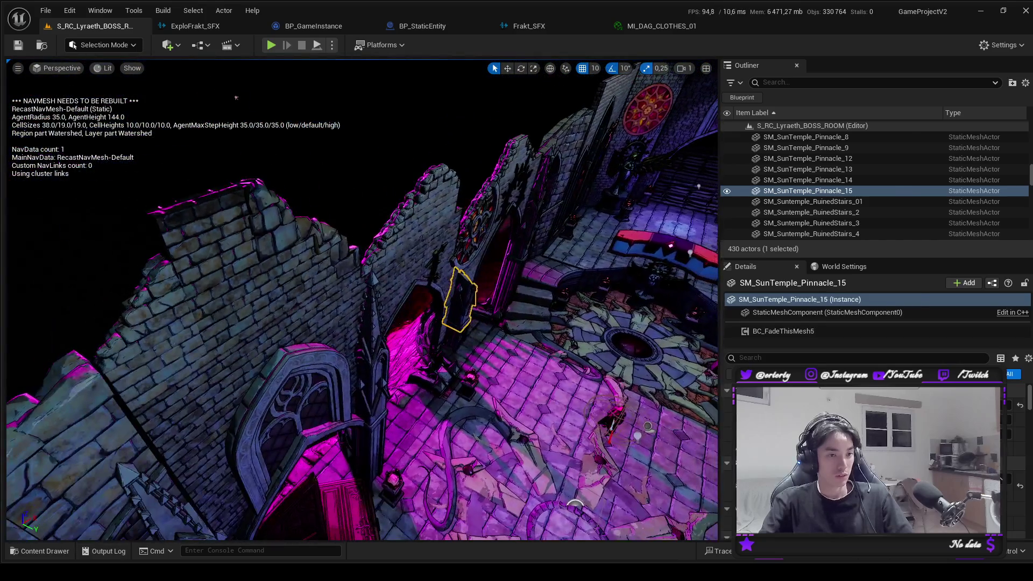
Inspect Damaged_06's BC_FadeThisMesh4, then duplicate M_Fade_Grey as M_Fade_Grey_Light with Ctrl+D.
left_click(280, 247)
left_click(807, 331)
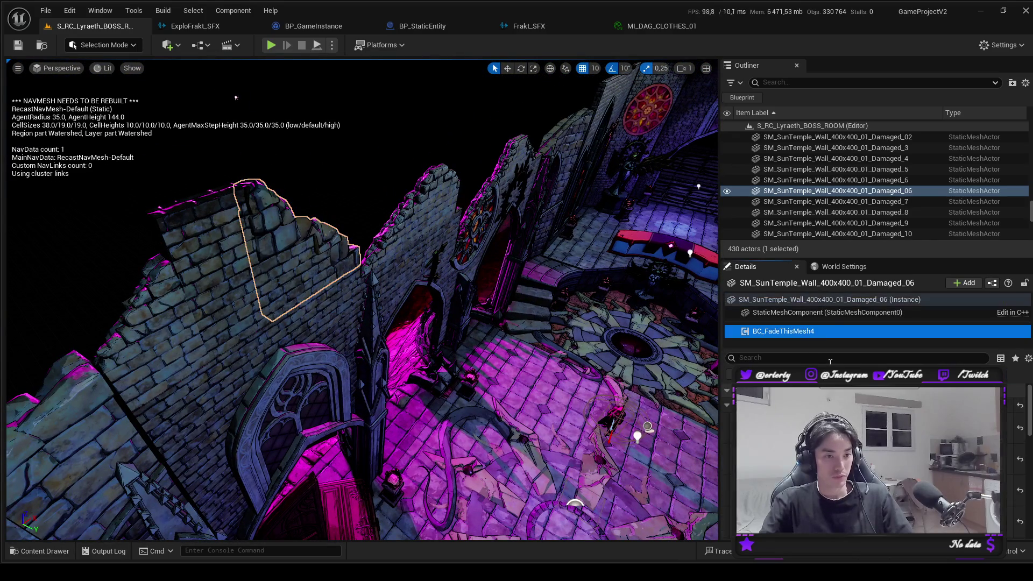
key("ctrl+space")
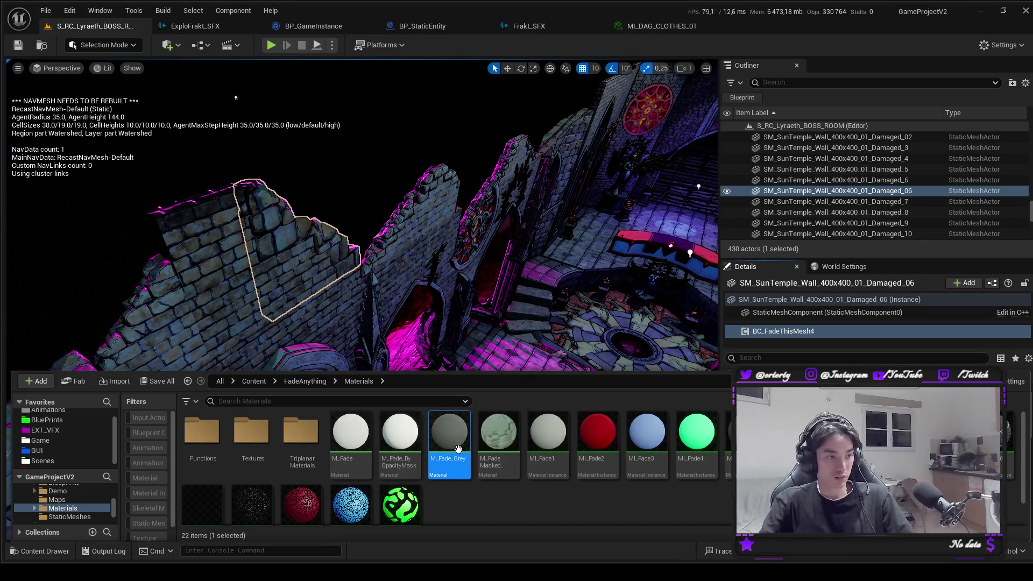
key("ctrl+d")
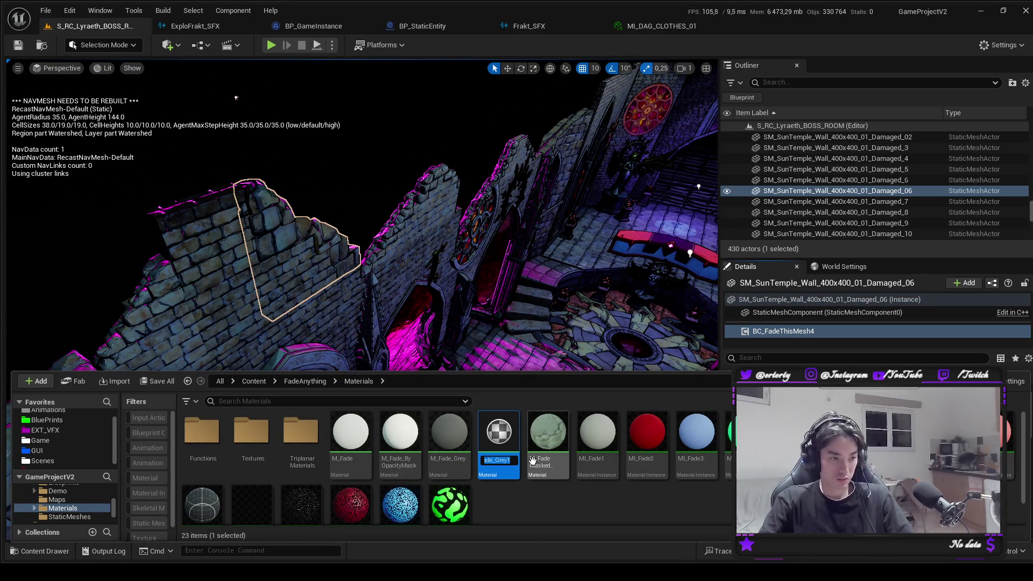
key("BackSpace")
type("_Light")
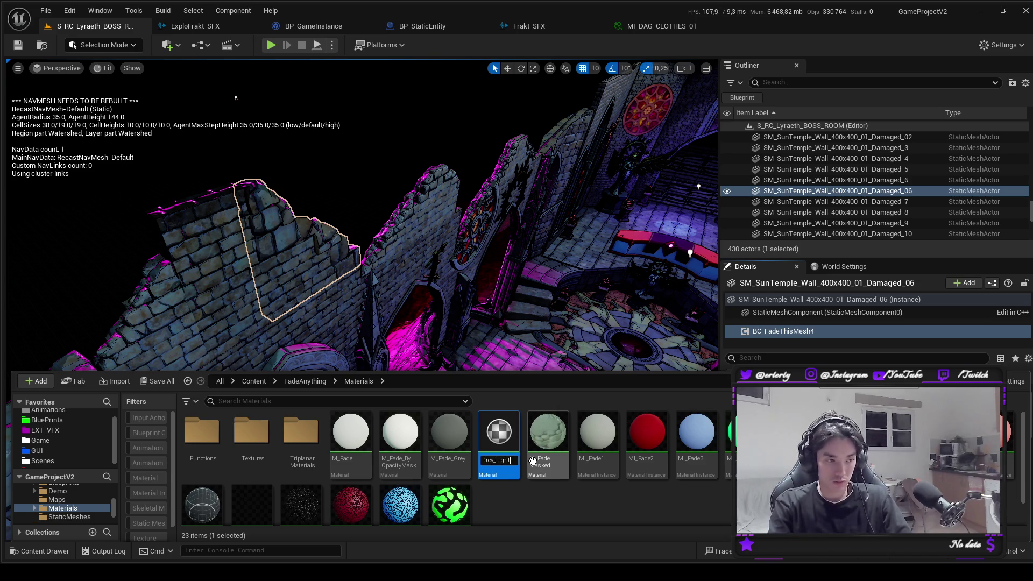
key("Return")
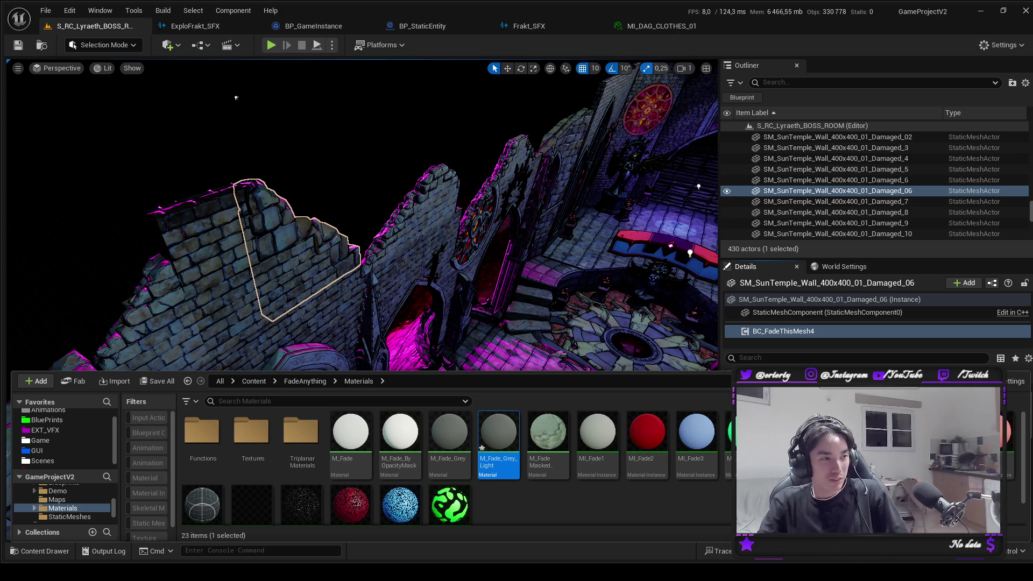
left_click_drag(236, 98, 356, 256)
Inspect Wall_200x400_18's BC_FadeThisMesh4 component, then save all with FadeAnything/Materials showing.
left_click(612, 288)
left_click_drag(612, 288, 572, 242)
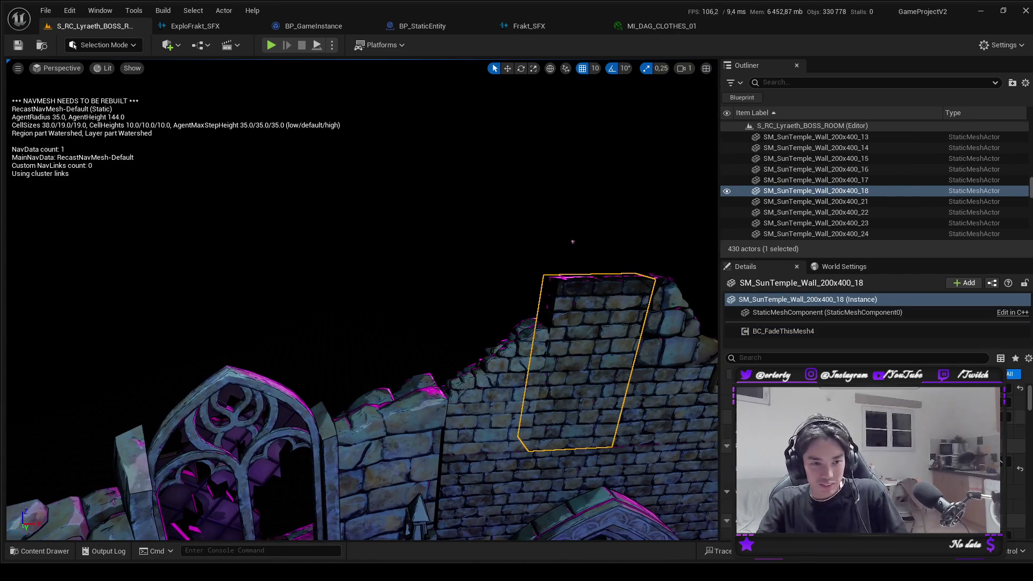
left_click(766, 331)
left_click_drag(483, 345, 668, 369)
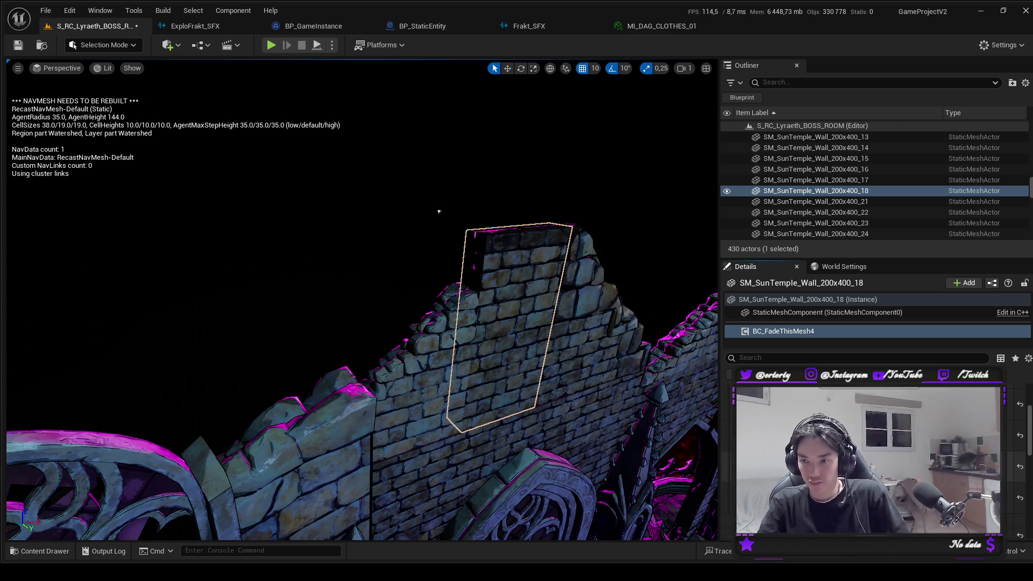
key("ctrl+space")
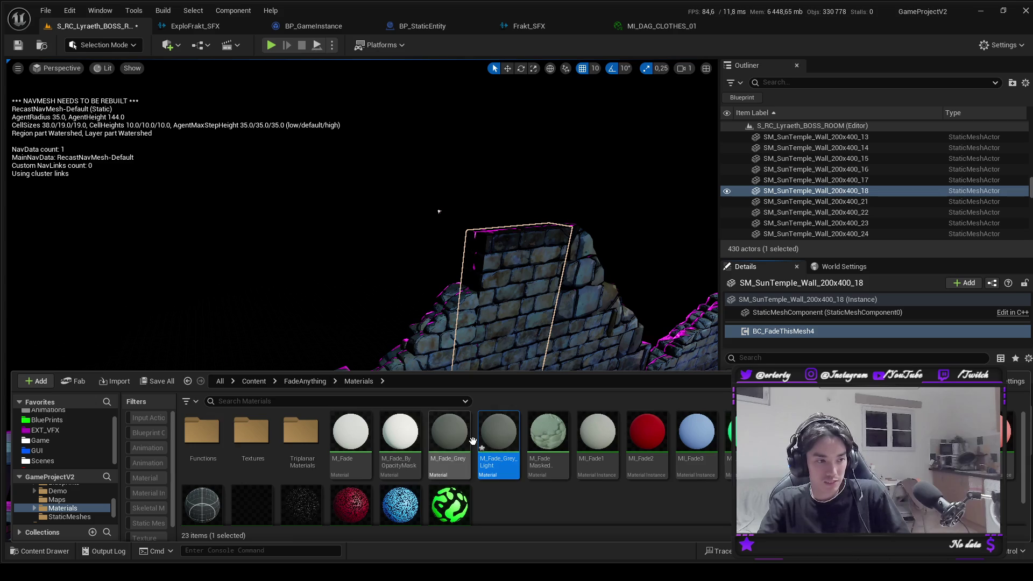
key("ctrl+s")
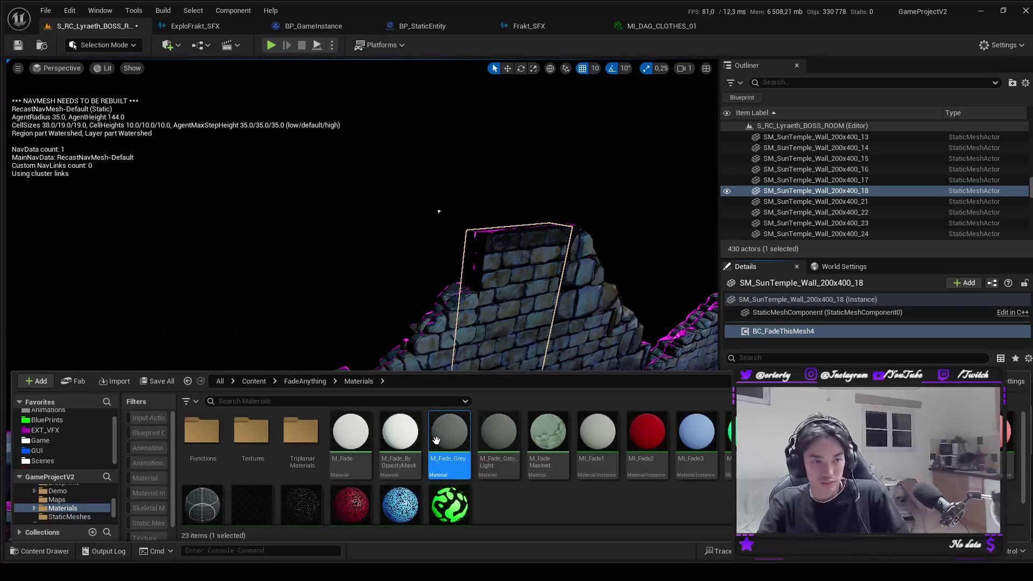
Open M_Fade_Grey in the material editor and bring up the Color parameter's Default Value colour picker.
double_click(450, 462)
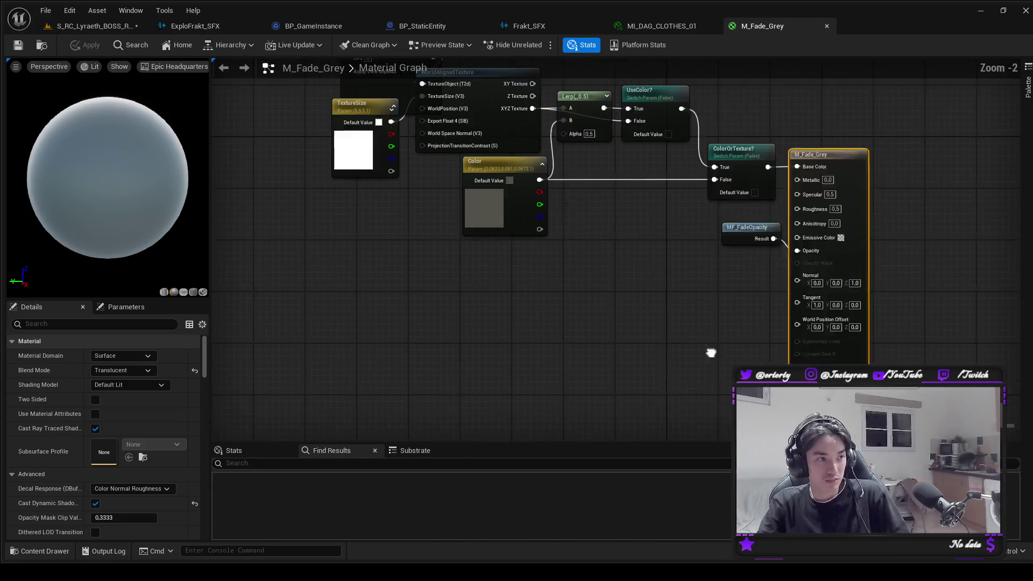
left_click(579, 275)
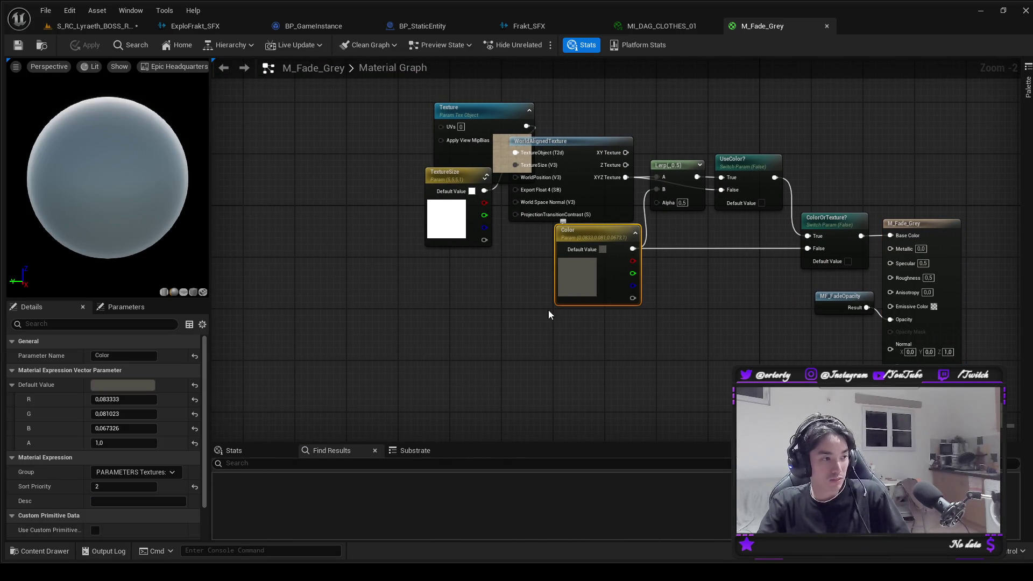
left_click(110, 386)
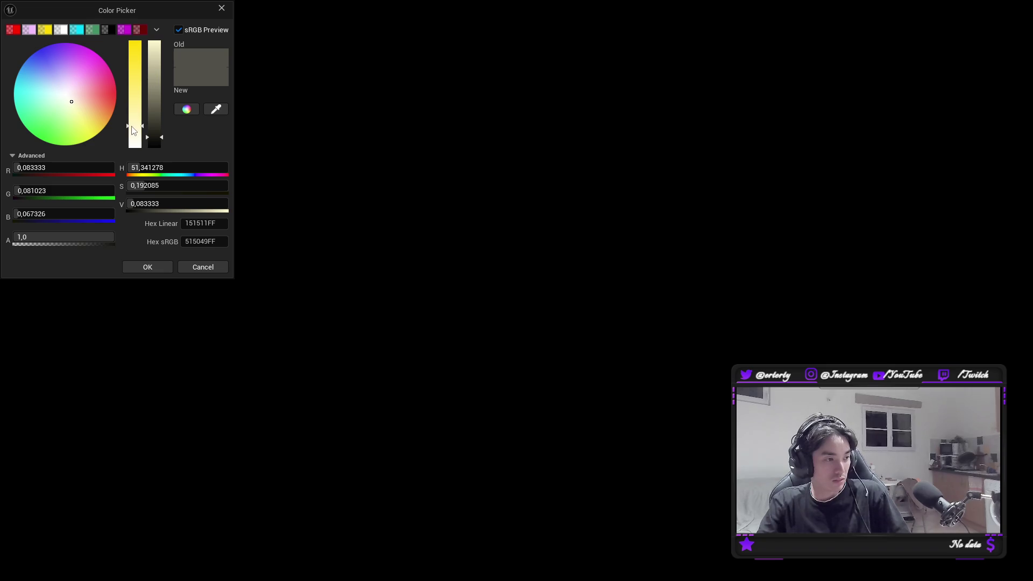
Set M_Fade_Grey's Color alpha to 0.1 and save the material.
left_click_drag(77, 234, 48, 234)
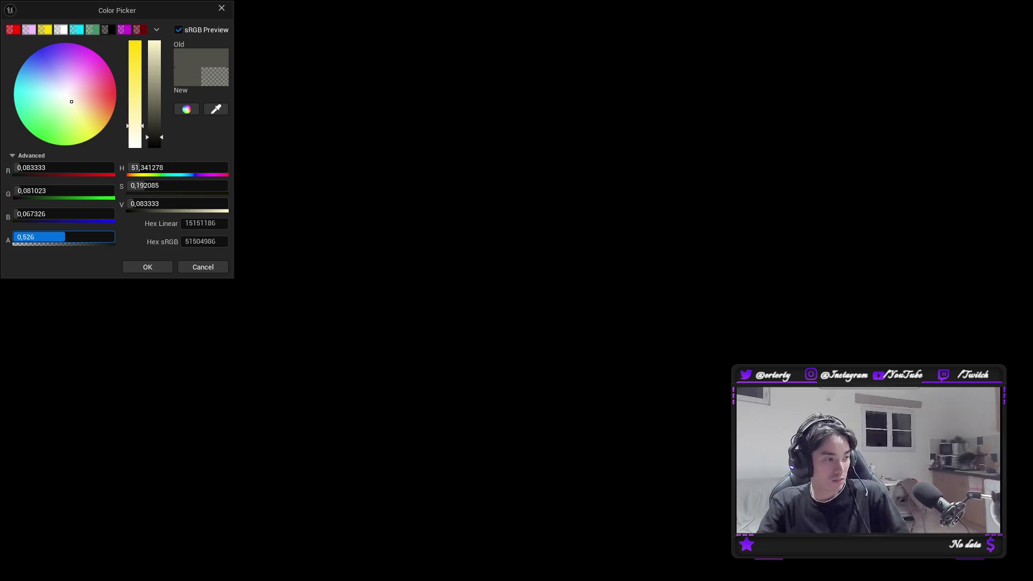
left_click(73, 236)
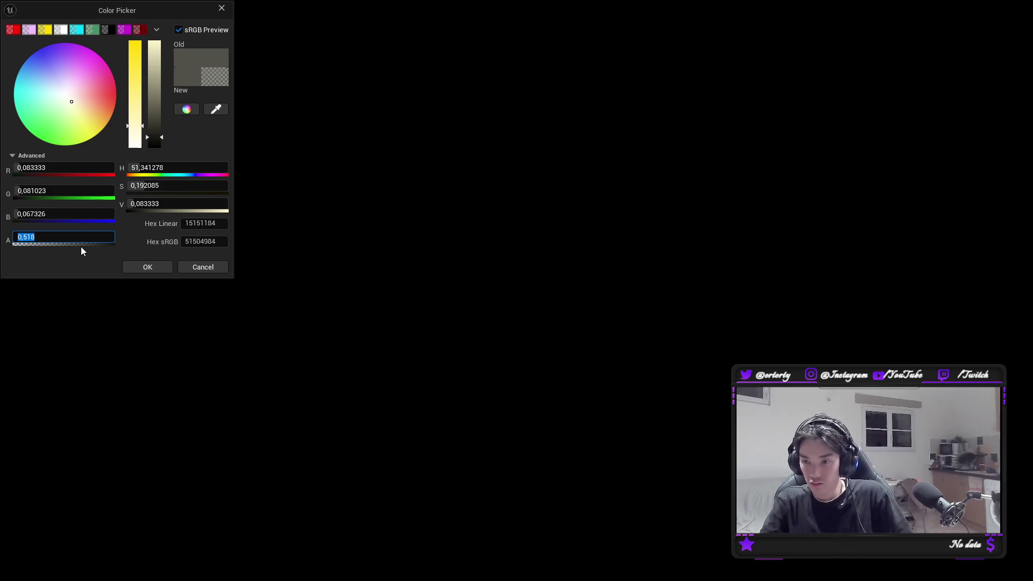
type("0,1")
key("Return")
left_click(152, 267)
key("ctrl+s")
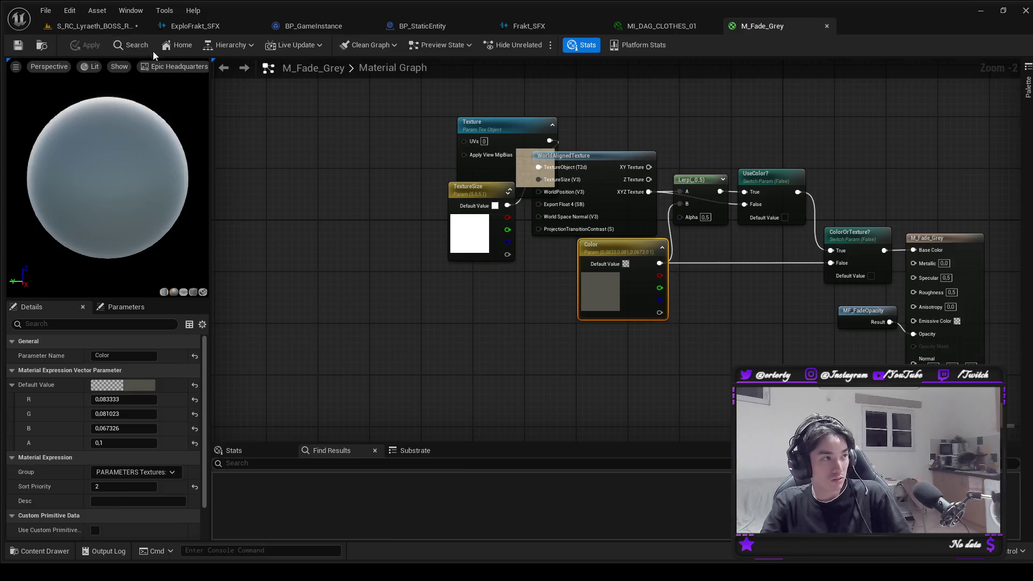
Playtest the boss room level by walking in, then stop the session.
left_click(115, 27)
left_click(272, 45)
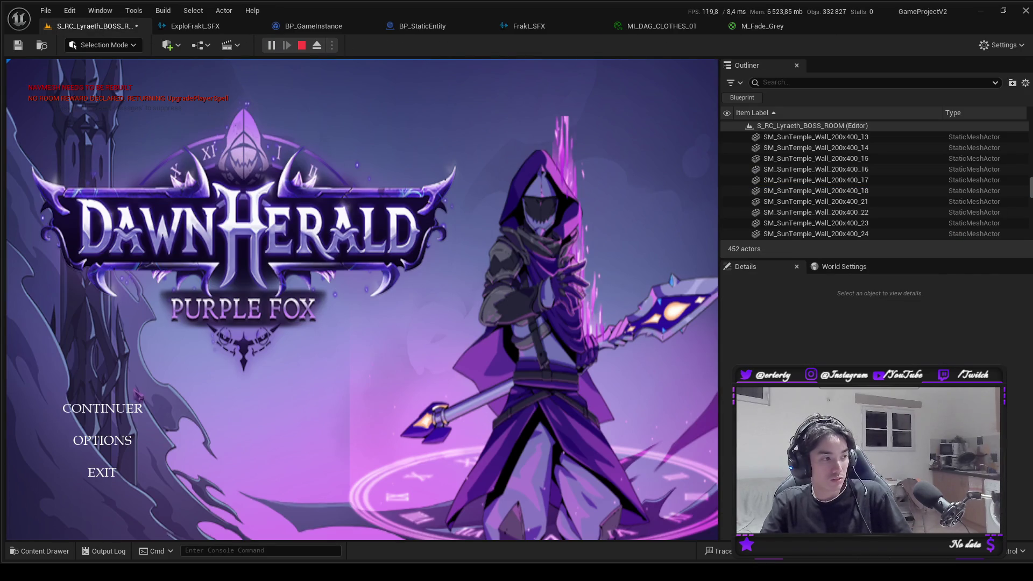
key("w")
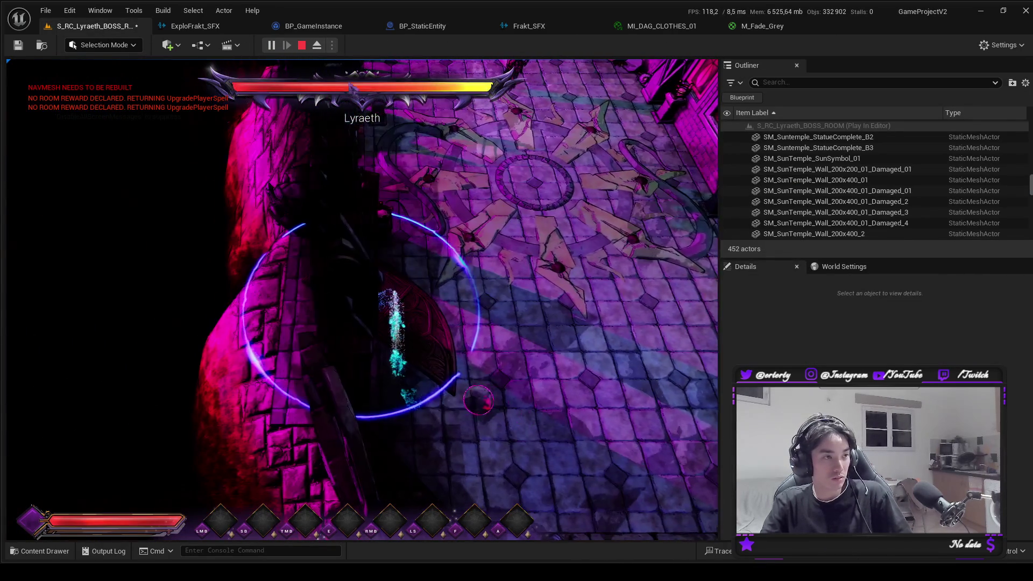
left_click(303, 46)
left_click(753, 26)
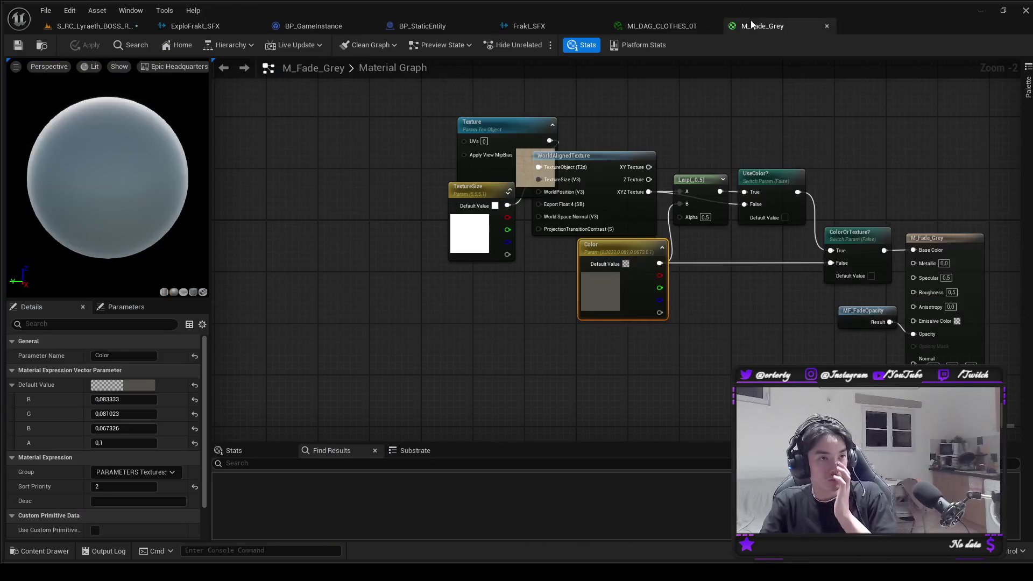
Make the Color parameter a light cream at alpha 1, save, and return to the boss room.
left_click(123, 385)
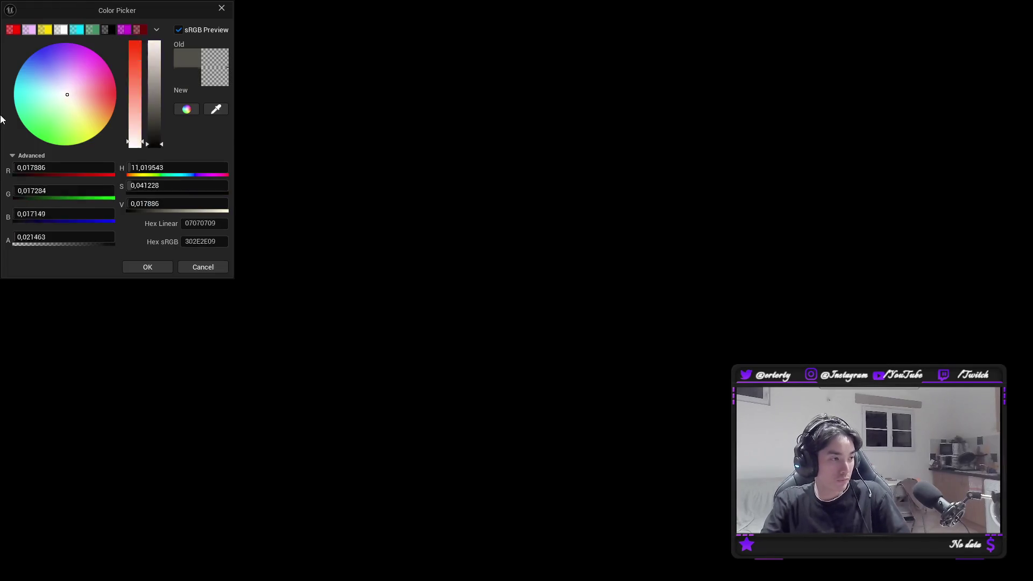
type("1")
key("Return")
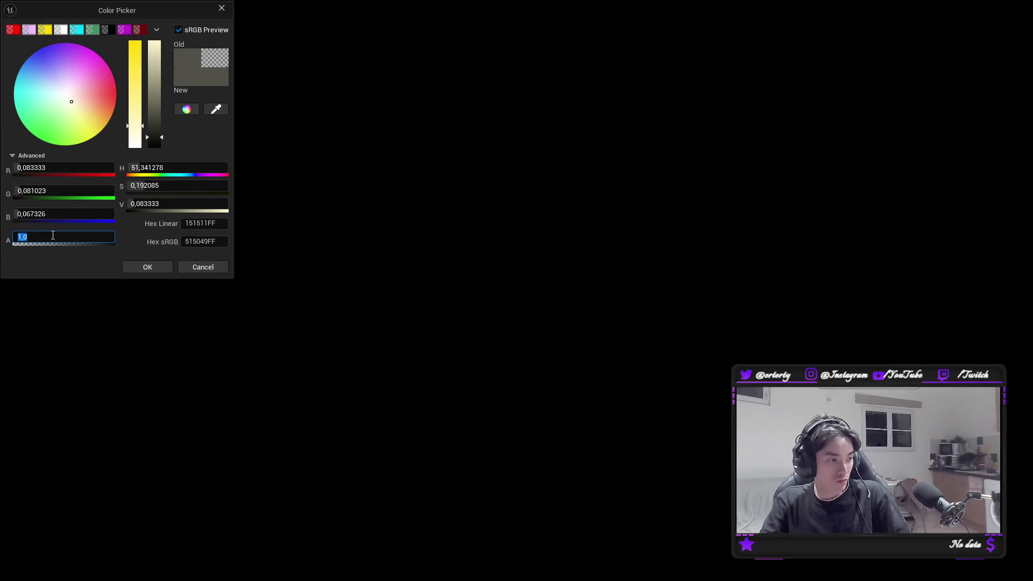
left_click_drag(151, 92, 158, 18)
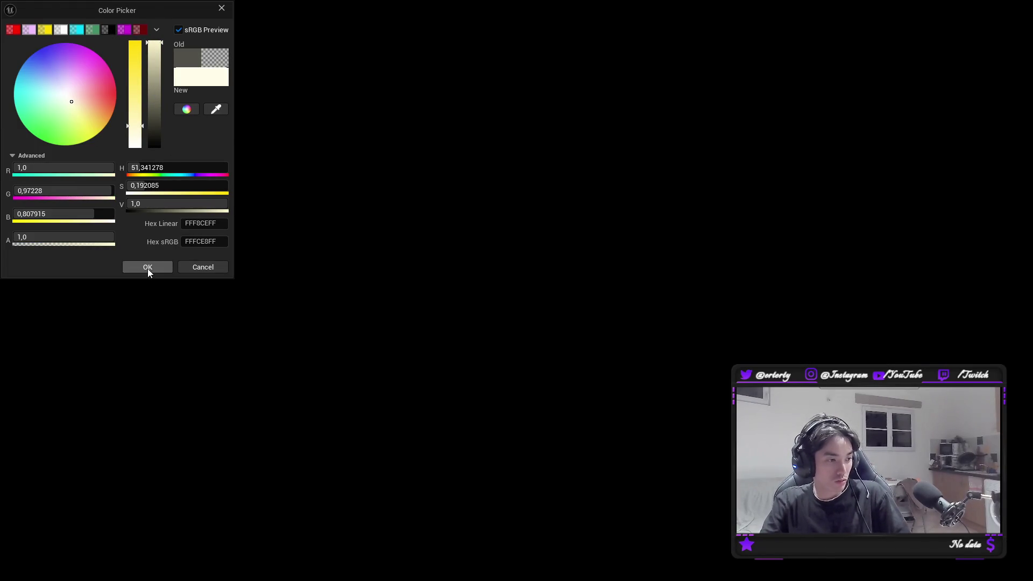
left_click(147, 267)
key("ctrl+s")
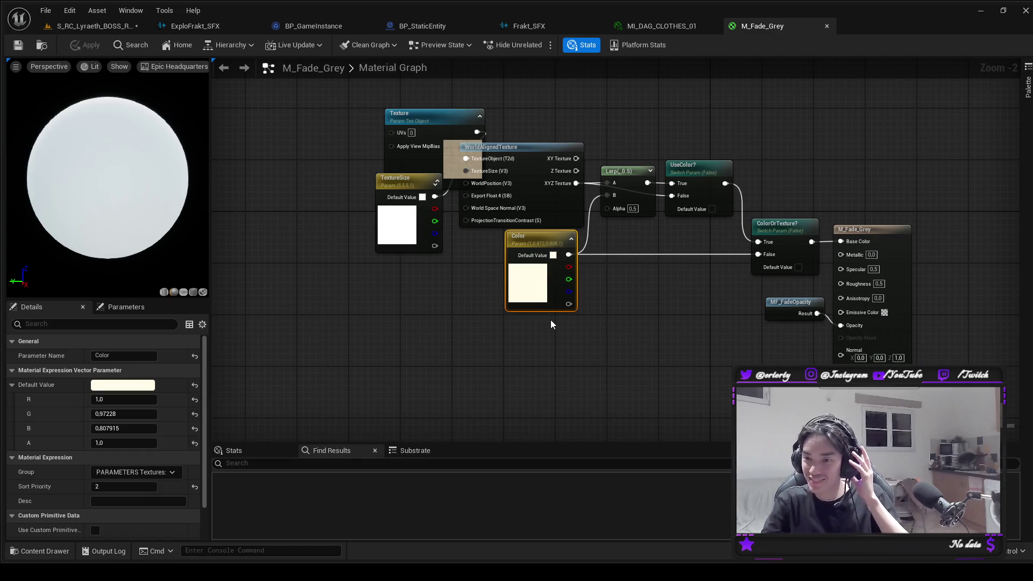
left_click(94, 26)
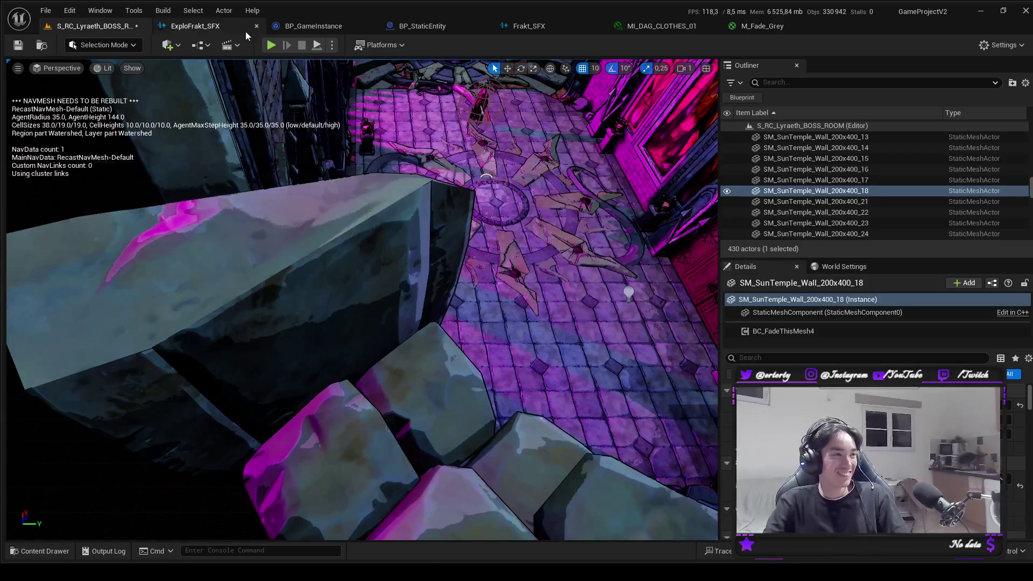
Playtest the boss room, then inspect the wall's BC_FadeThisMesh4 fade component.
left_click(271, 48)
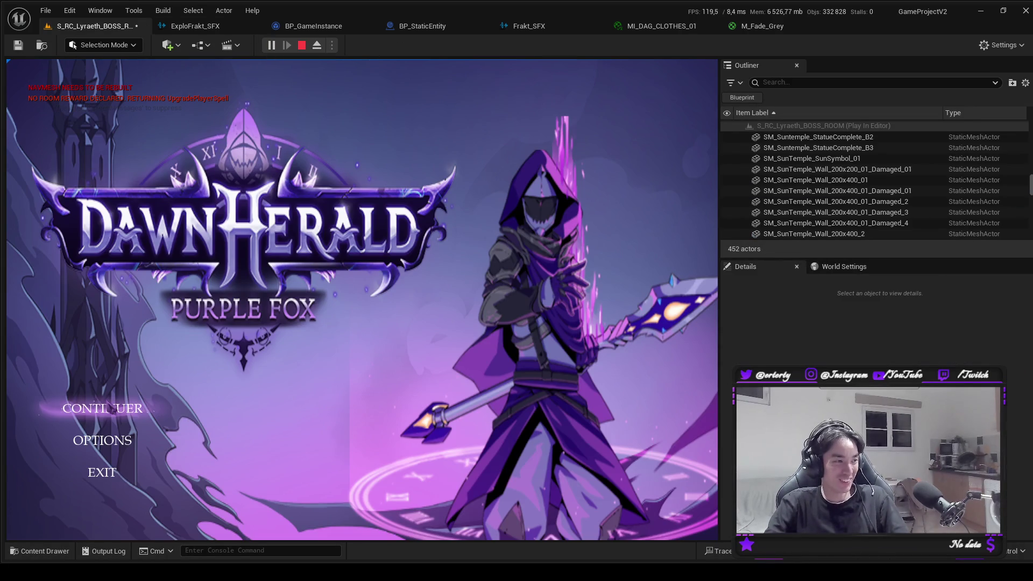
left_click(102, 409)
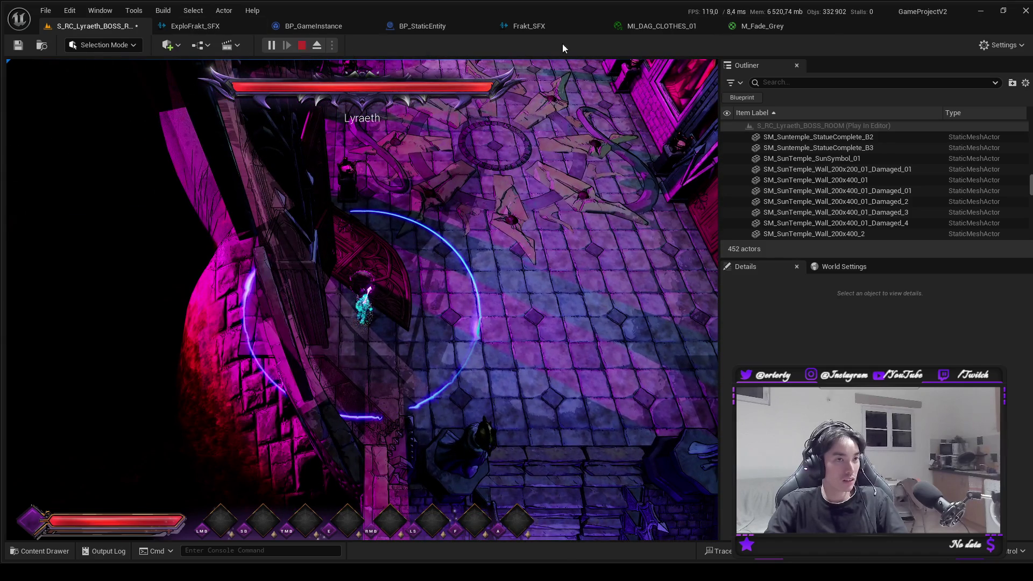
left_click(781, 27)
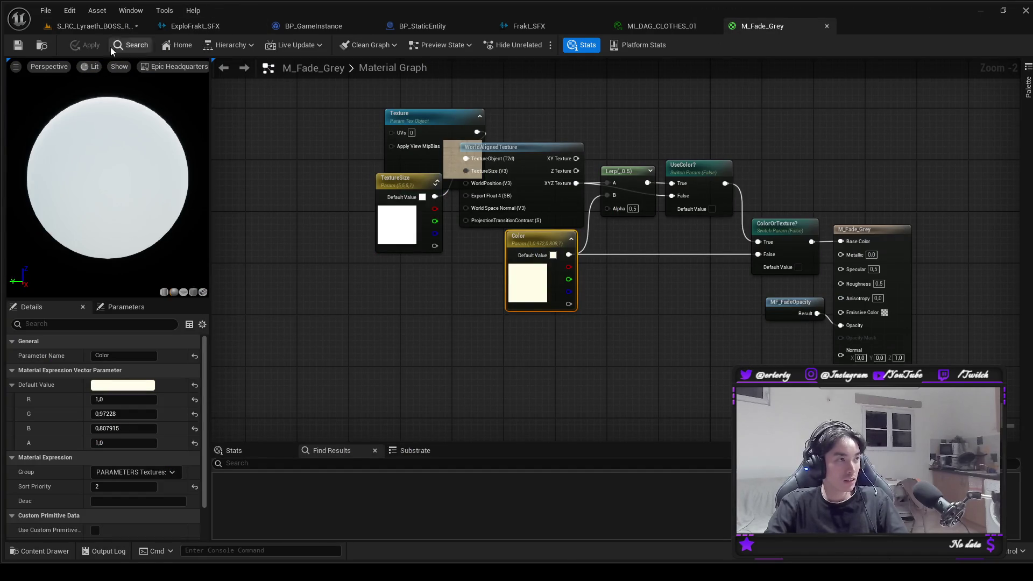
left_click(88, 25)
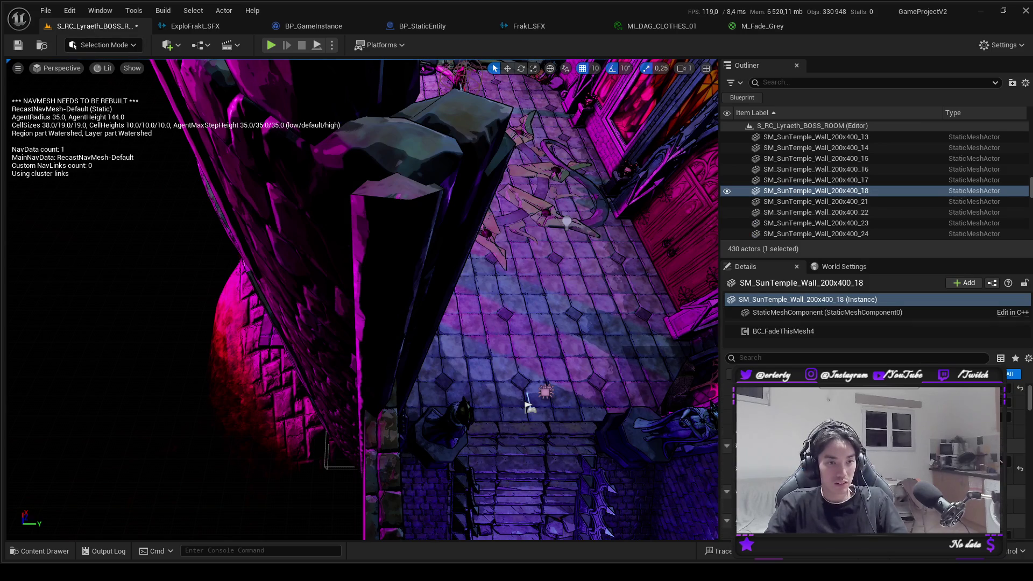
left_click(770, 329)
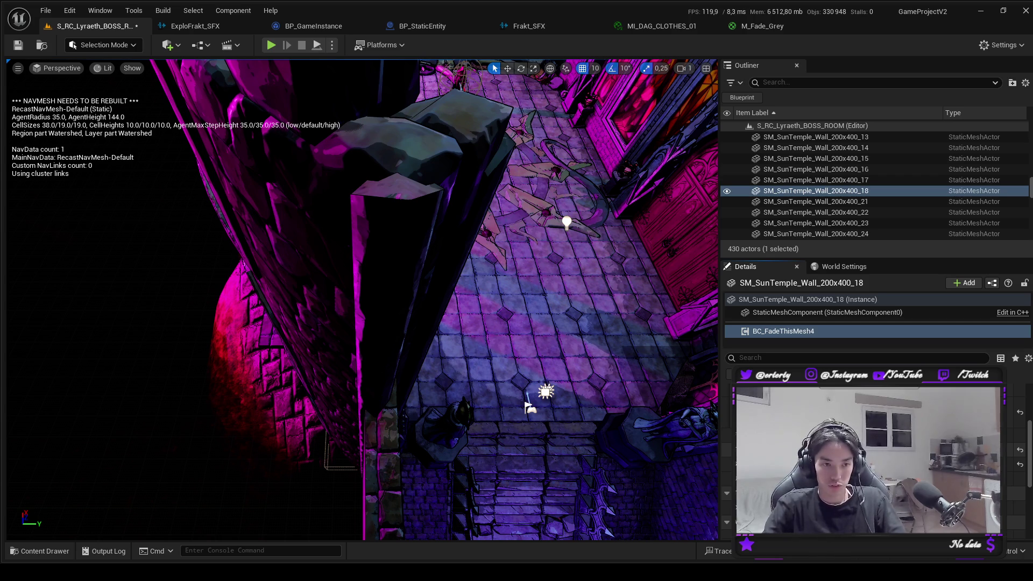
Playtest the boss room again and bring the M_Fade_Grey graph back up.
left_click(271, 45)
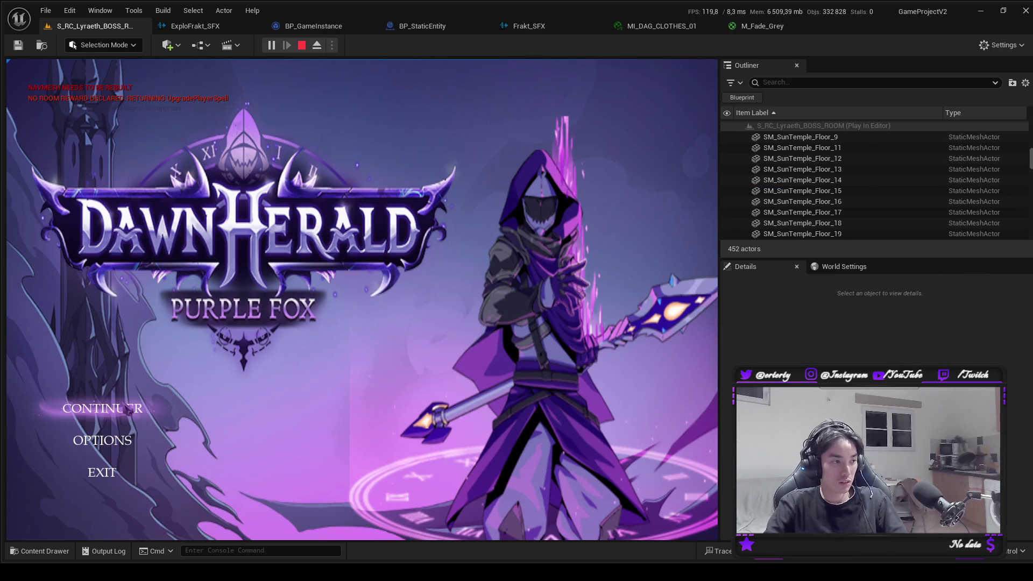
left_click(128, 408)
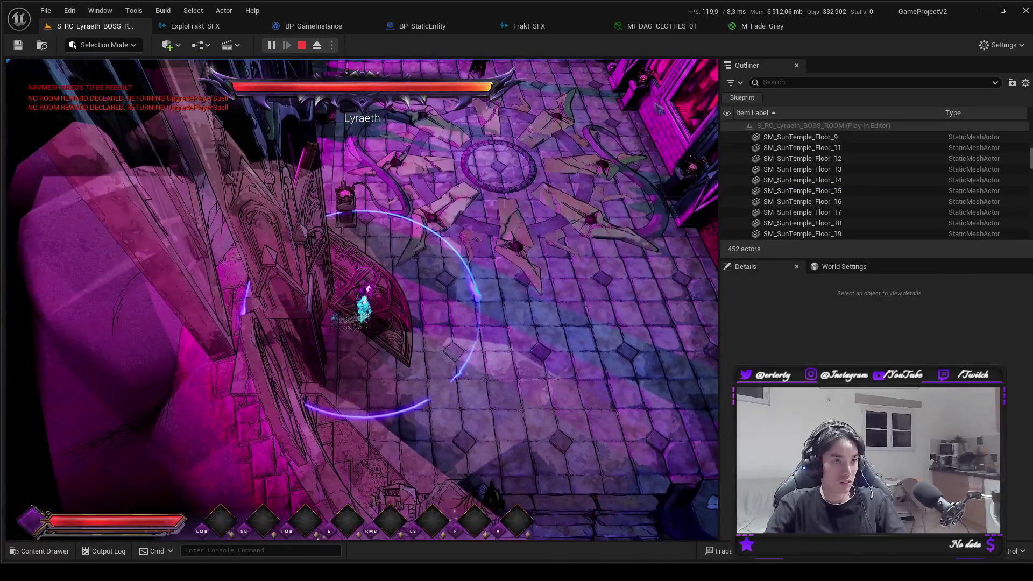
left_click(777, 27)
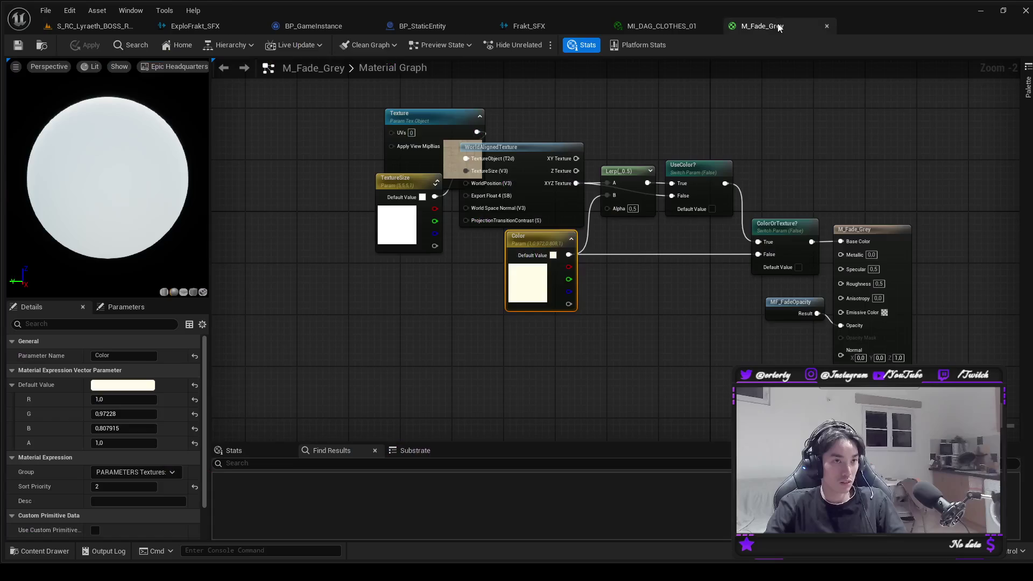
Darken the Color parameter to grey (0.193, 0.187, 0.156) and close M_Fade_Grey.
left_click(123, 384)
left_click_drag(153, 96, 156, 127)
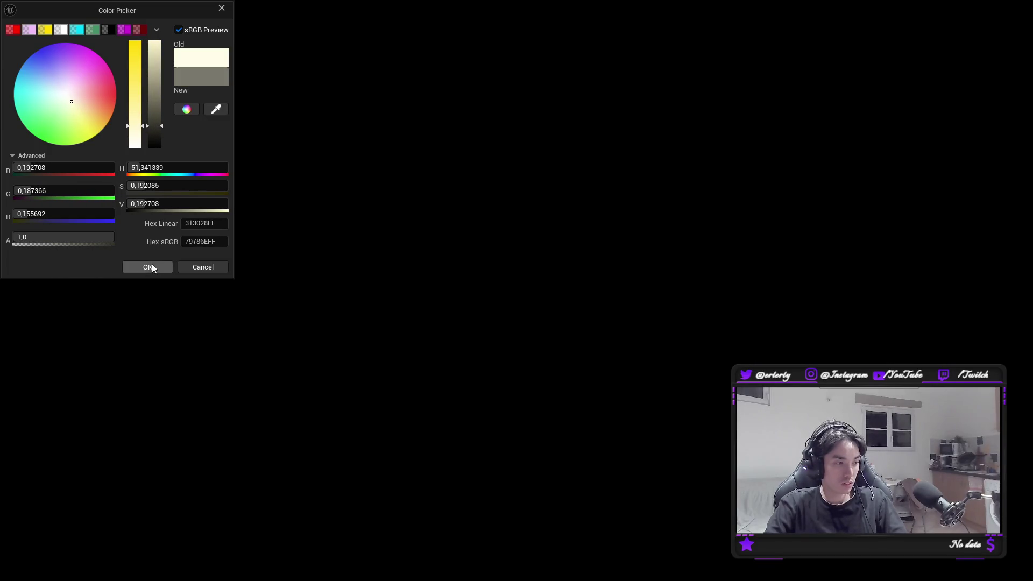
left_click(147, 266)
left_click(827, 26)
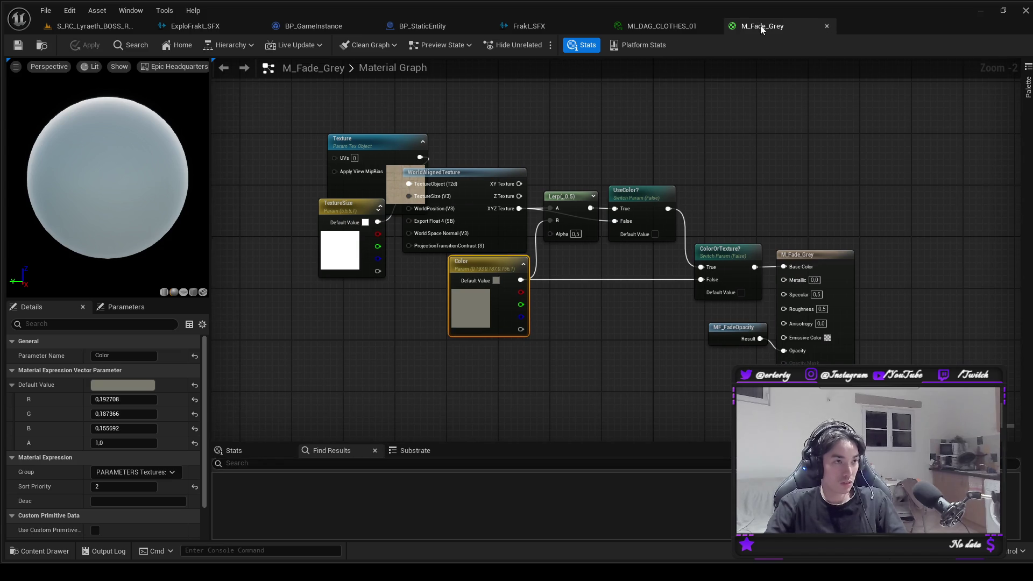
left_click(91, 26)
Run another boss room playtest with the darker fade material, then stop it.
left_click(468, 270)
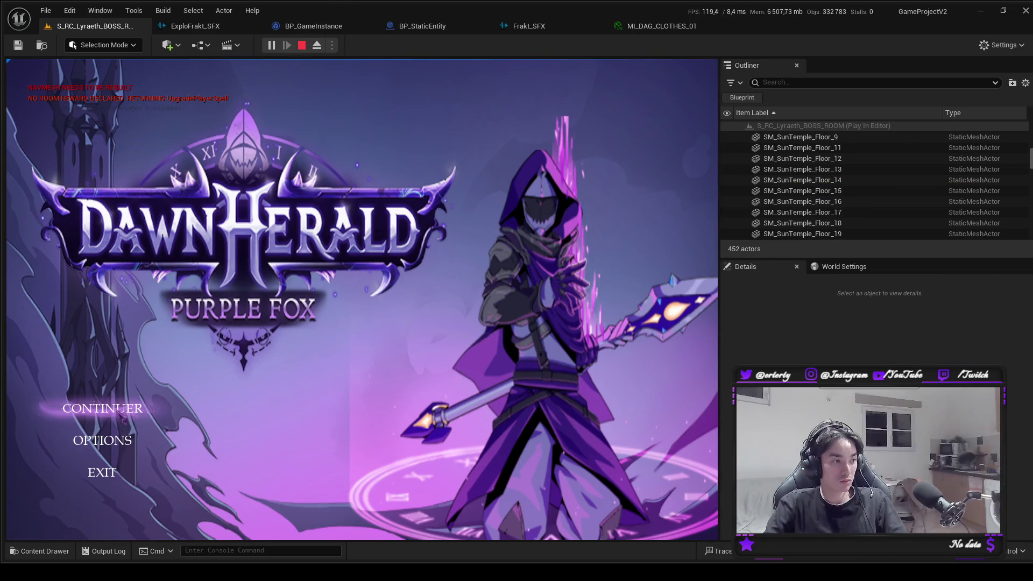
left_click(102, 408)
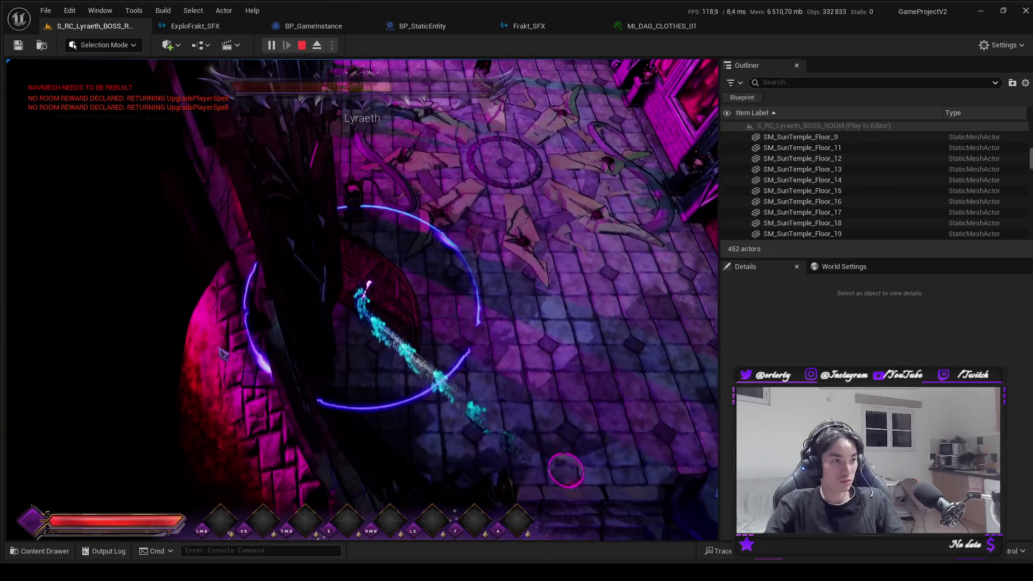
left_click(303, 45)
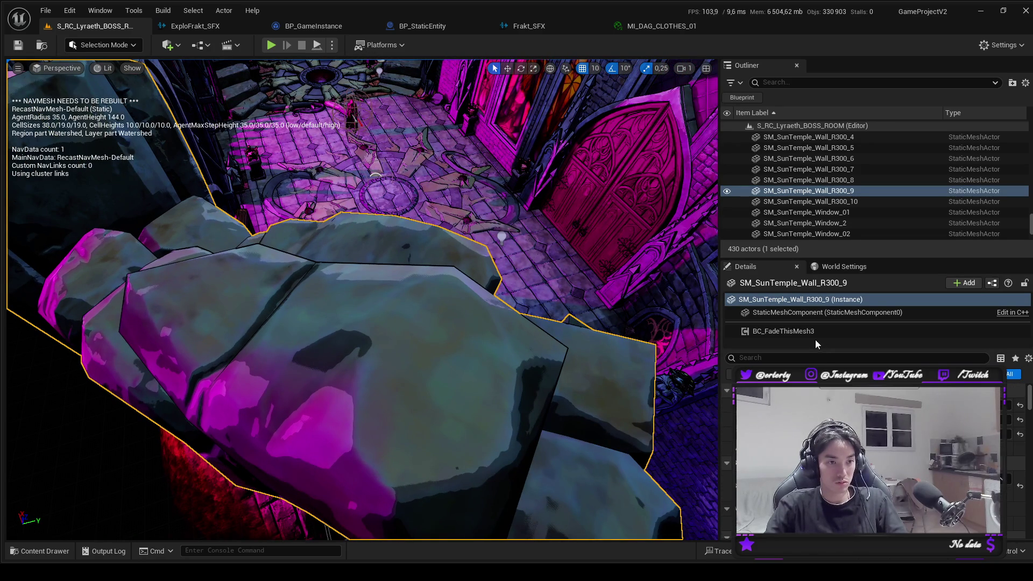
Inspect BC_FadeThisMesh3 on walls SM_SunTemple_Wall_R300_7 and SM_SunTemple_Wall_R300_9.
left_click(817, 331)
scroll(618, 408, "down", 3)
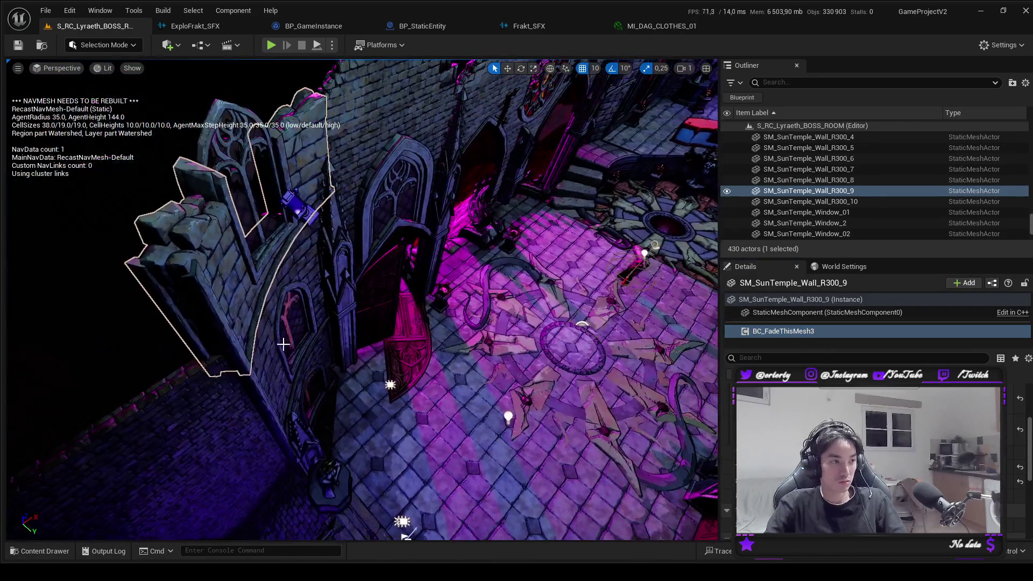
left_click(266, 375)
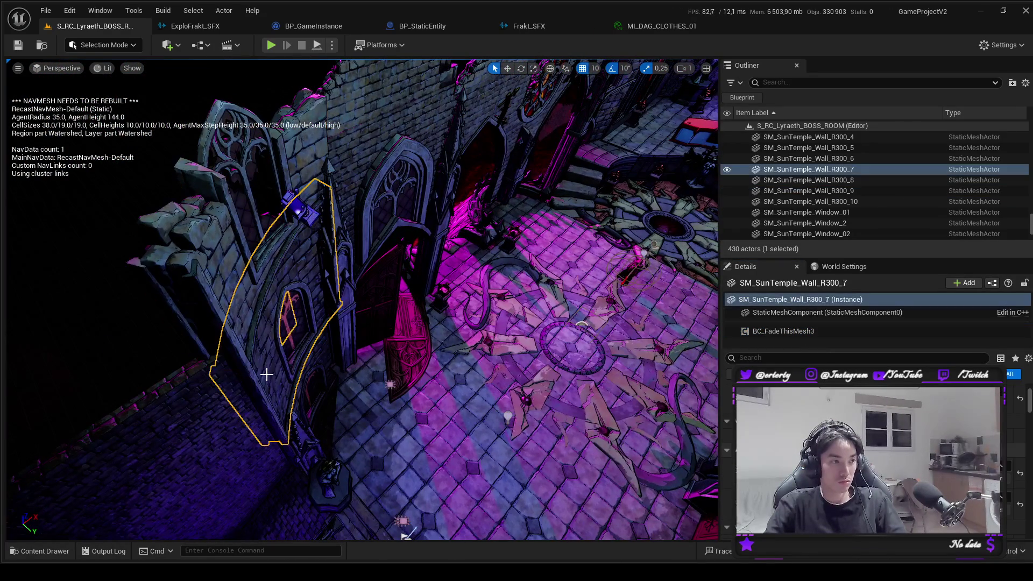
left_click(216, 270, "ctrl")
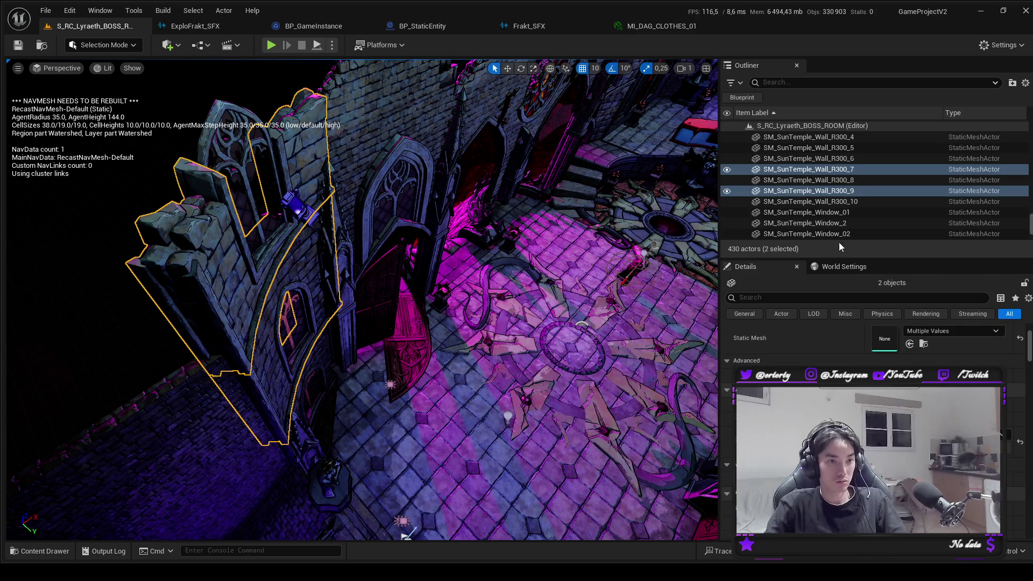
left_click(215, 280)
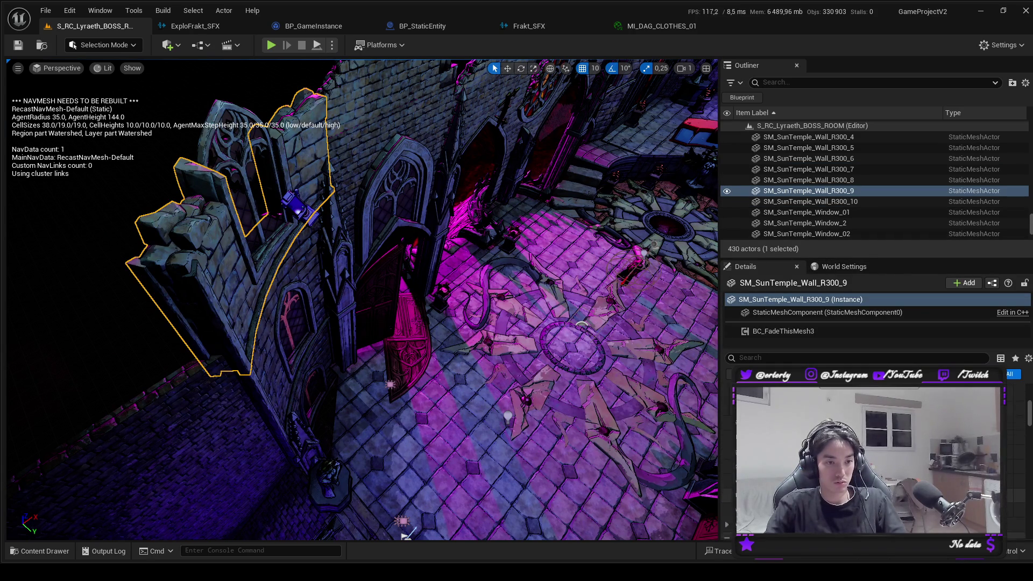
left_click(775, 332)
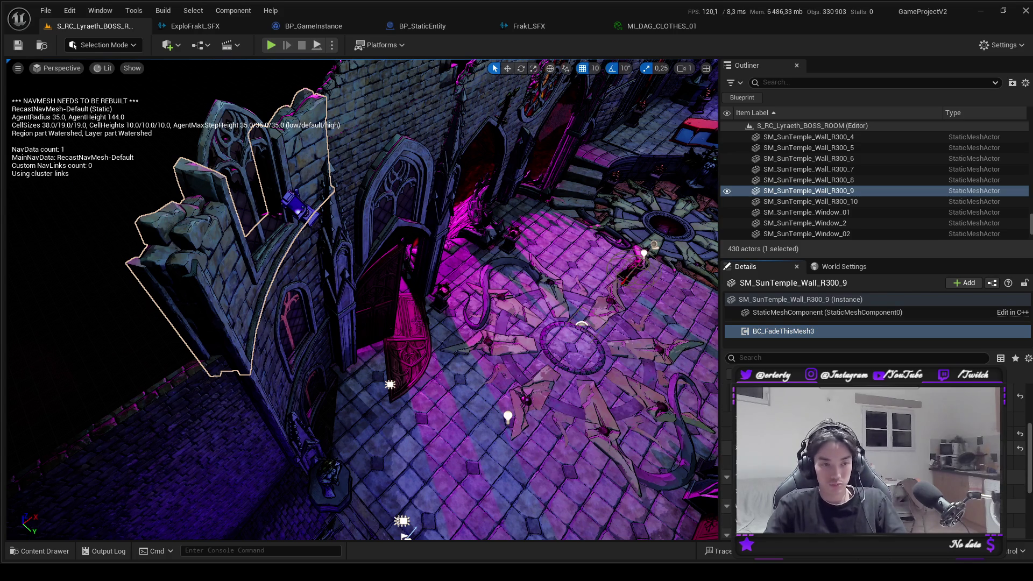
Recheck wall R300_7's BC_FadeThisMesh3, then save the level and start a playtest.
left_click(608, 446)
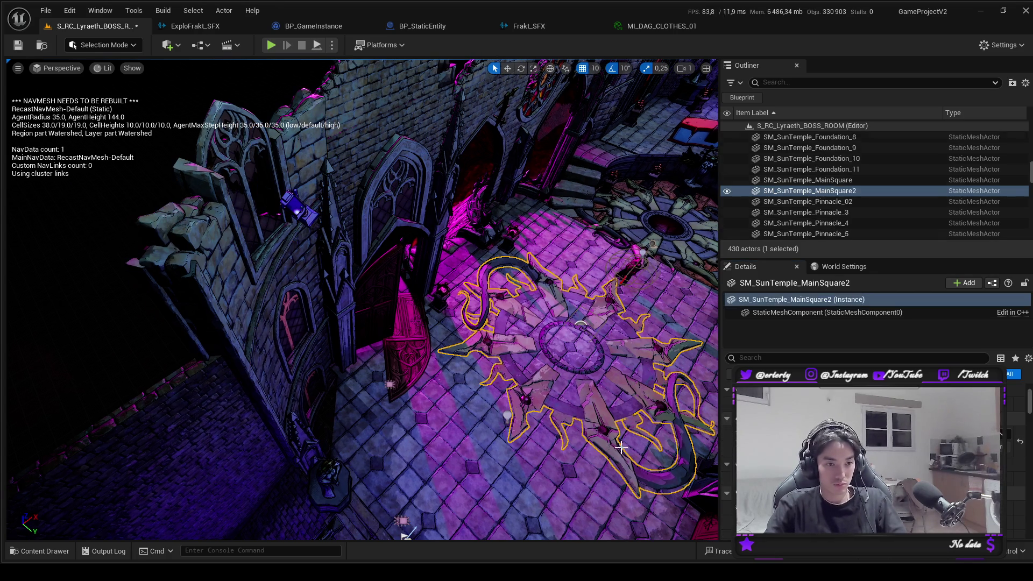
left_click(230, 303)
left_click(271, 354)
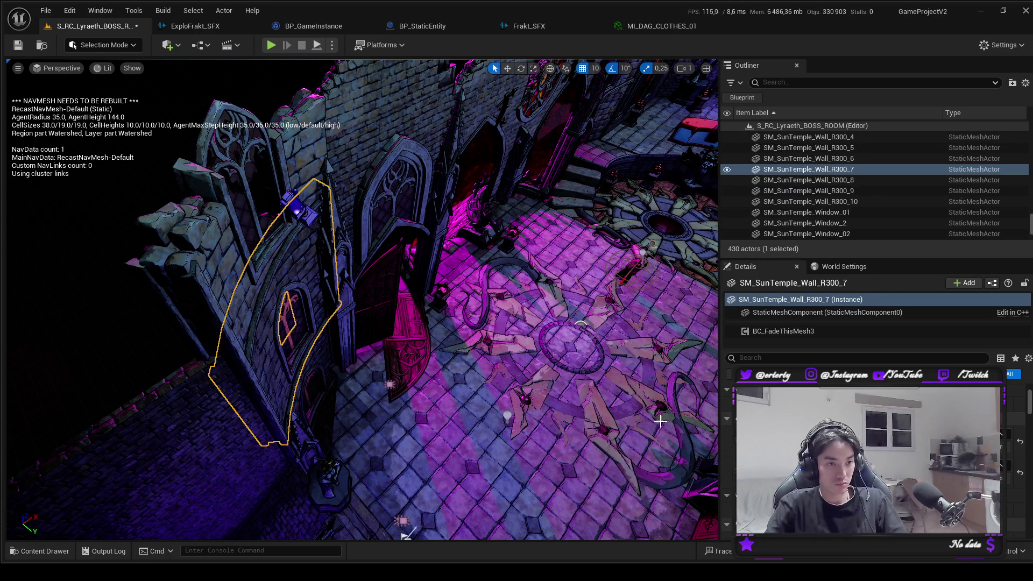
scroll(872, 457, "down", 3)
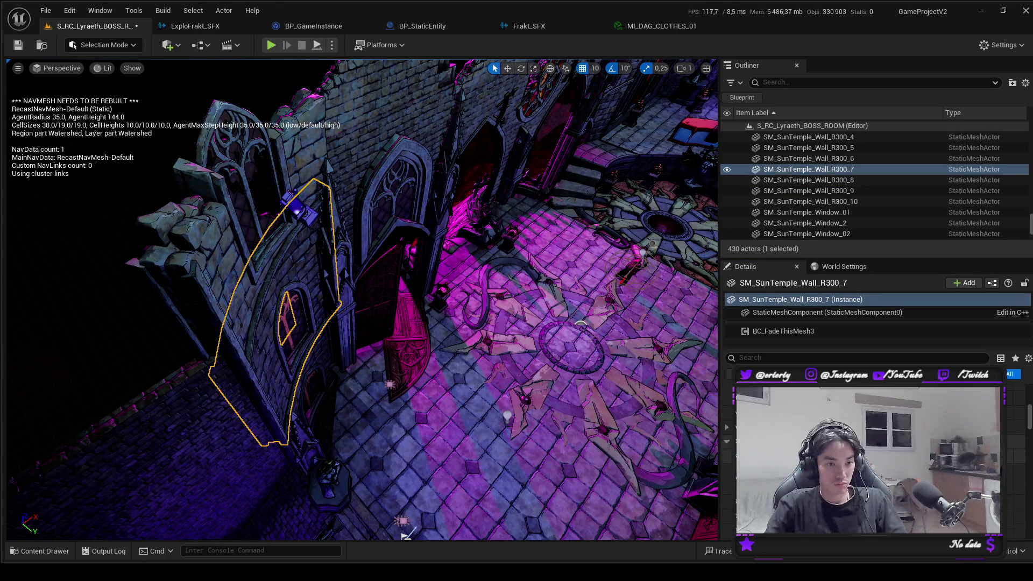
left_click(784, 331)
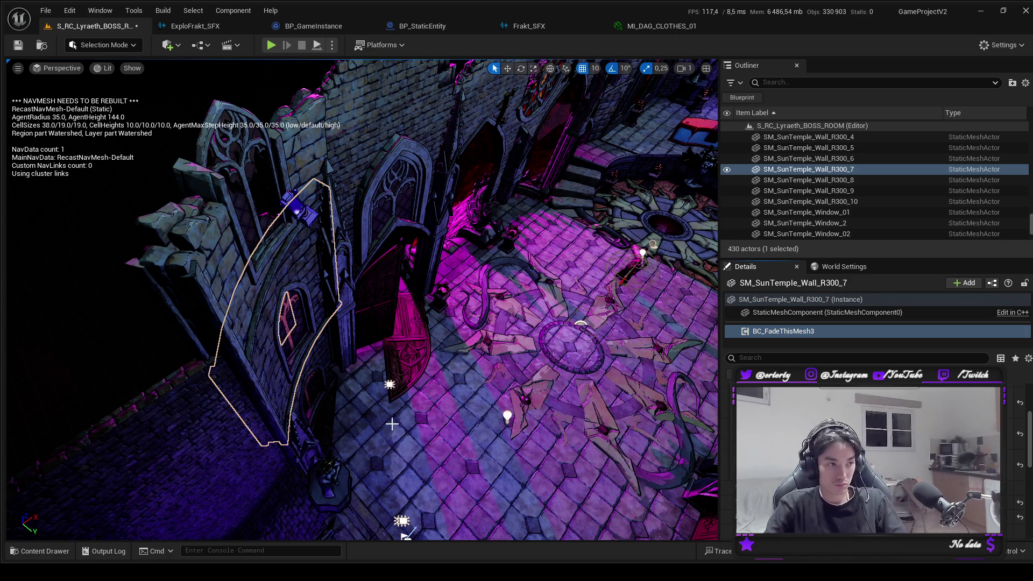
left_click(421, 422)
key("ctrl+s")
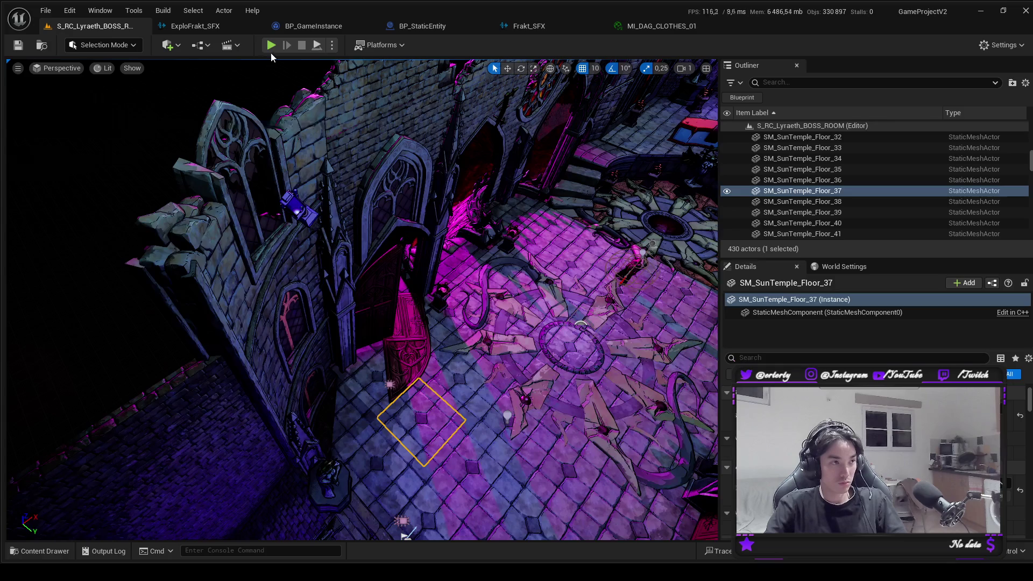
left_click(271, 45)
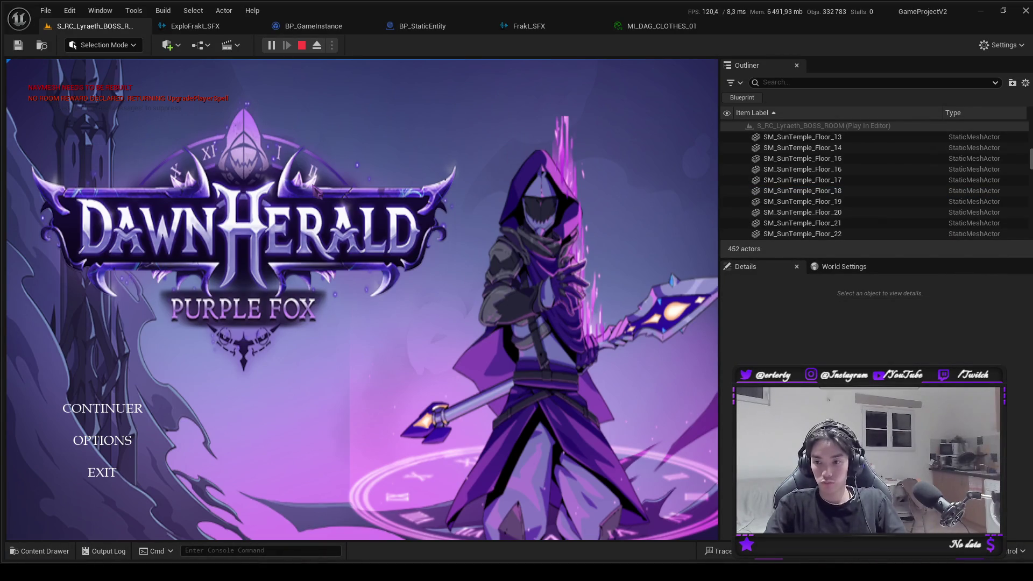
Continue past the title menu, walk the boss room checking wall fading, then stop with Esc.
left_click(139, 405)
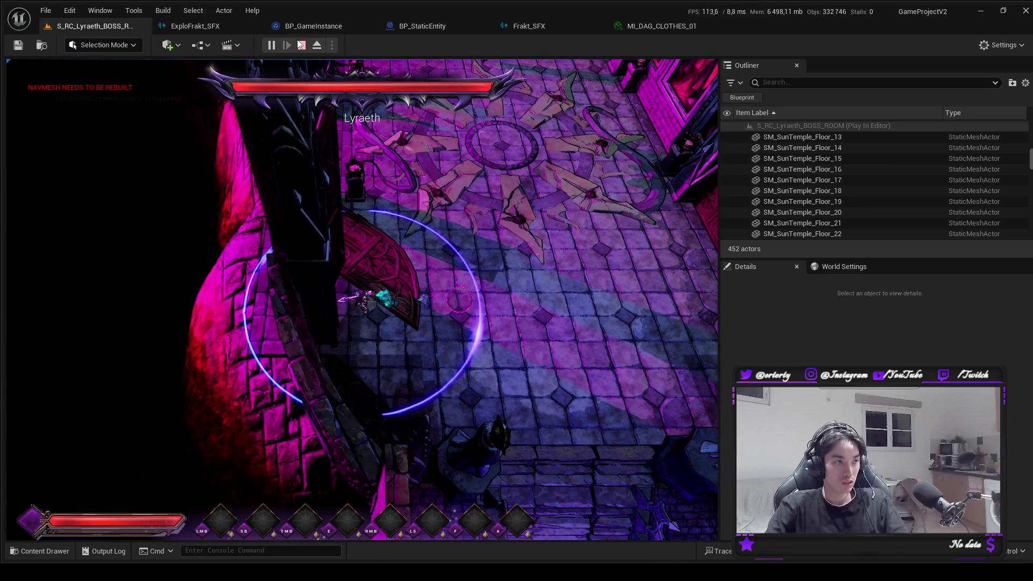
key("Escape")
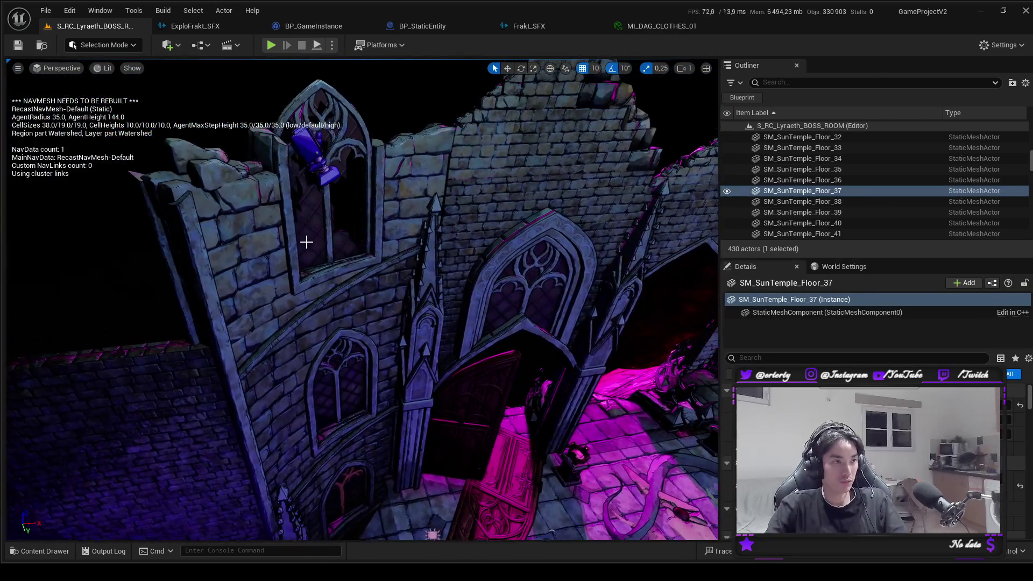
left_click(353, 269)
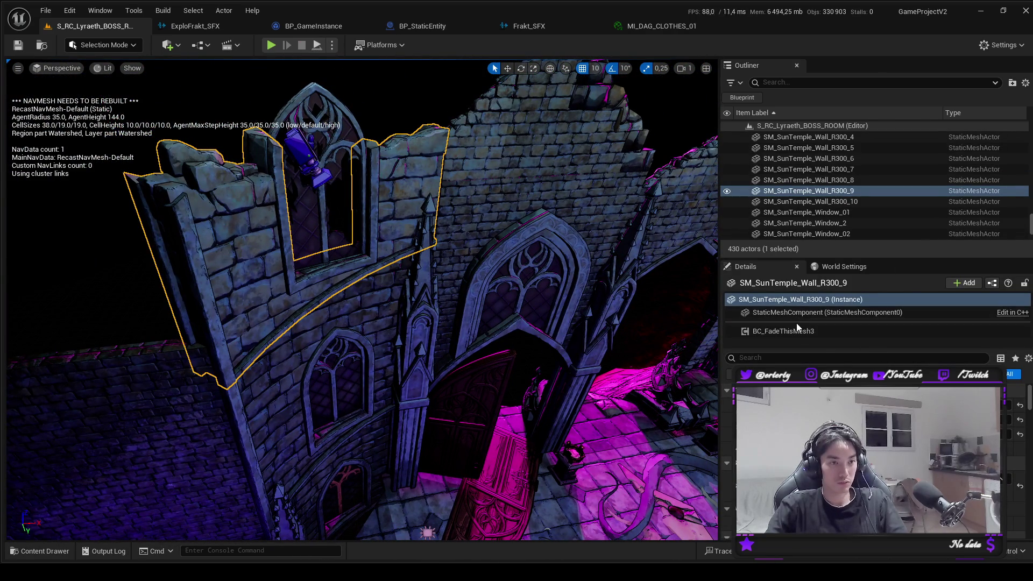
left_click(798, 330)
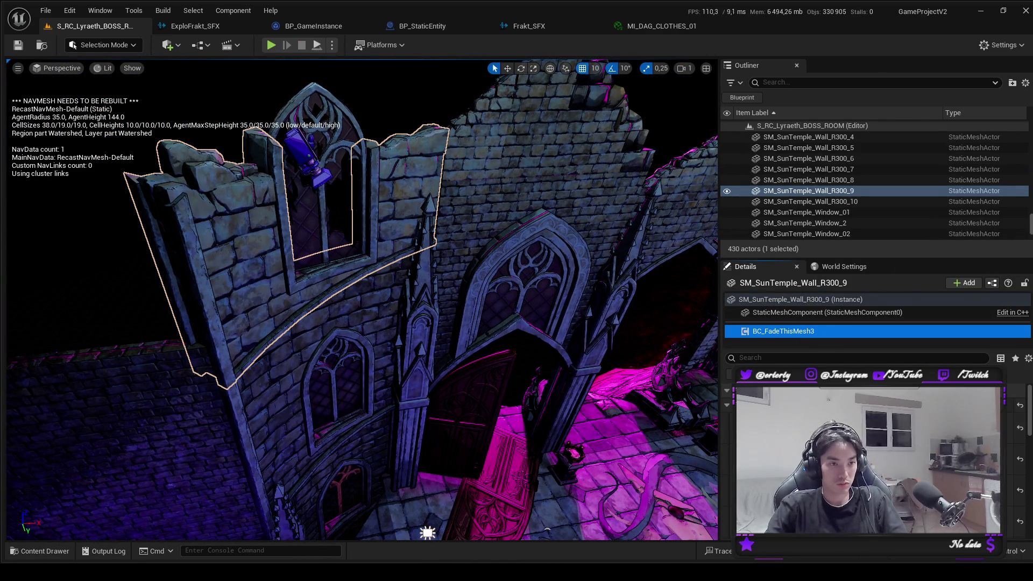
left_click(297, 382)
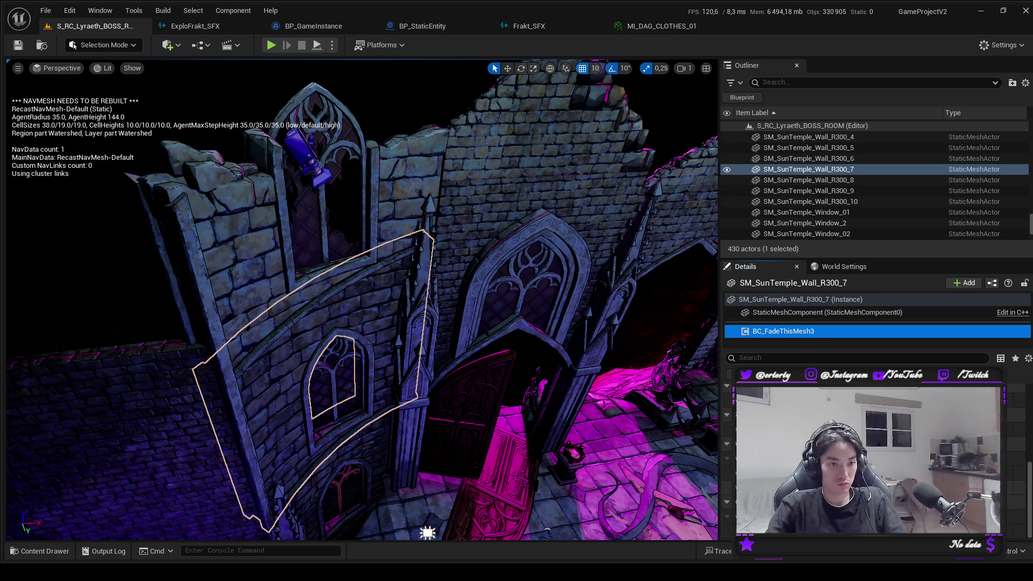
scroll(452, 431, "down", 2)
left_click(378, 418)
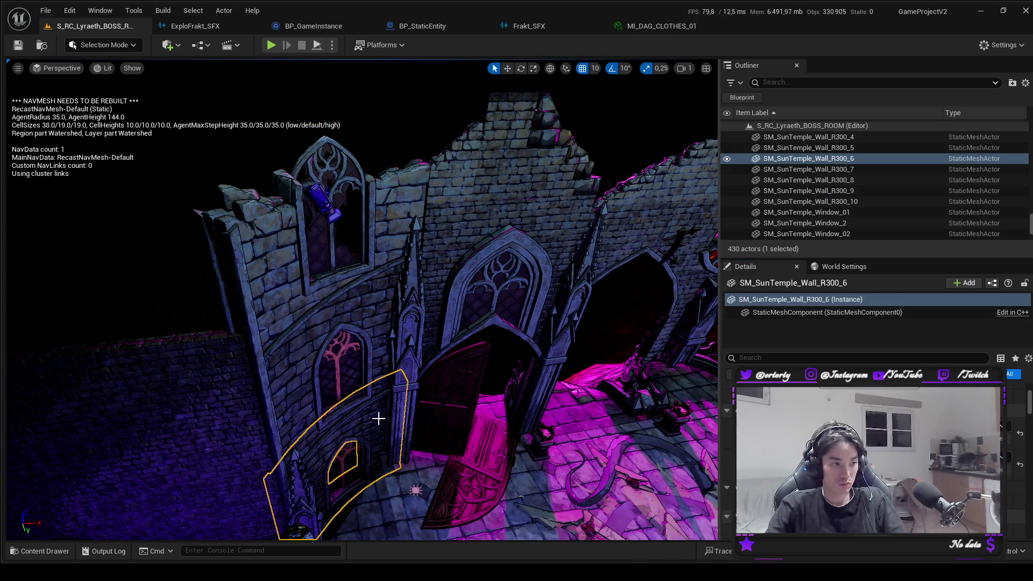
left_click(829, 302)
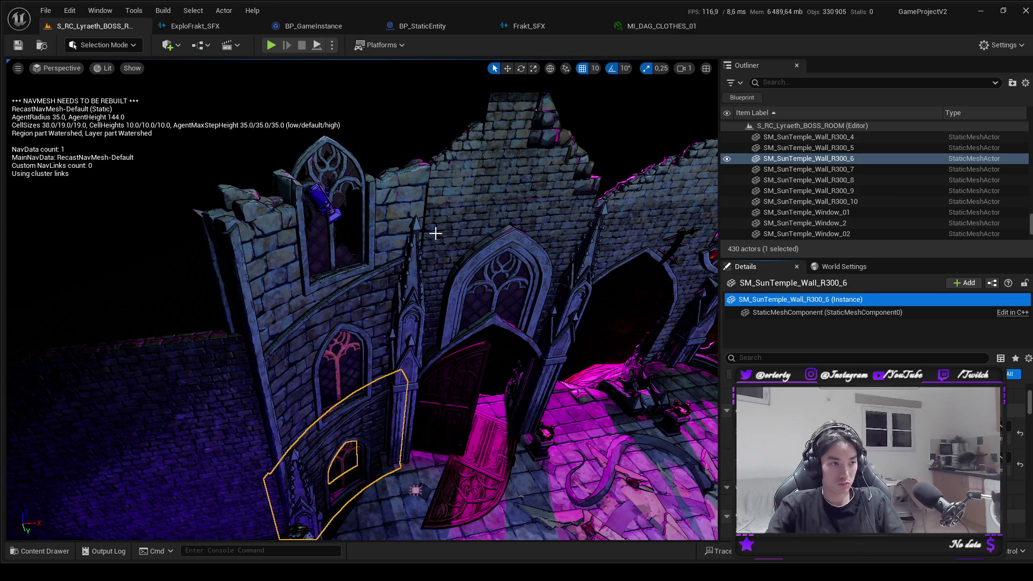
left_click(422, 263)
left_click(412, 282)
left_click(806, 300)
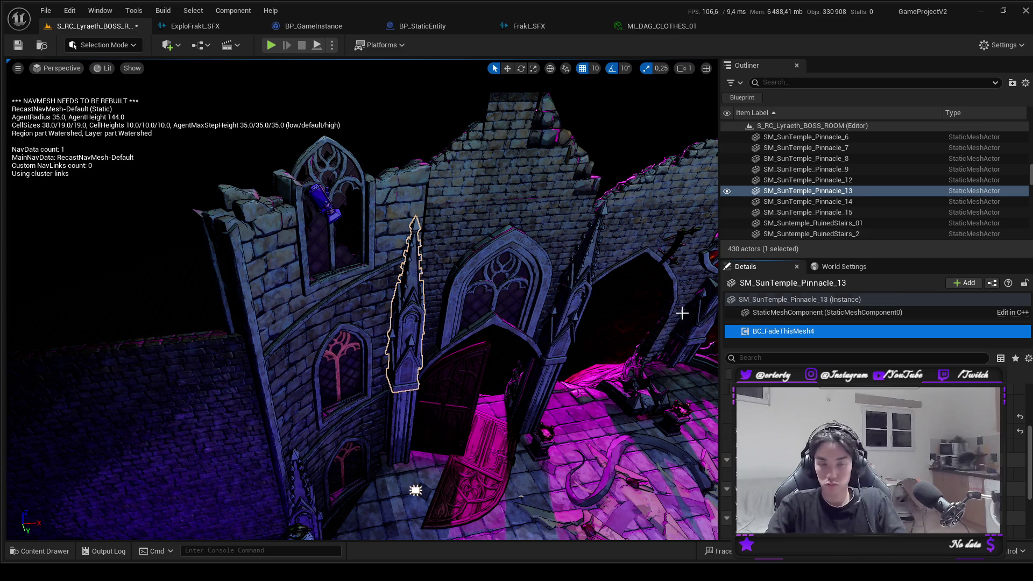
left_click(398, 405)
left_click(859, 300)
key("ctrl+v")
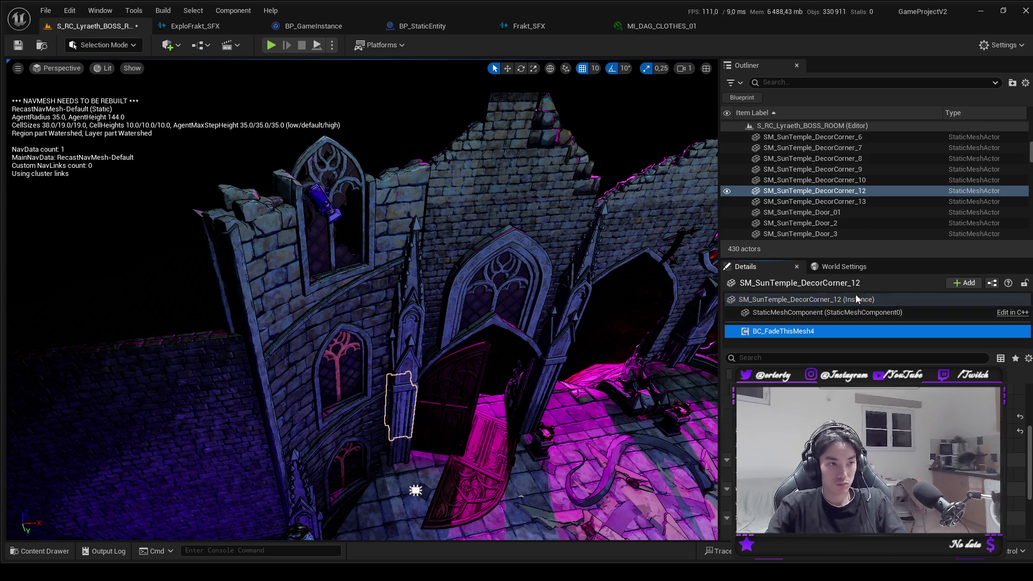
left_click(486, 213)
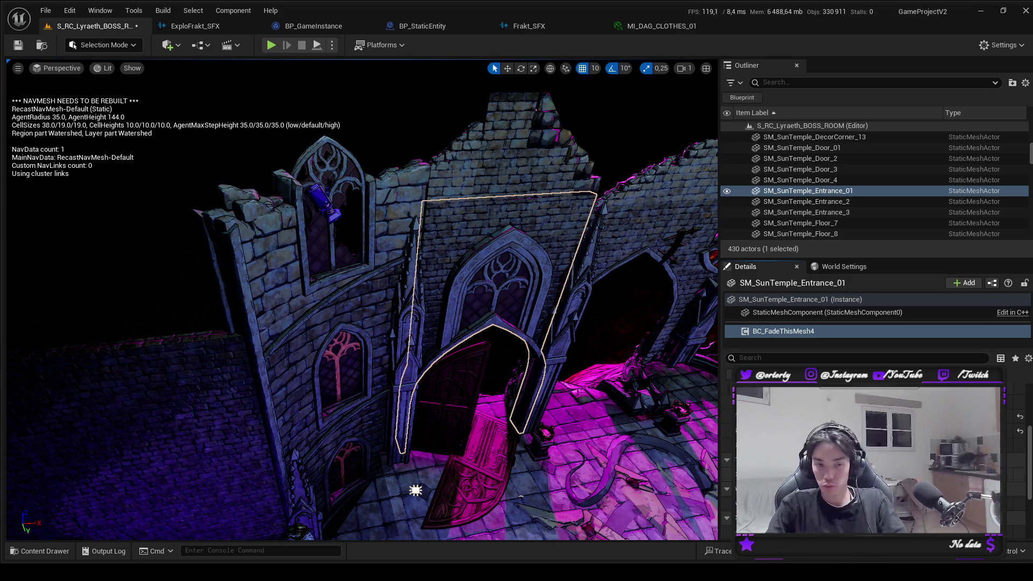
left_click(506, 150)
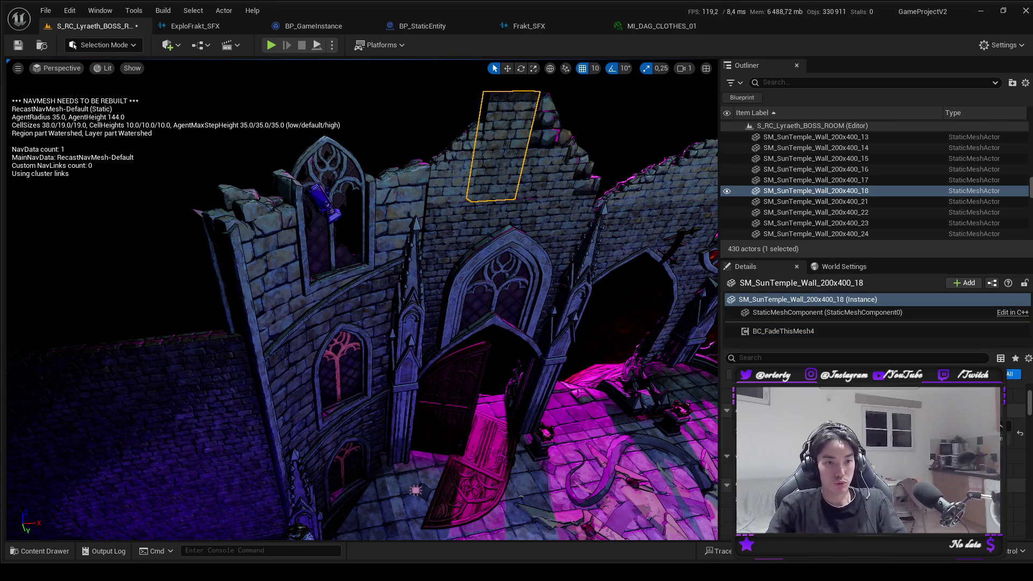
left_click(784, 328)
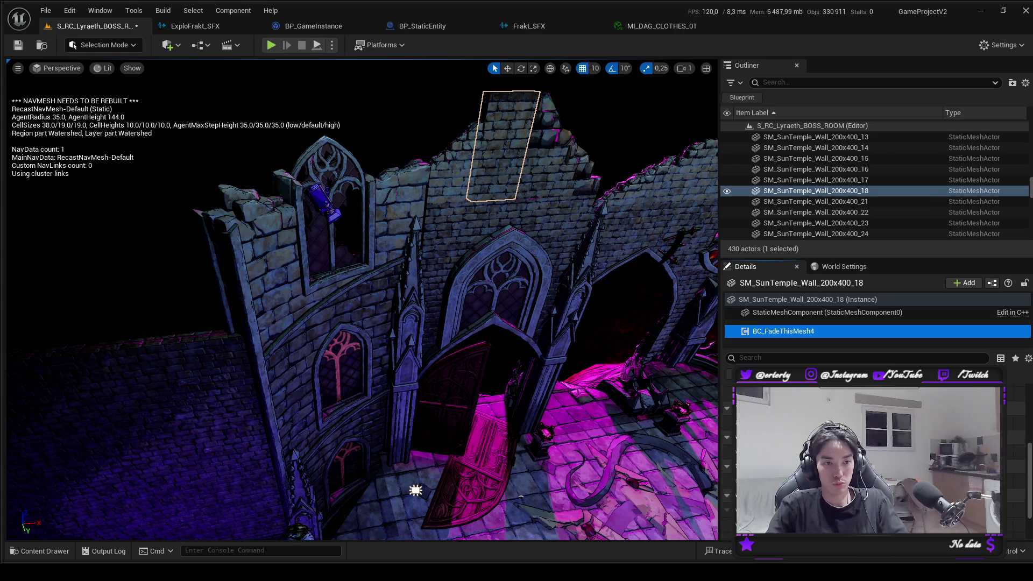
left_click(452, 167)
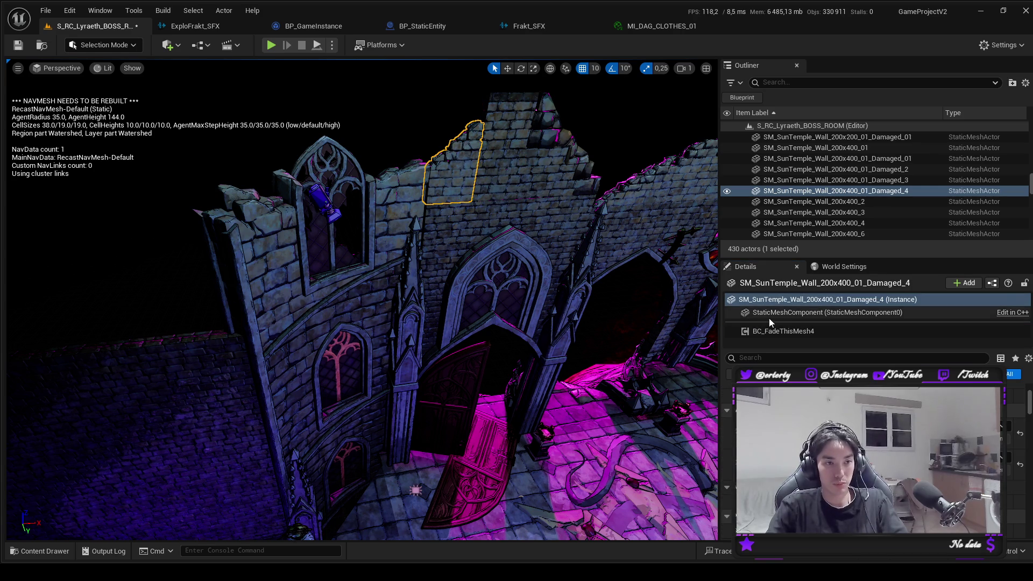
left_click(783, 331)
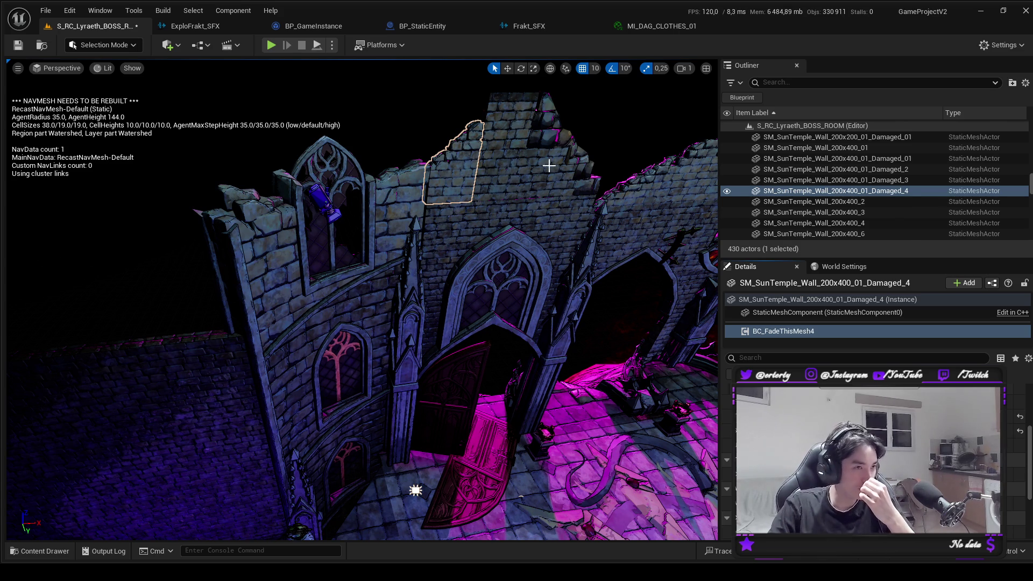
left_click(532, 169)
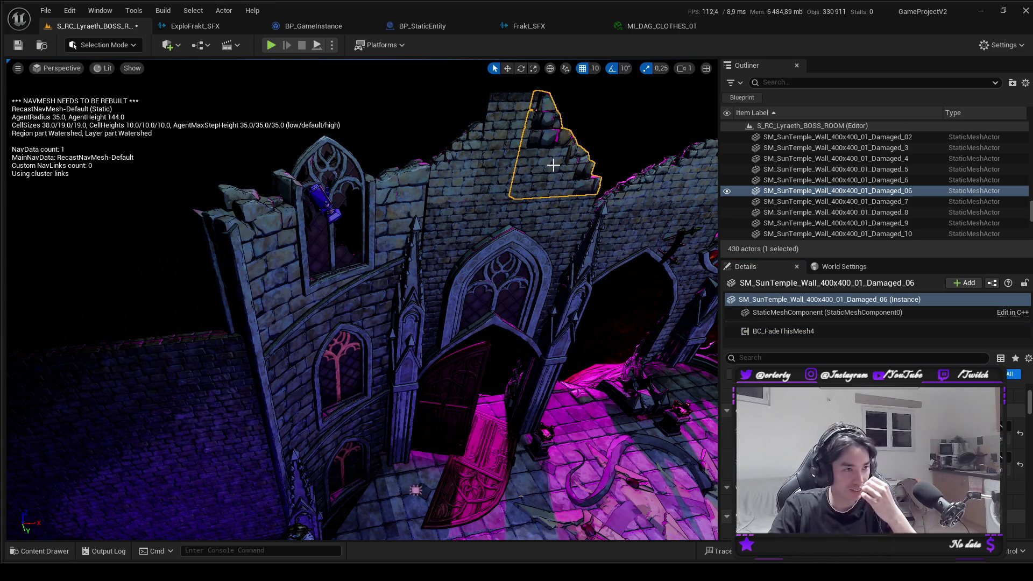
left_click(768, 332)
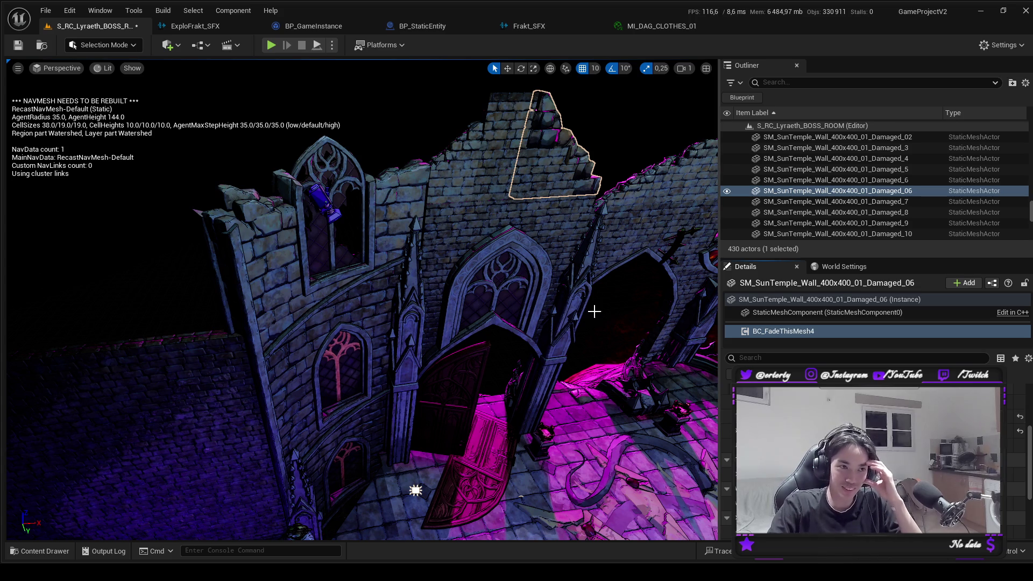
left_click(567, 230)
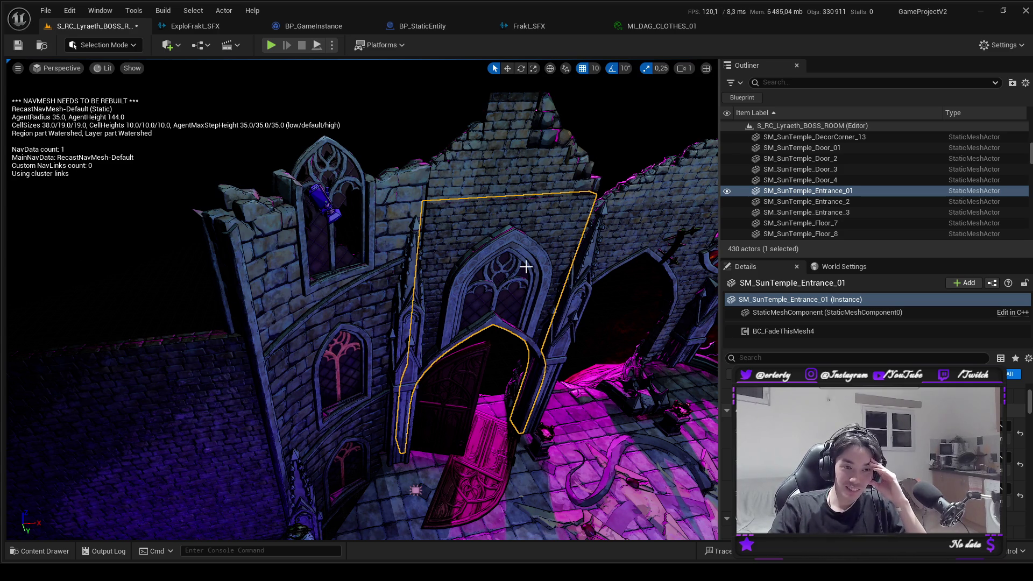
left_click(861, 336)
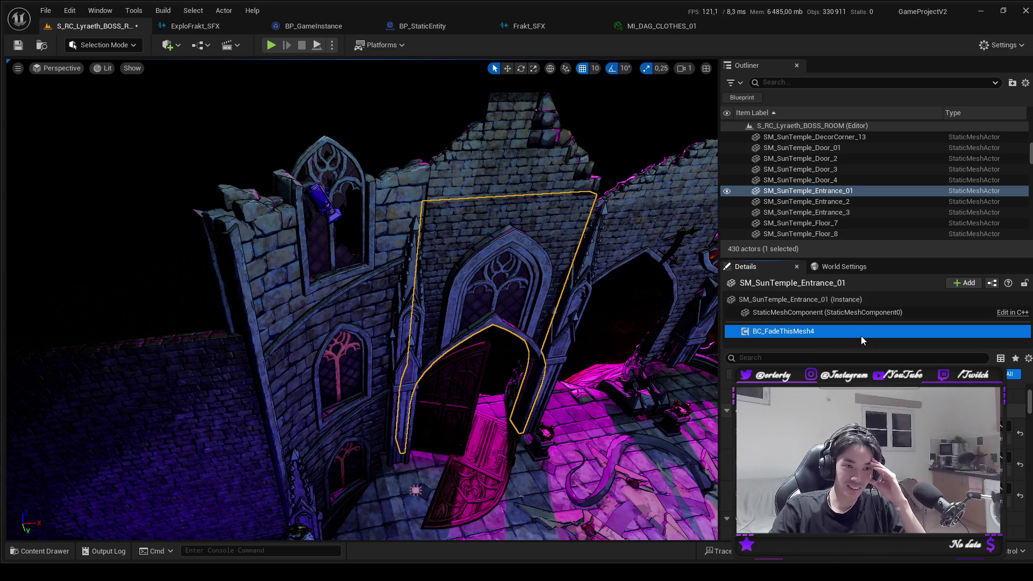
left_click(474, 172)
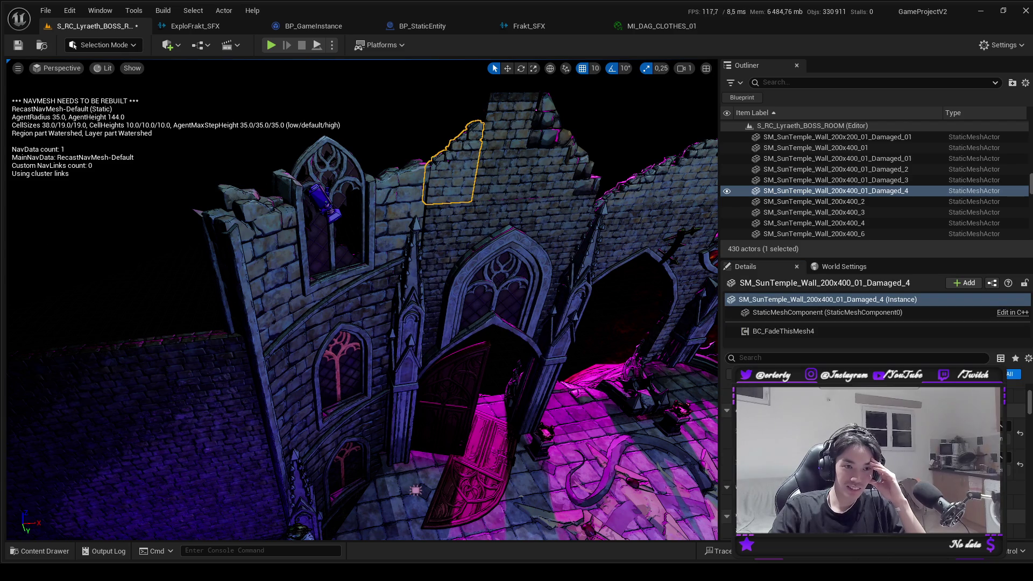
left_click(775, 332)
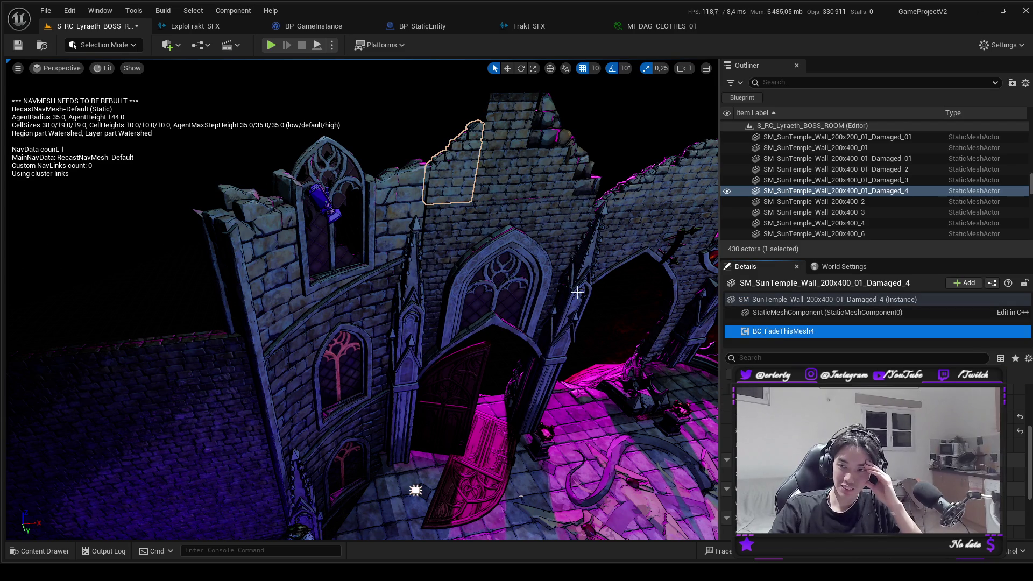
left_click(484, 164)
left_click(486, 167)
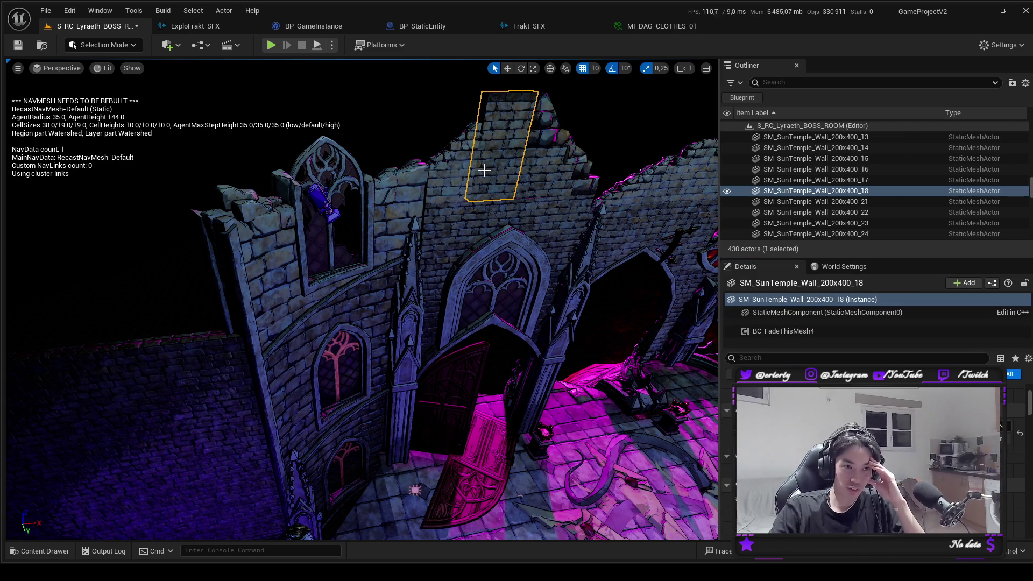
left_click(890, 336)
left_click(565, 156)
left_click(847, 330)
left_click(629, 199)
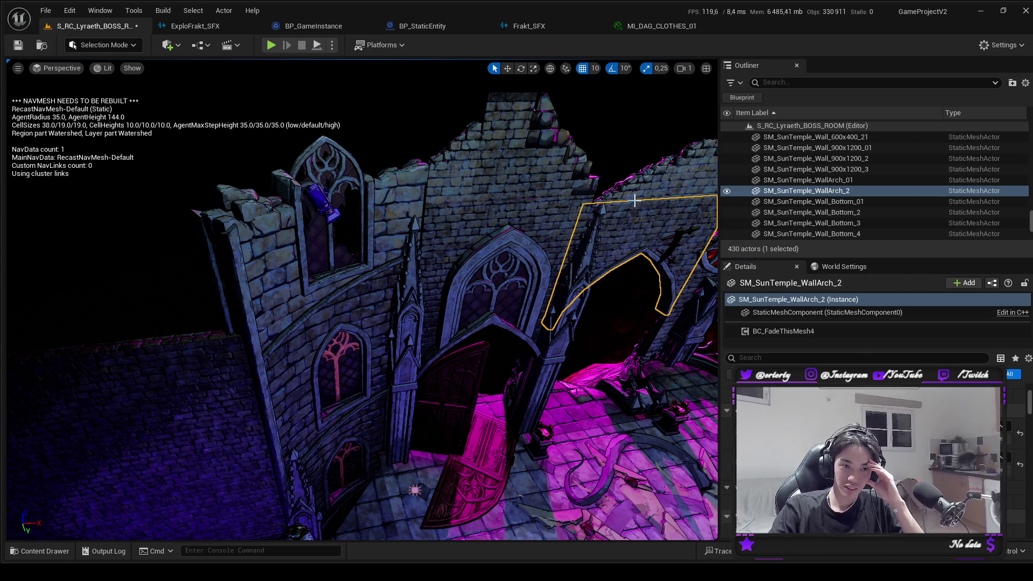
left_click(847, 331)
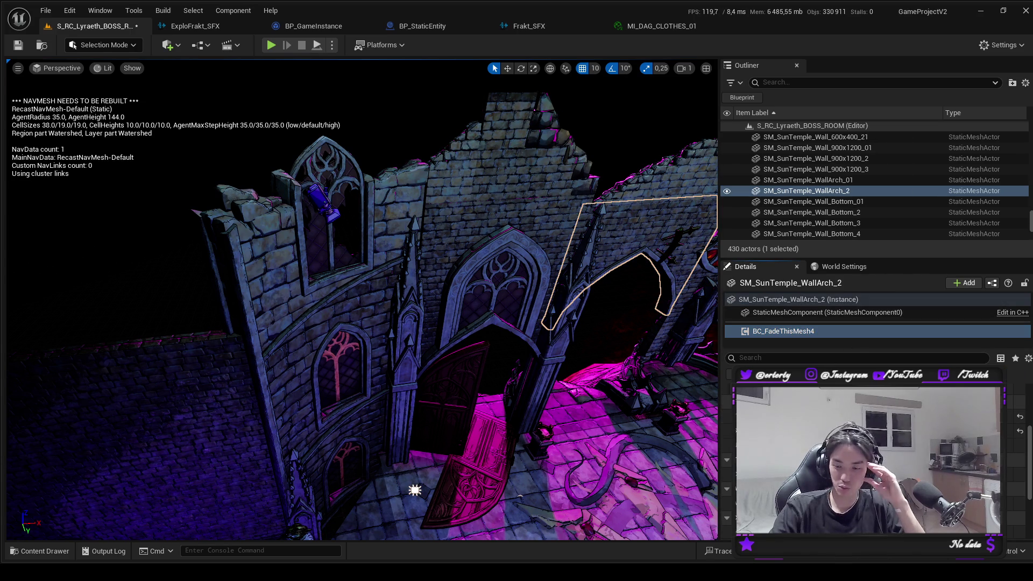
left_click_drag(532, 360, 535, 356)
left_click(472, 311)
left_click(783, 331)
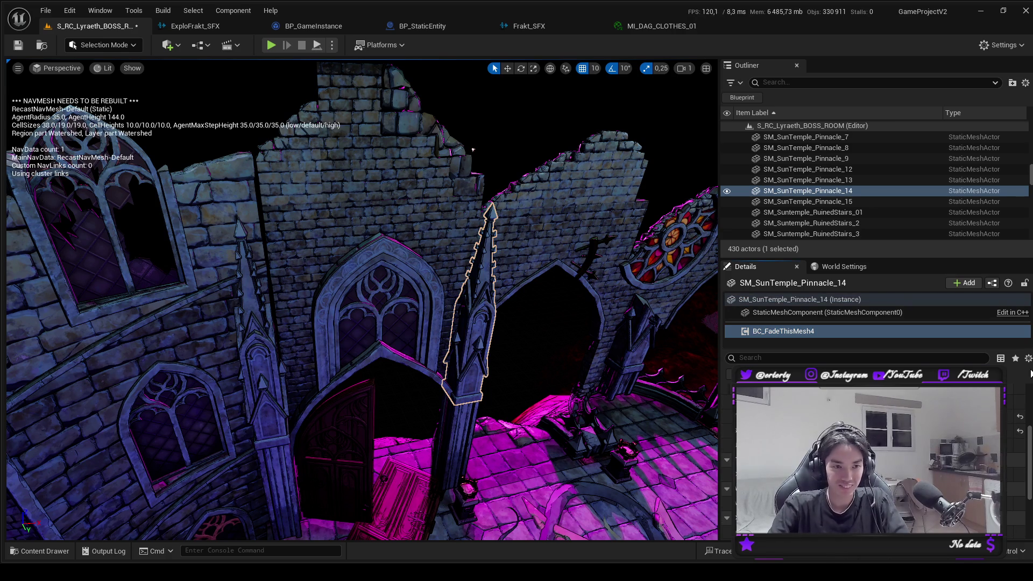
left_click(455, 435)
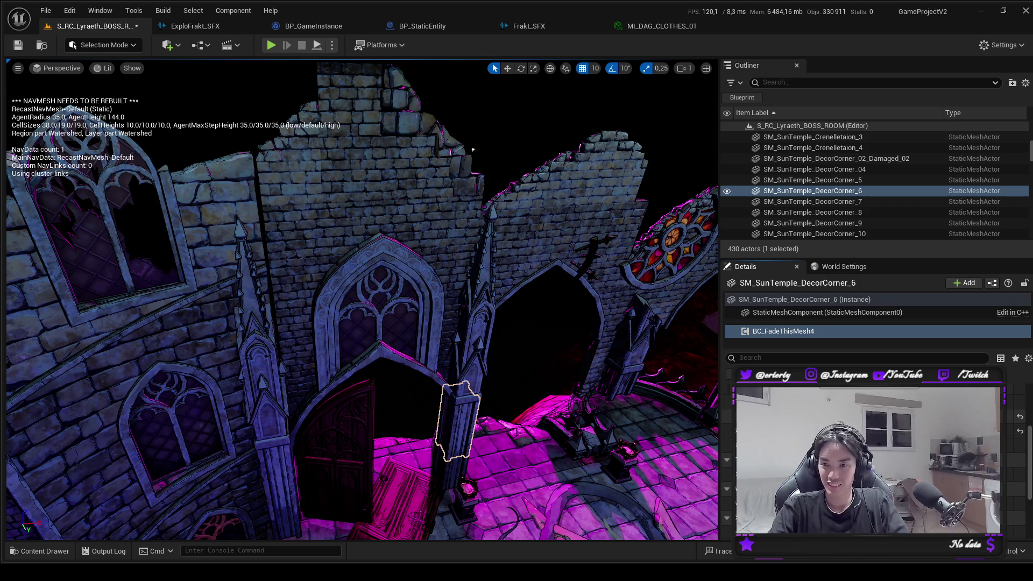
left_click(458, 467)
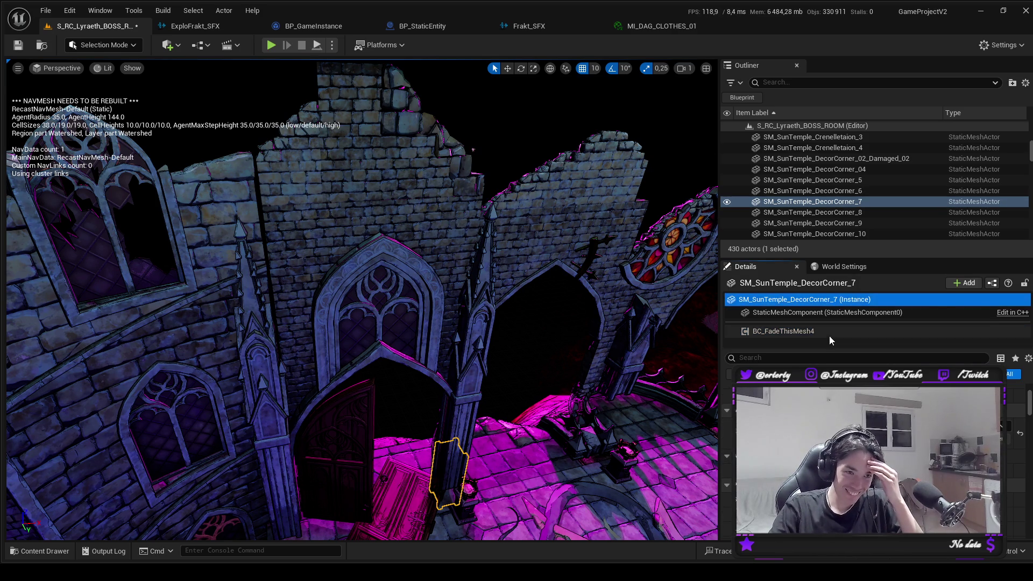
left_click(785, 330)
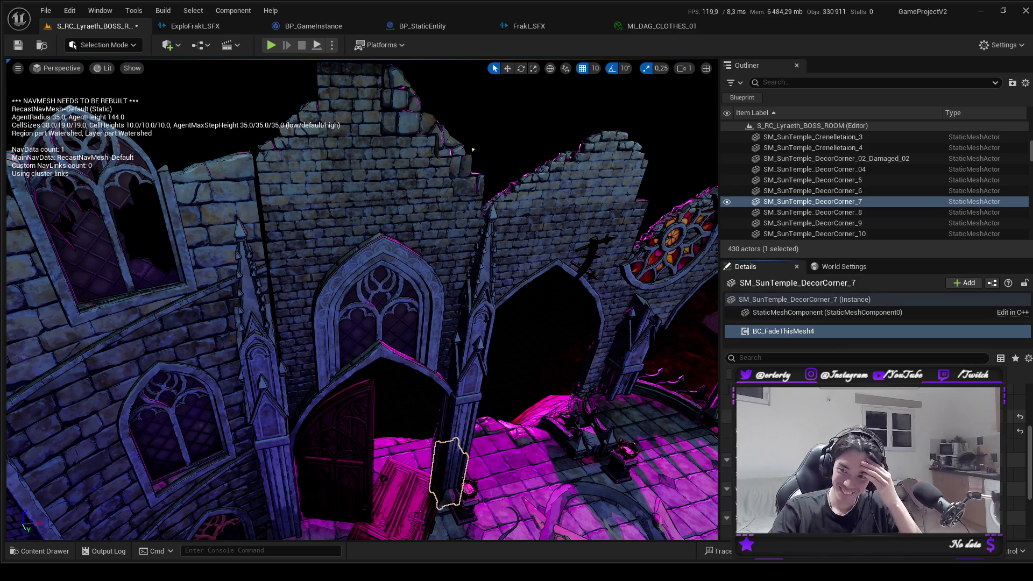
left_click(535, 239)
left_click(783, 332)
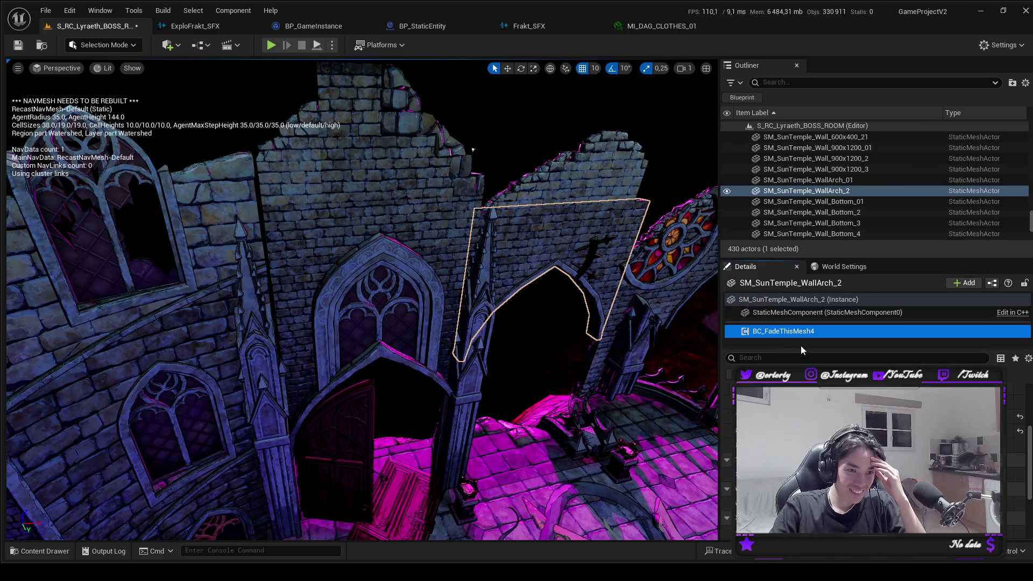
left_click(545, 194)
left_click(783, 331)
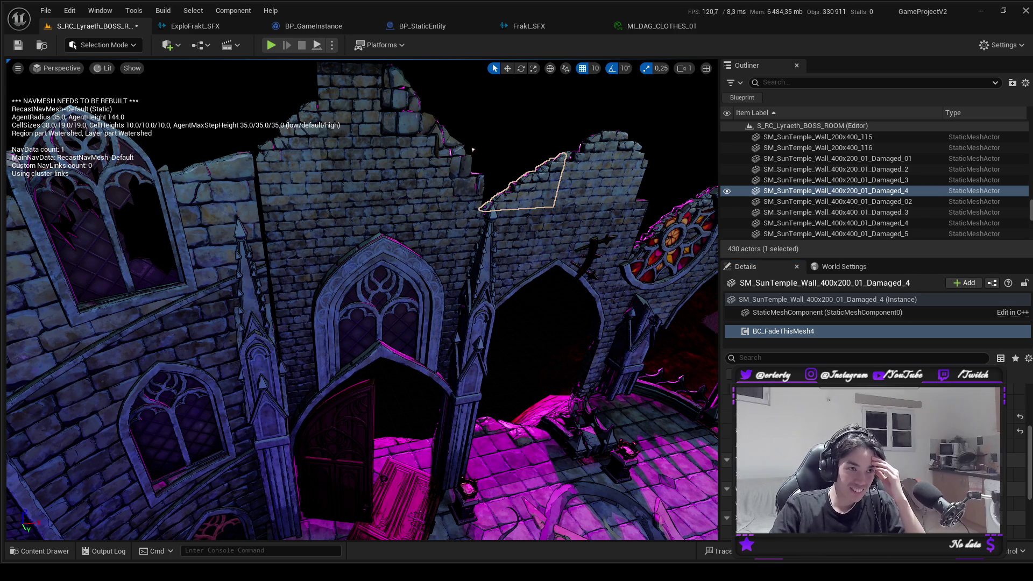
left_click(571, 186)
left_click(819, 332)
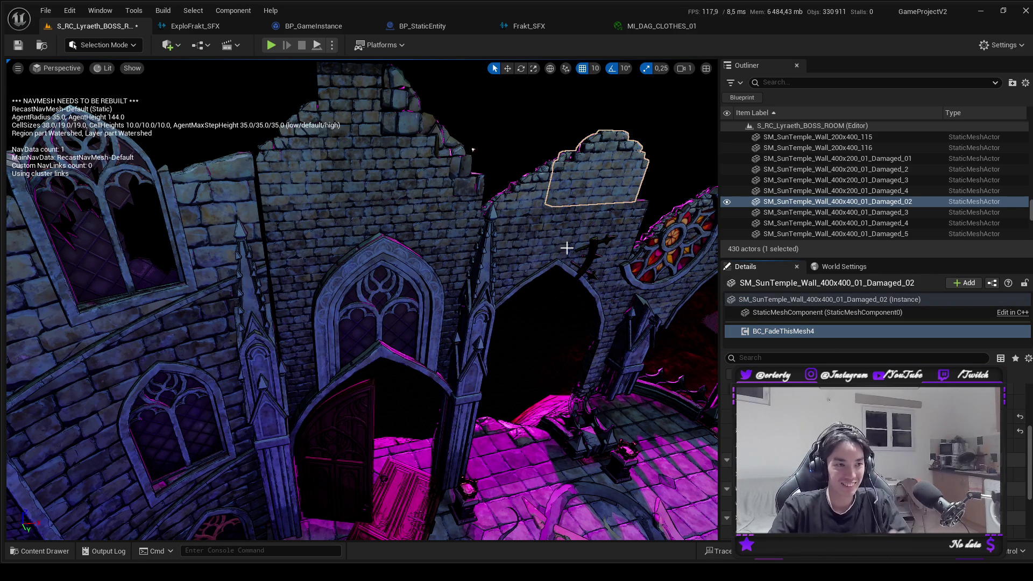
left_click(589, 249)
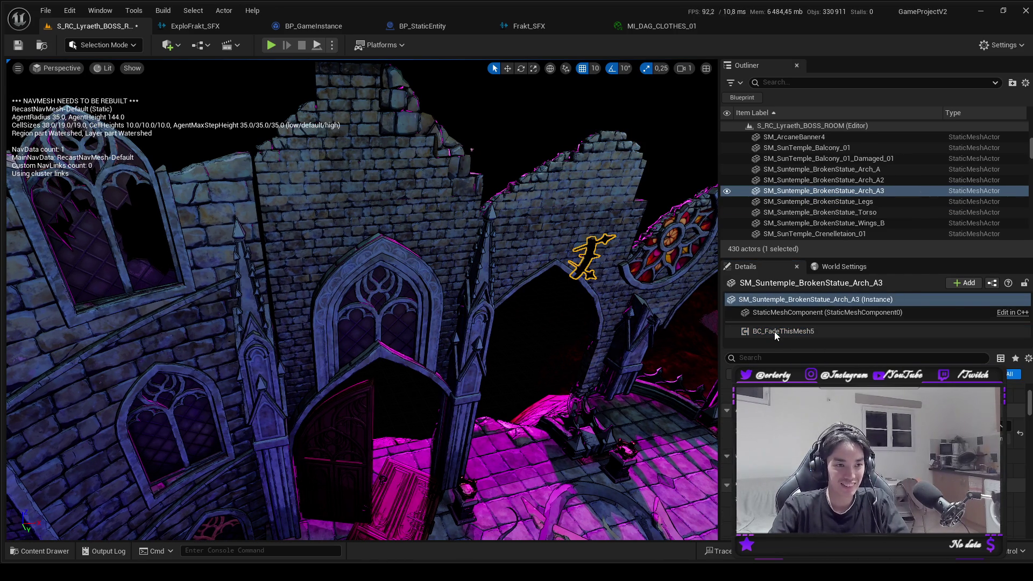
left_click(784, 331)
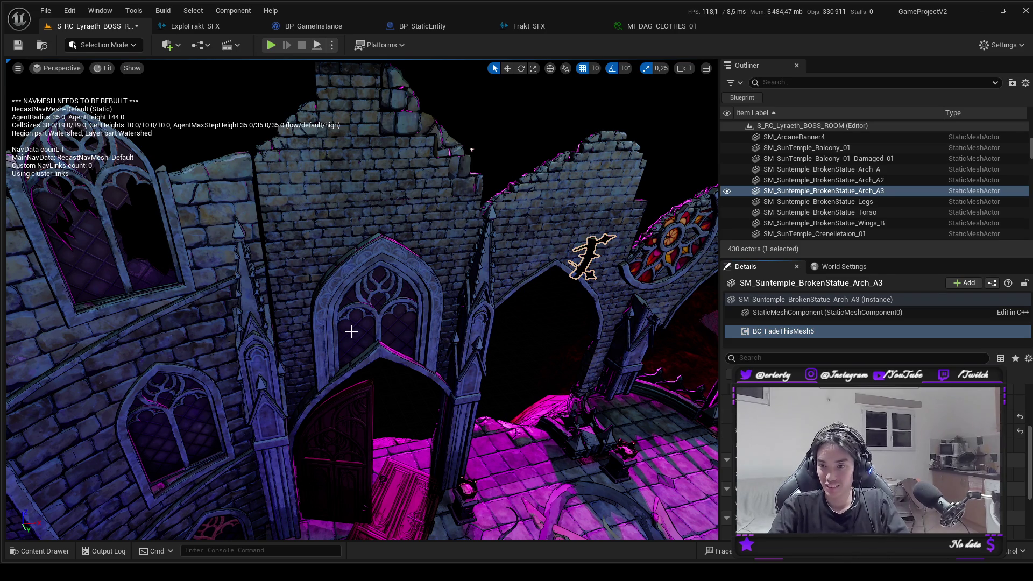
scroll(437, 310, "up", 5)
left_click(548, 299)
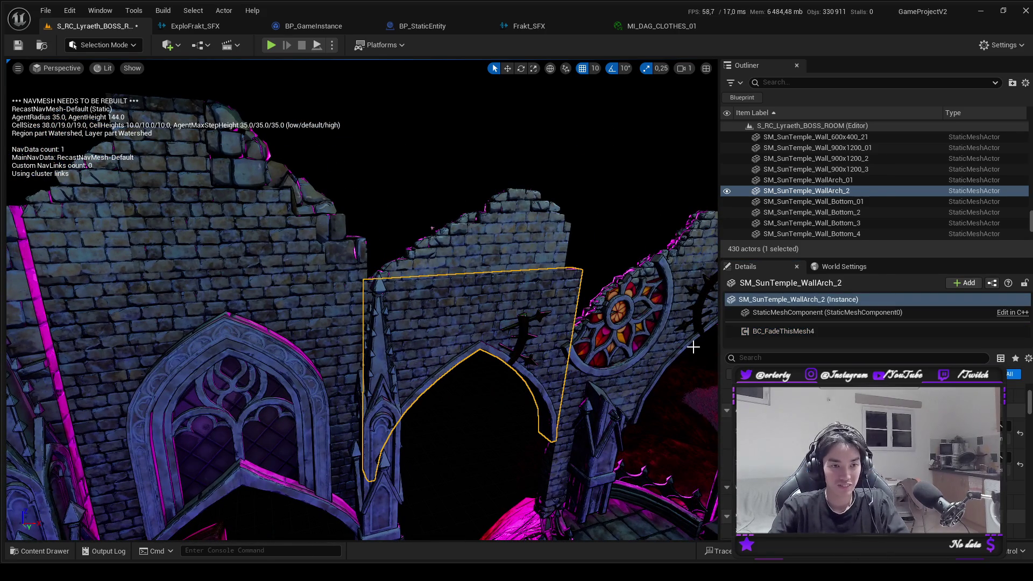
left_click(846, 329)
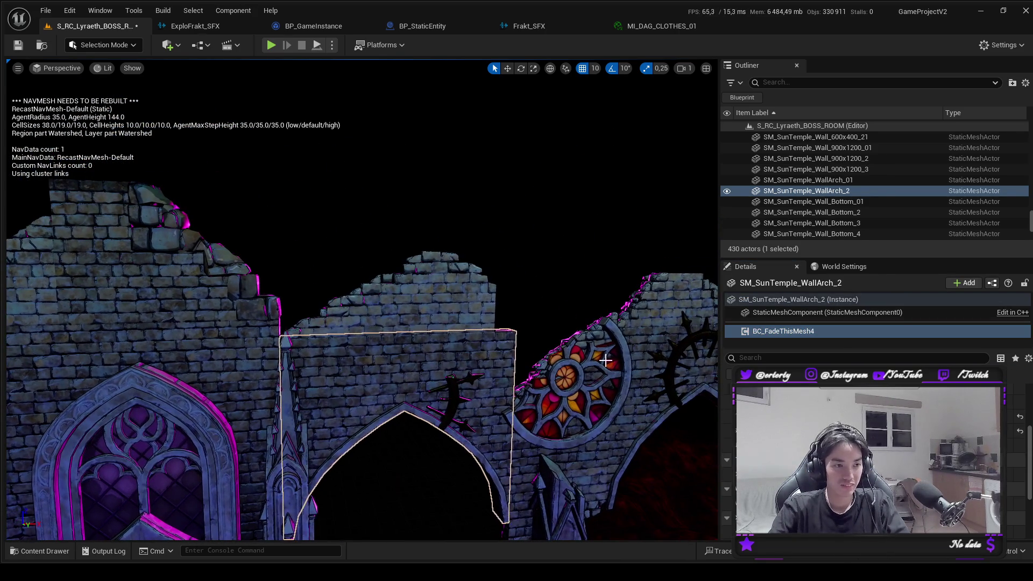
left_click(604, 366)
left_click(812, 333)
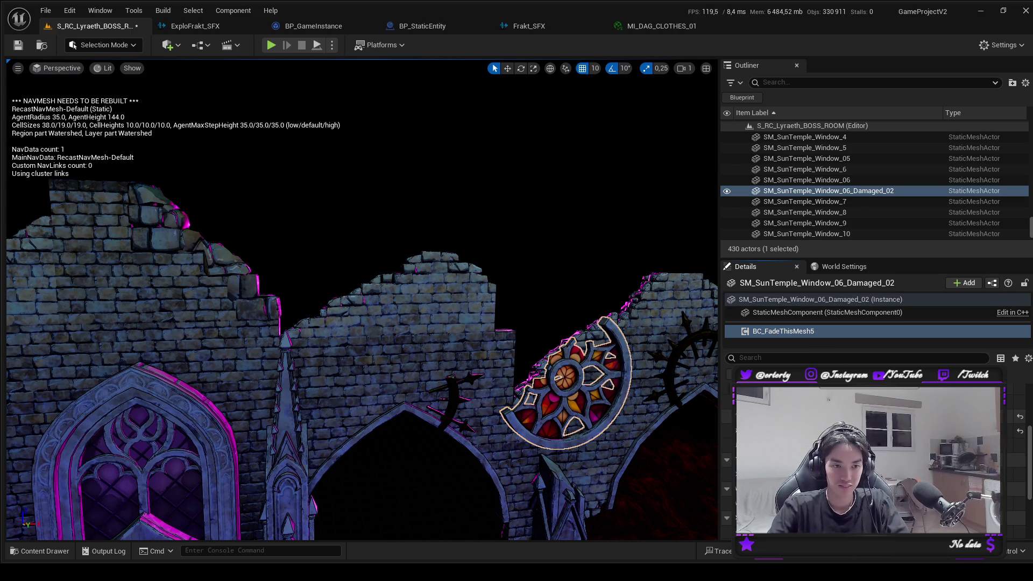
left_click(657, 316)
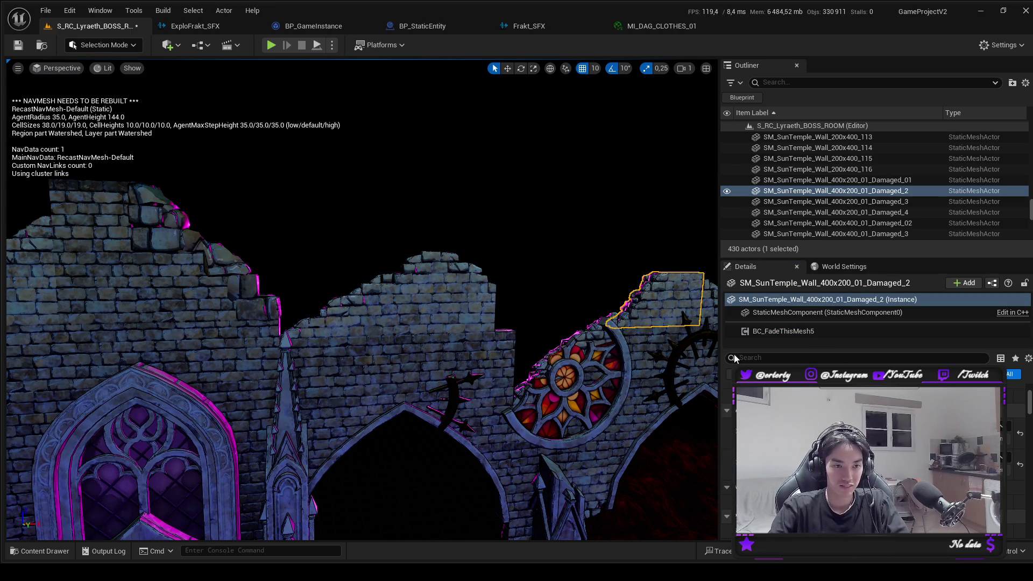
left_click(813, 332)
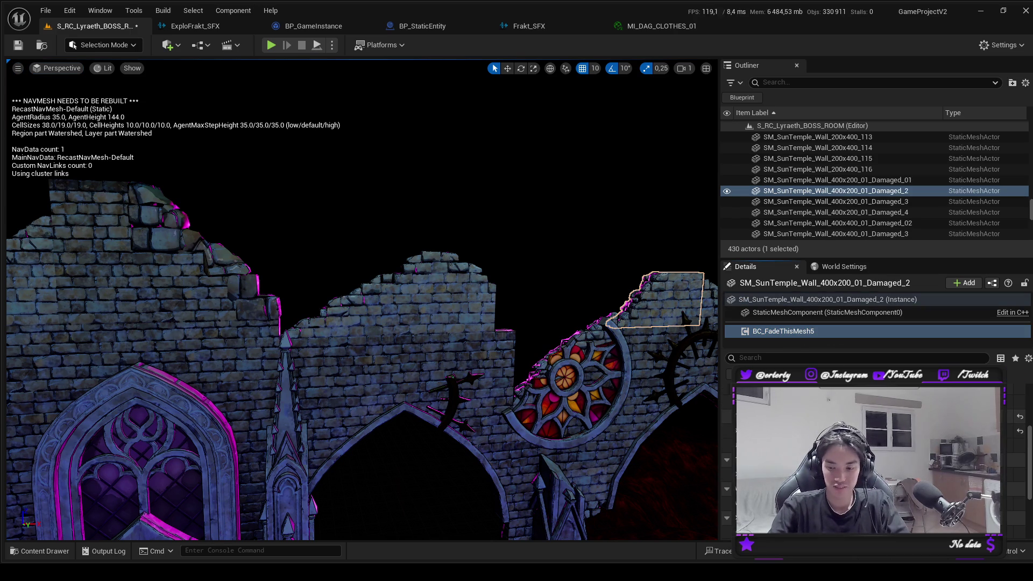
left_click_drag(555, 338, 567, 333)
left_click(452, 323)
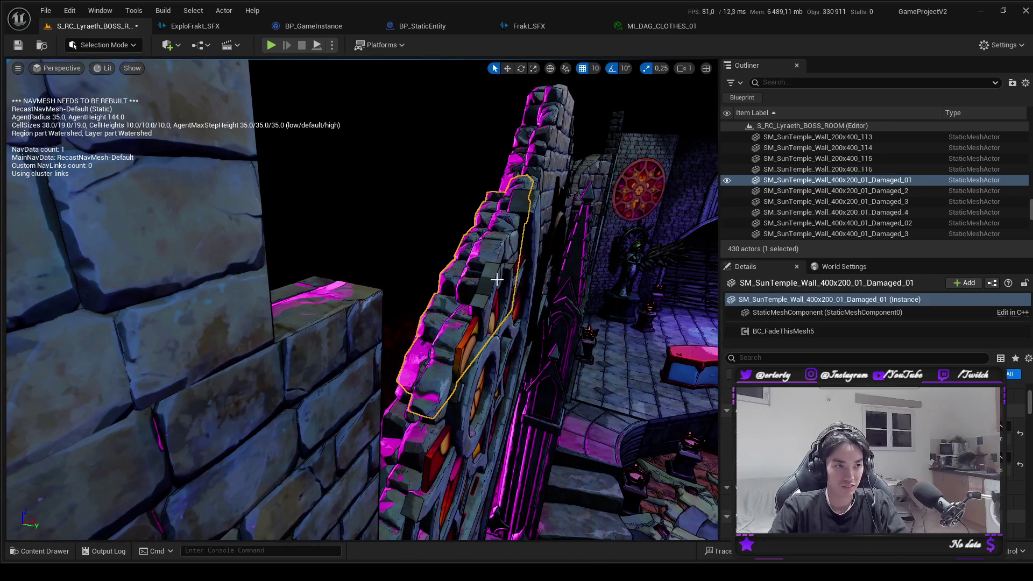
left_click(786, 332)
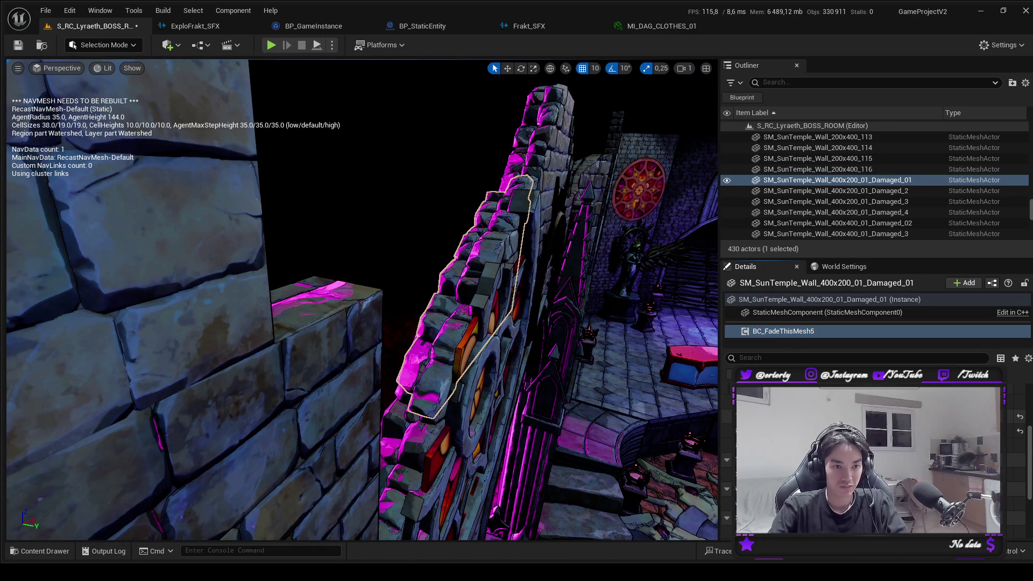
left_click_drag(221, 166, 221, 167)
key("ctrl+z")
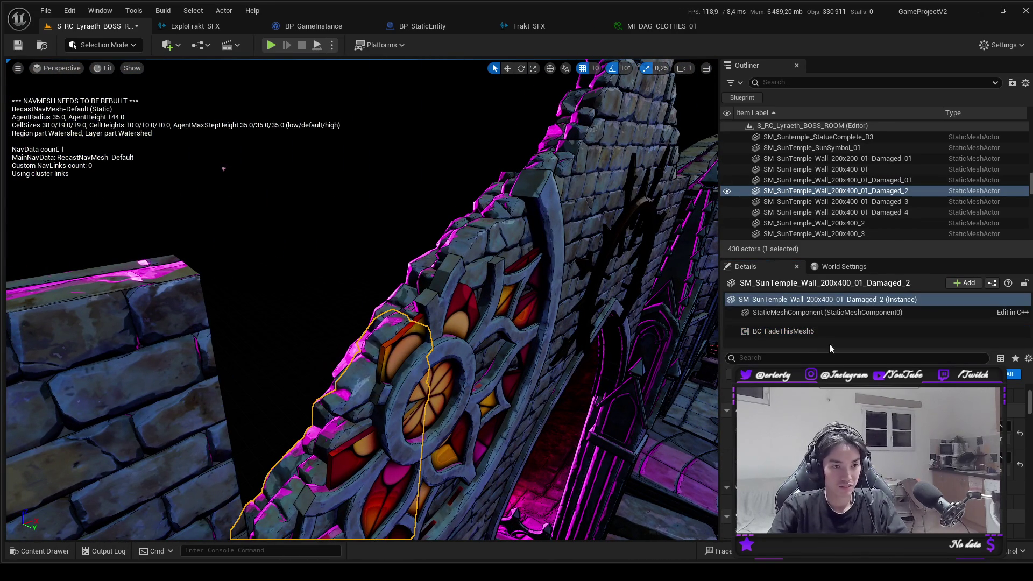
key("ctrl+z")
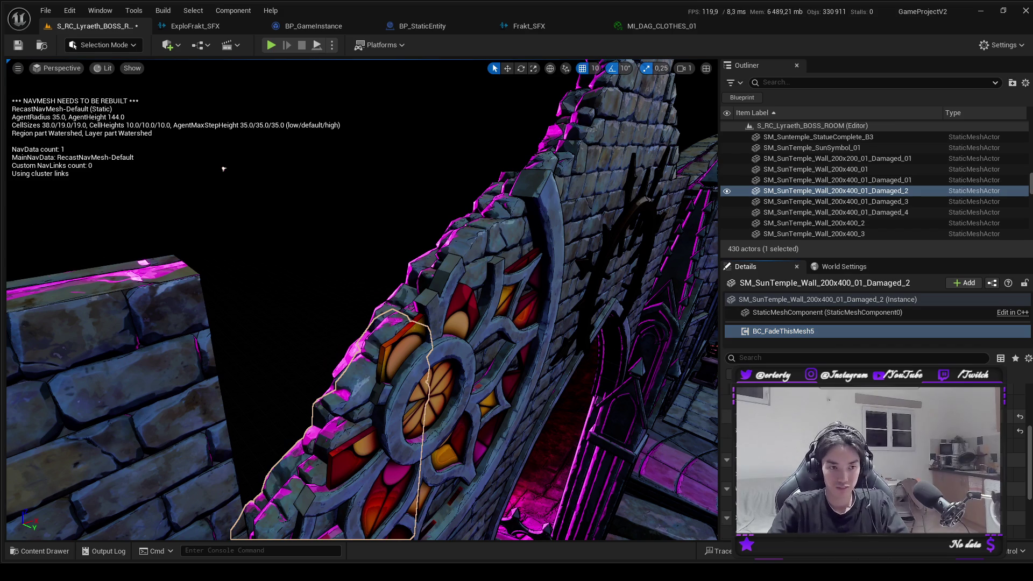
mouse_move(223, 169)
left_mouse_down()
mouse_move(471, 369)
mouse_move(358, 372)
left_mouse_up()
left_click(357, 372)
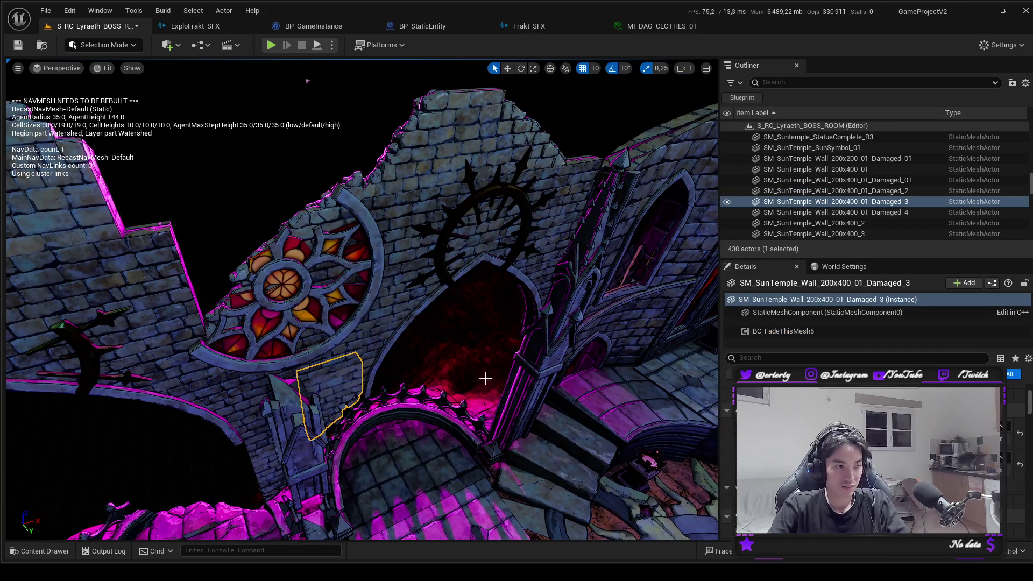
left_click(776, 332)
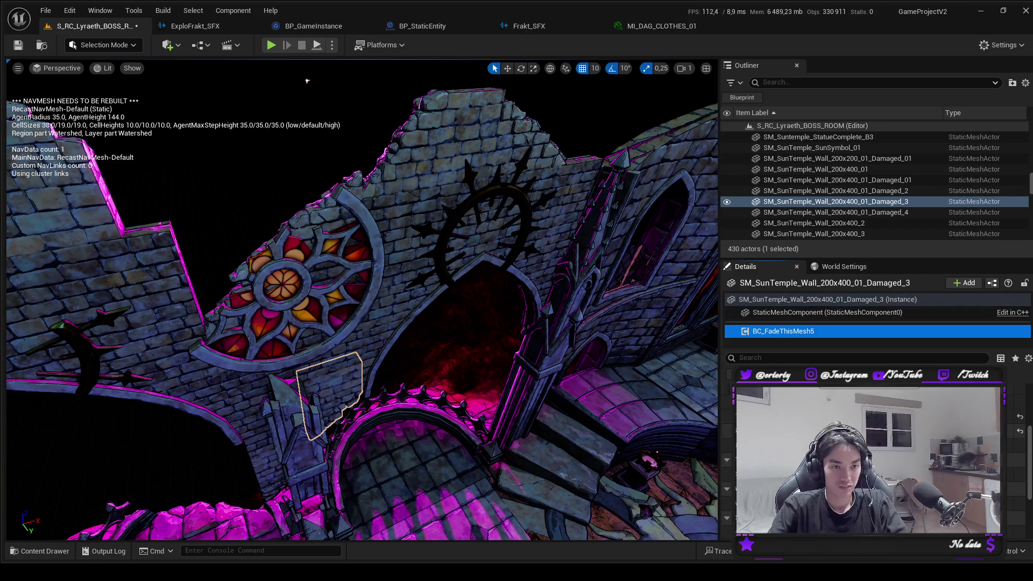
left_click(345, 349)
left_click_drag(345, 349, 345, 349)
left_click(782, 330)
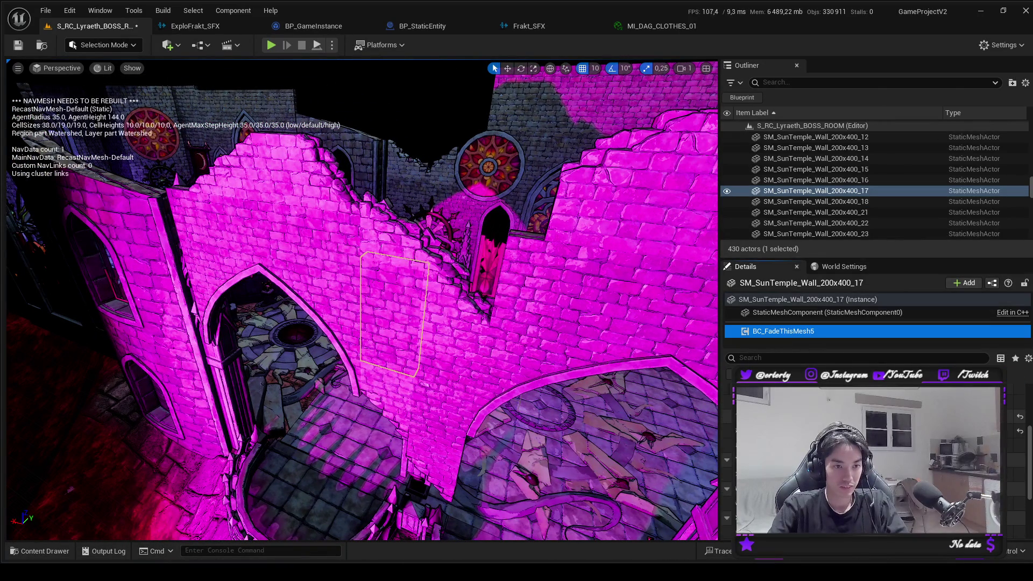
left_click(455, 316)
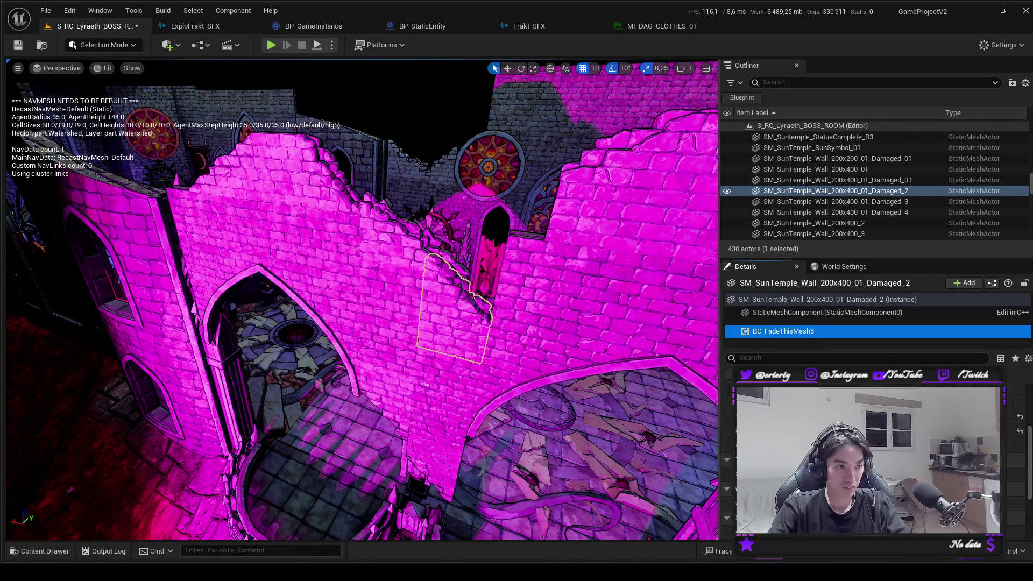
left_click(402, 317)
left_click(395, 391)
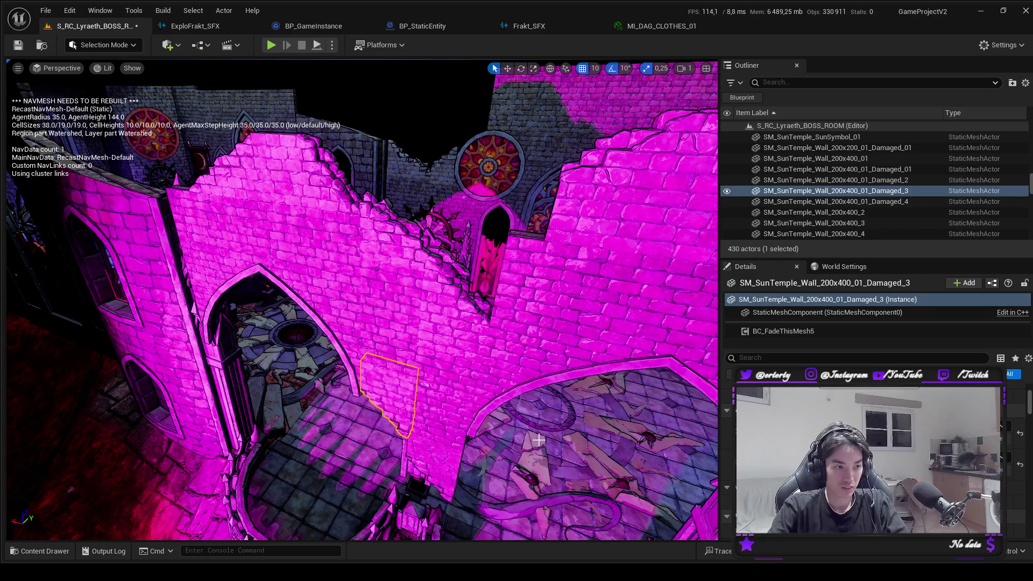
left_click(451, 417, "ctrl")
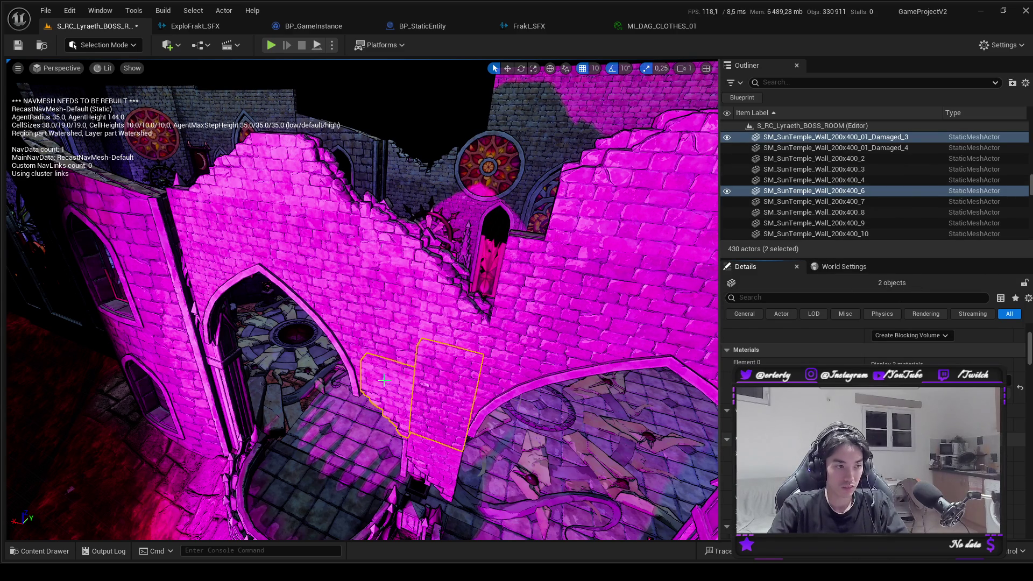
left_click(780, 190, "ctrl")
left_click(802, 331)
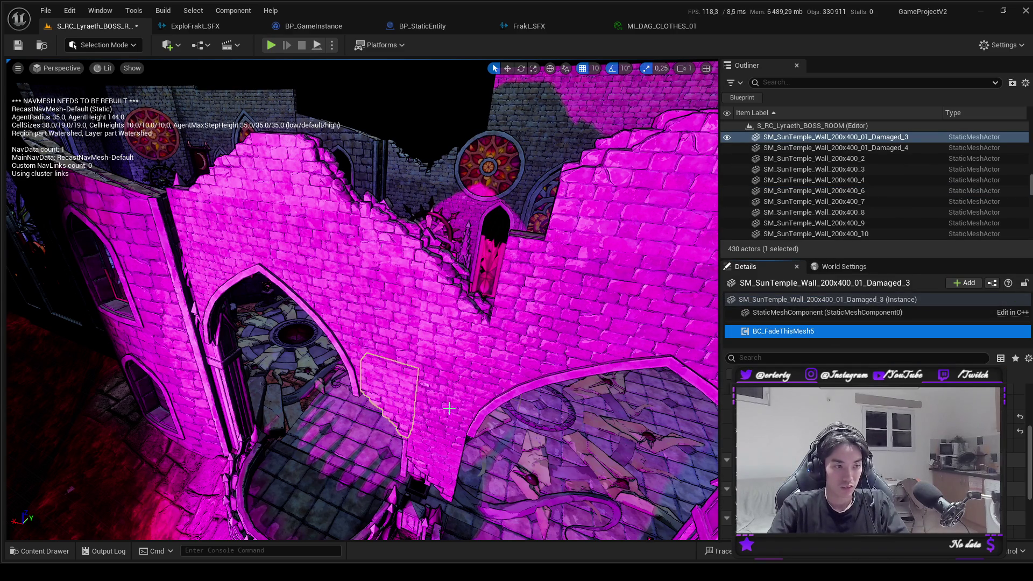
left_click(449, 405)
left_click(805, 331)
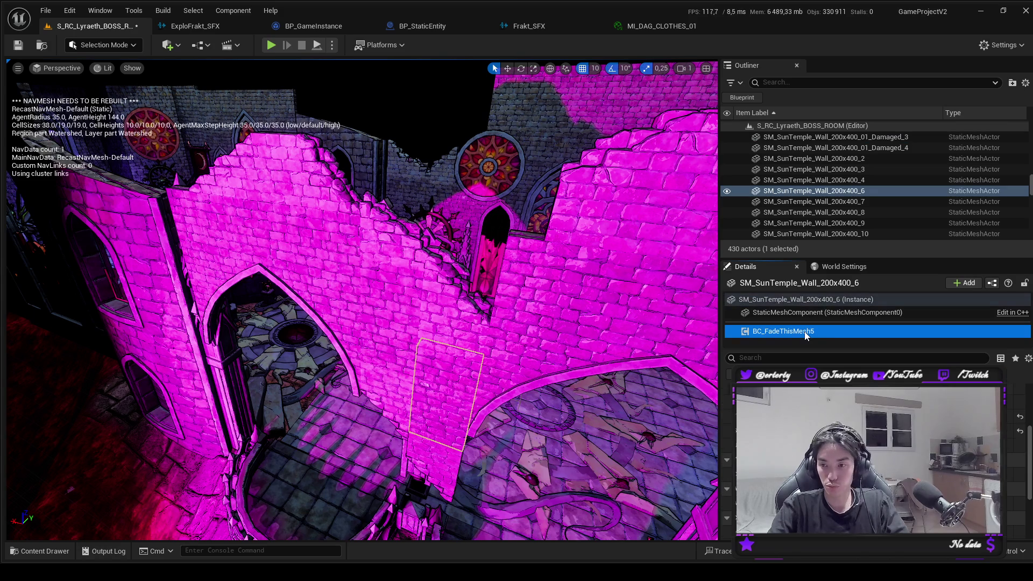
left_click(1020, 402)
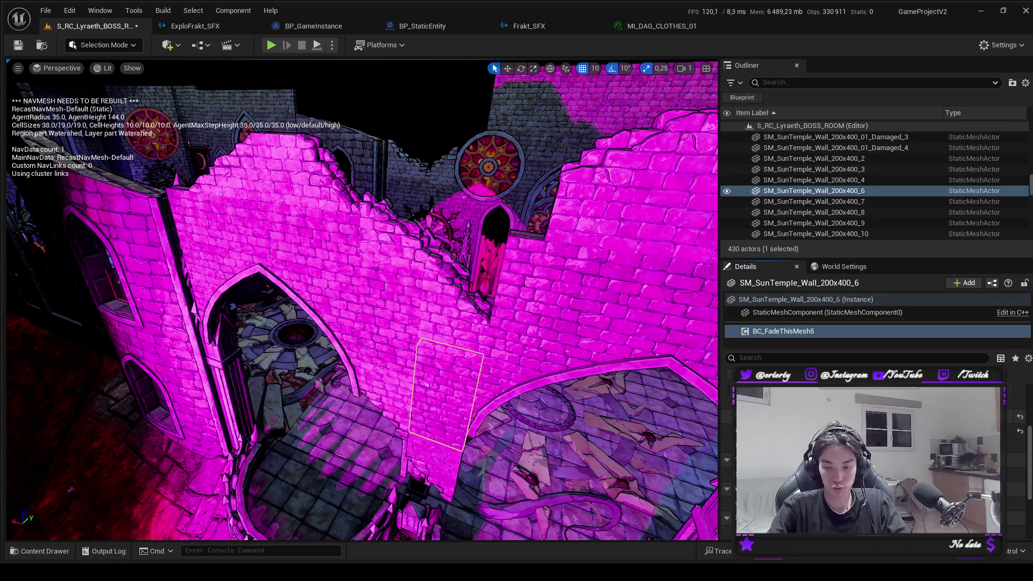
left_click(431, 471)
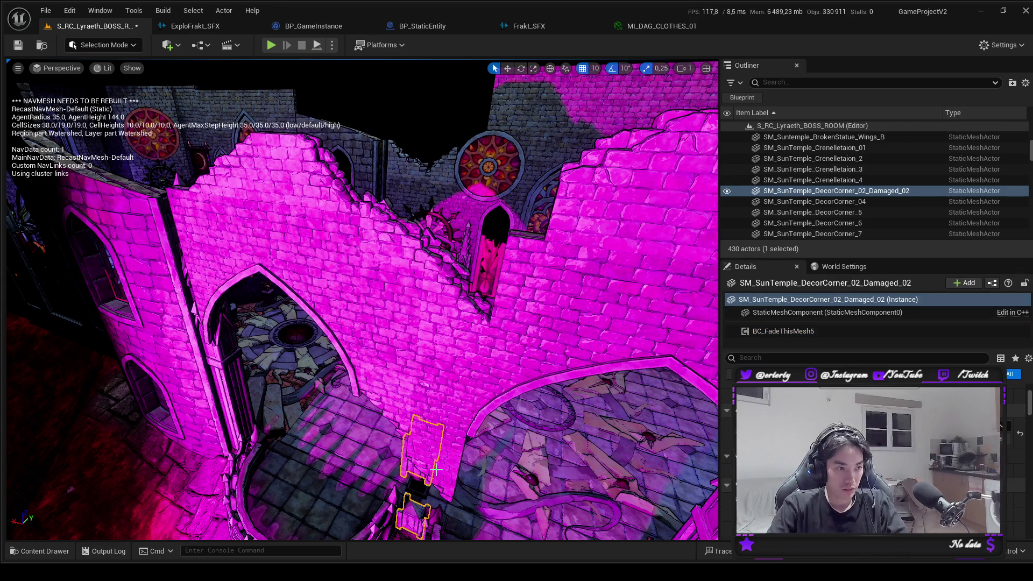
left_click(795, 331)
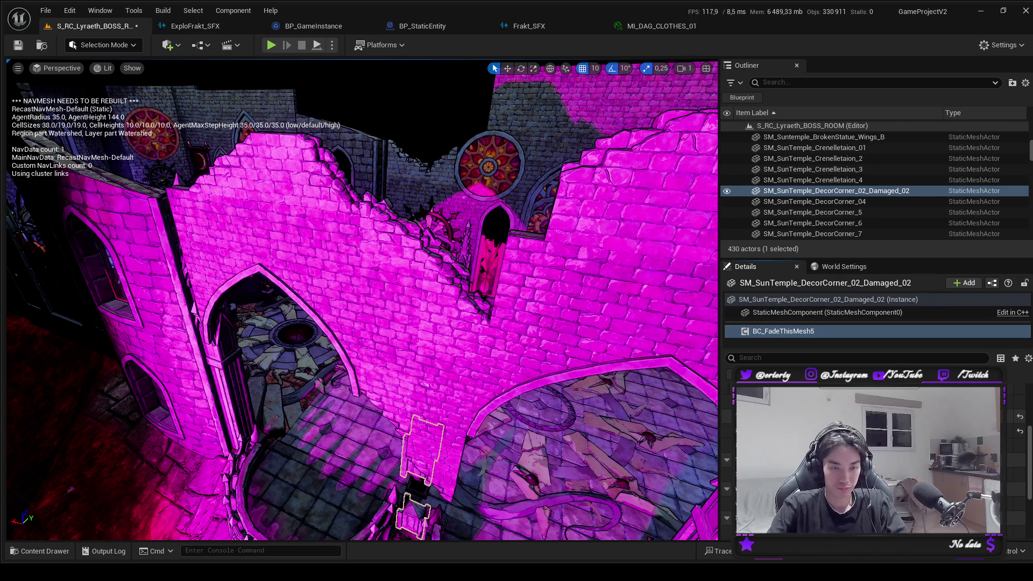
left_click(440, 451)
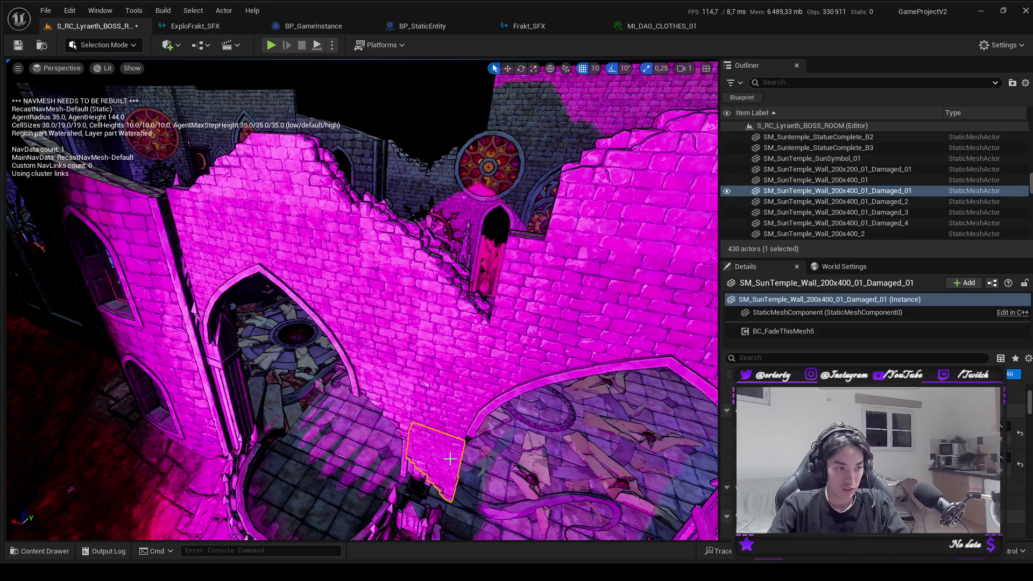
left_click(823, 335)
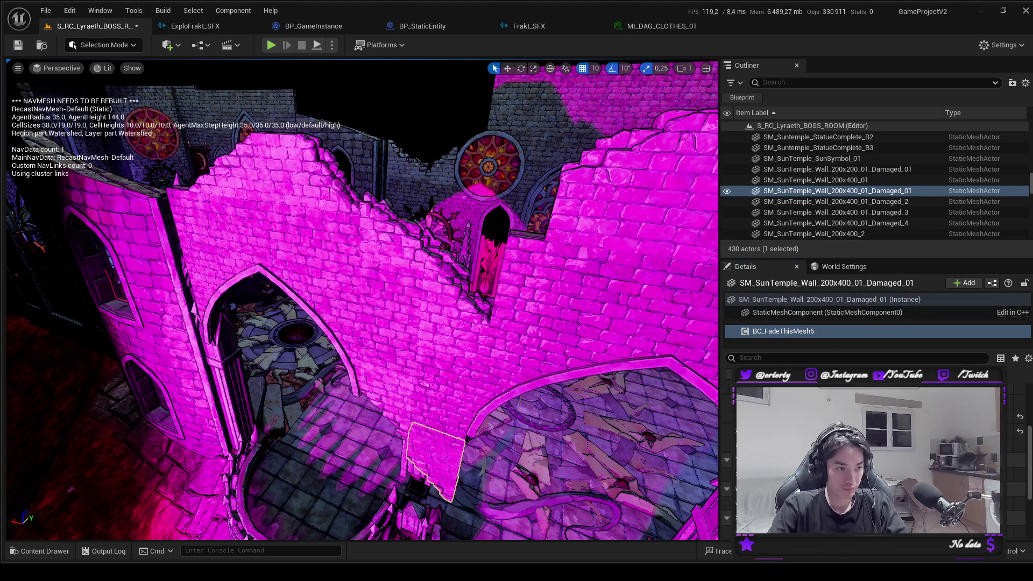
left_click(444, 406)
left_click(808, 332)
left_click_drag(523, 445, 399, 330)
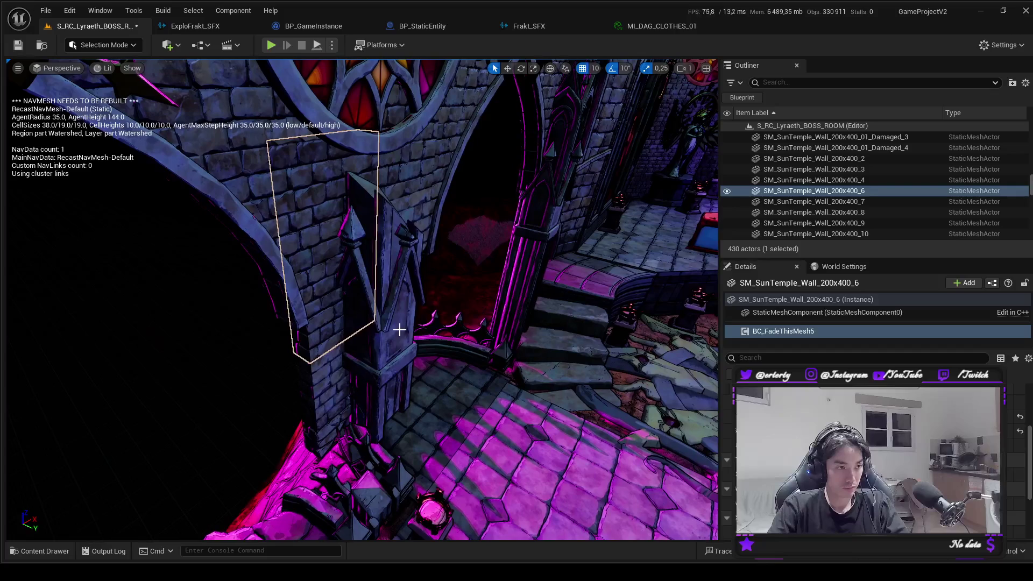
left_click(400, 329)
left_click(783, 332)
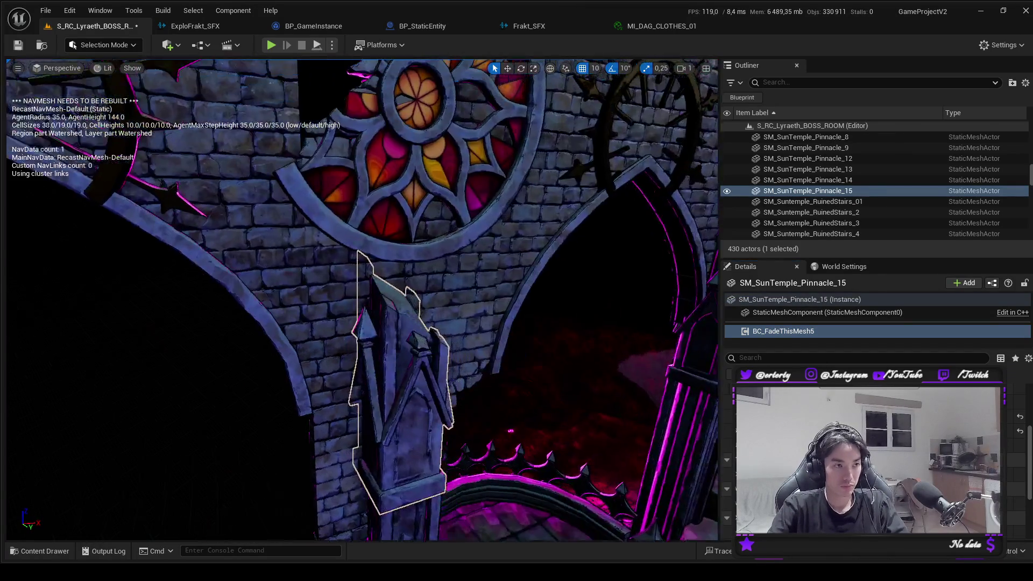
left_click(472, 294)
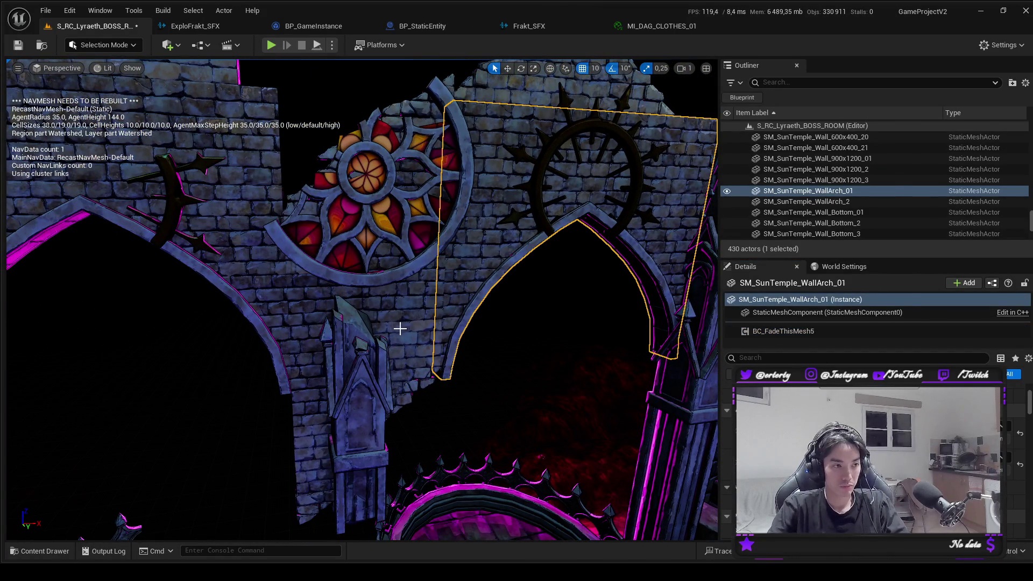
left_click(402, 328)
left_click(768, 333)
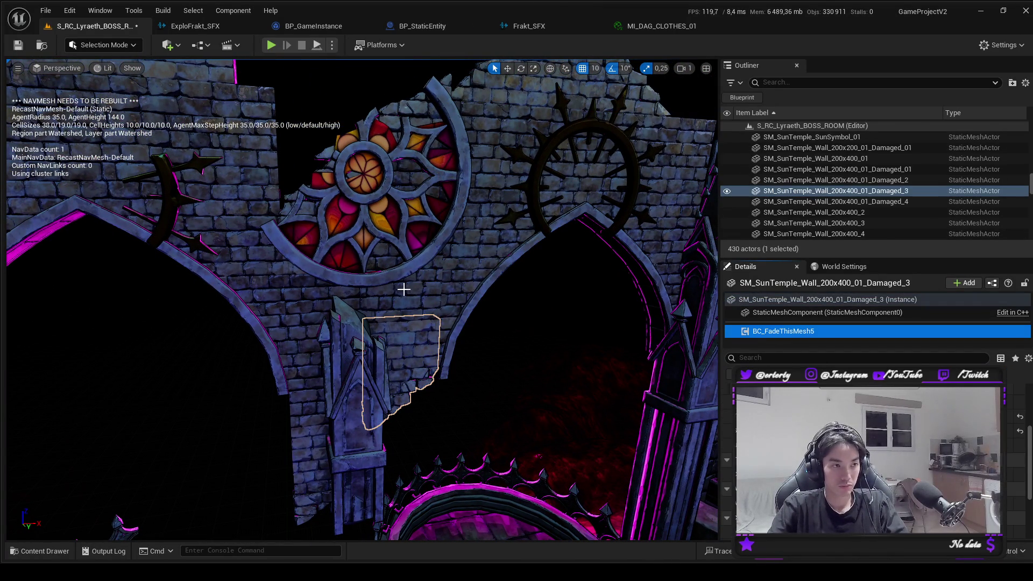
left_click(444, 285)
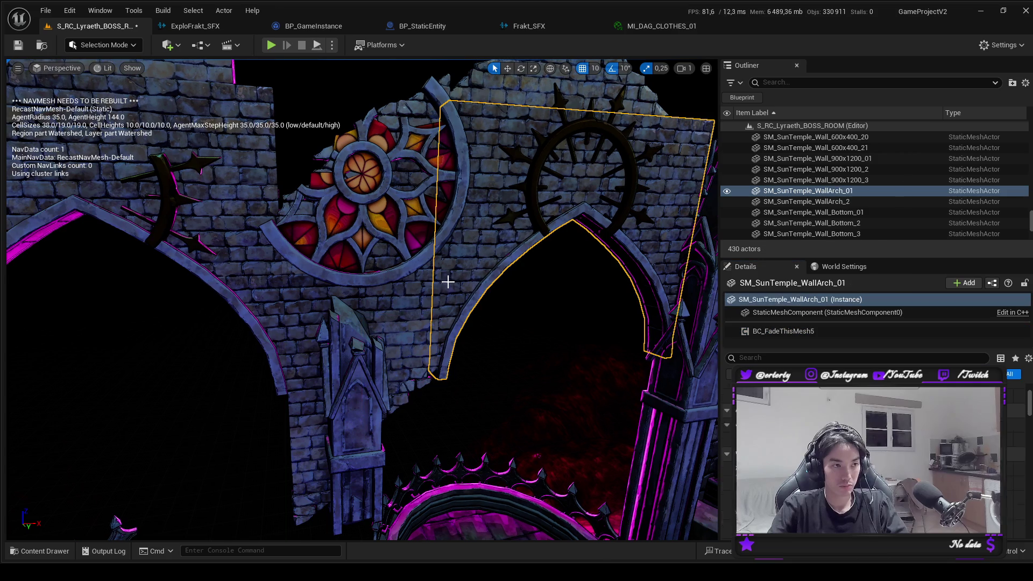
left_click(784, 332)
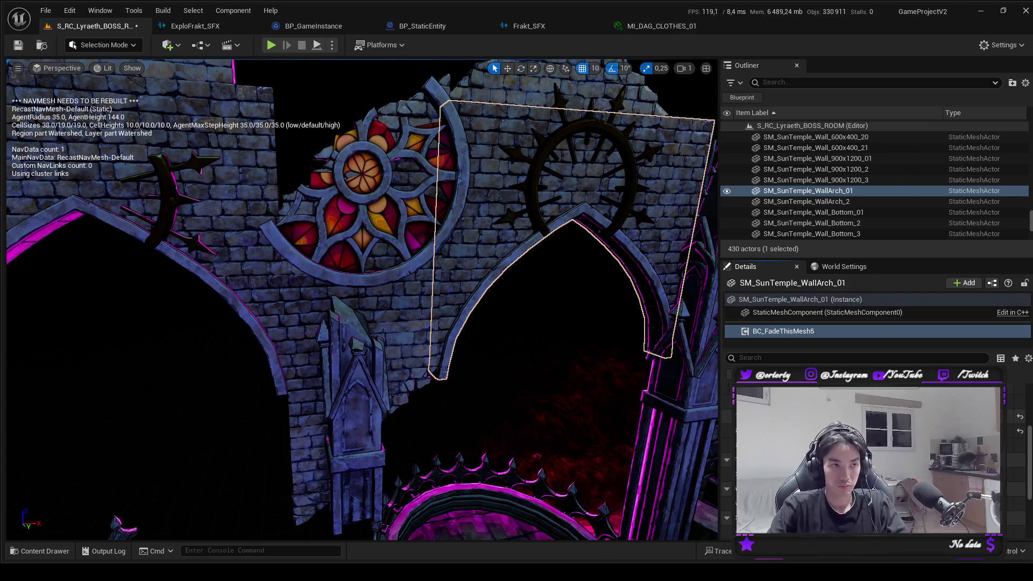
left_click(509, 115)
scroll(572, 119, "down", 4)
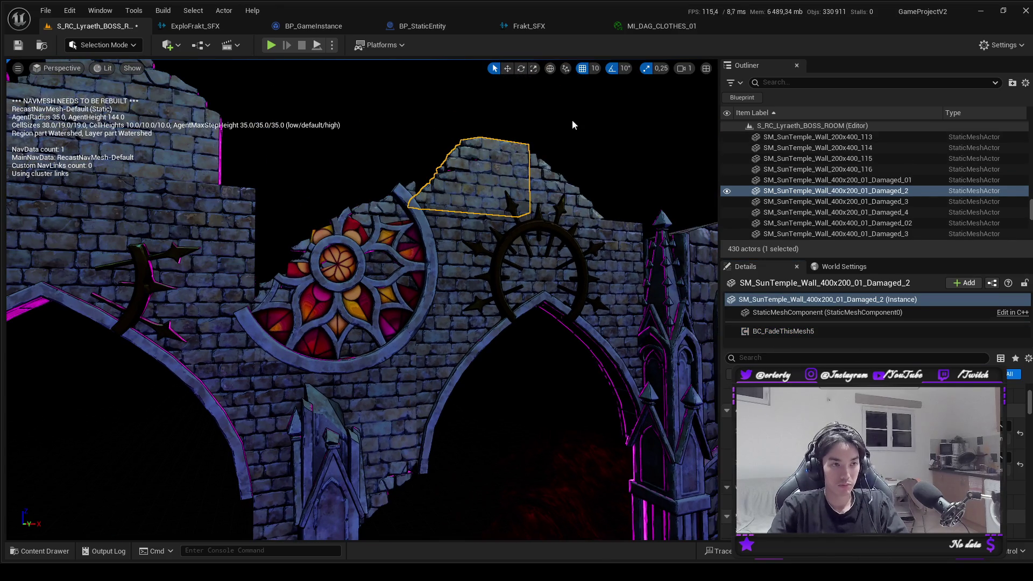
left_click(776, 332)
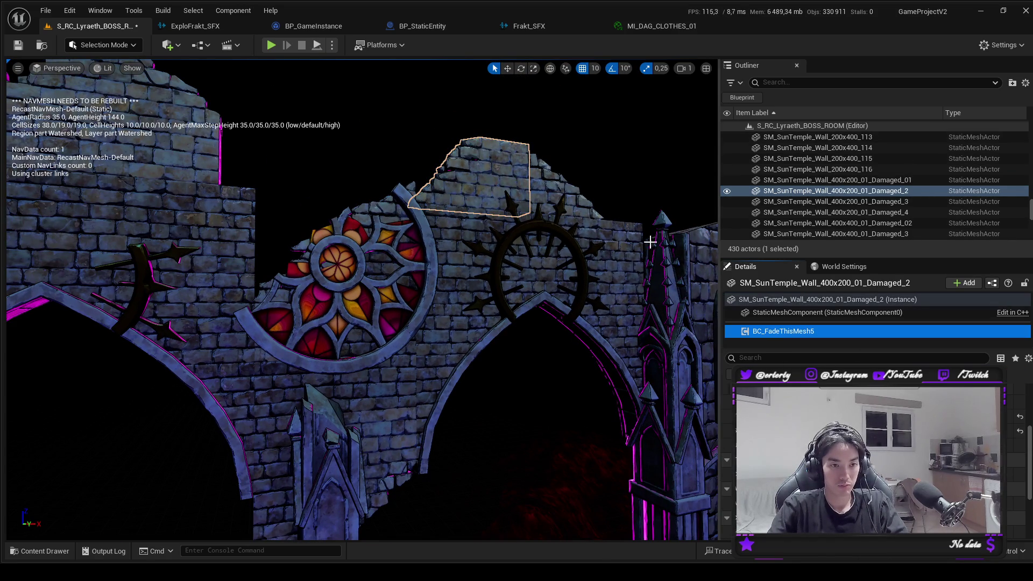
left_click(543, 186)
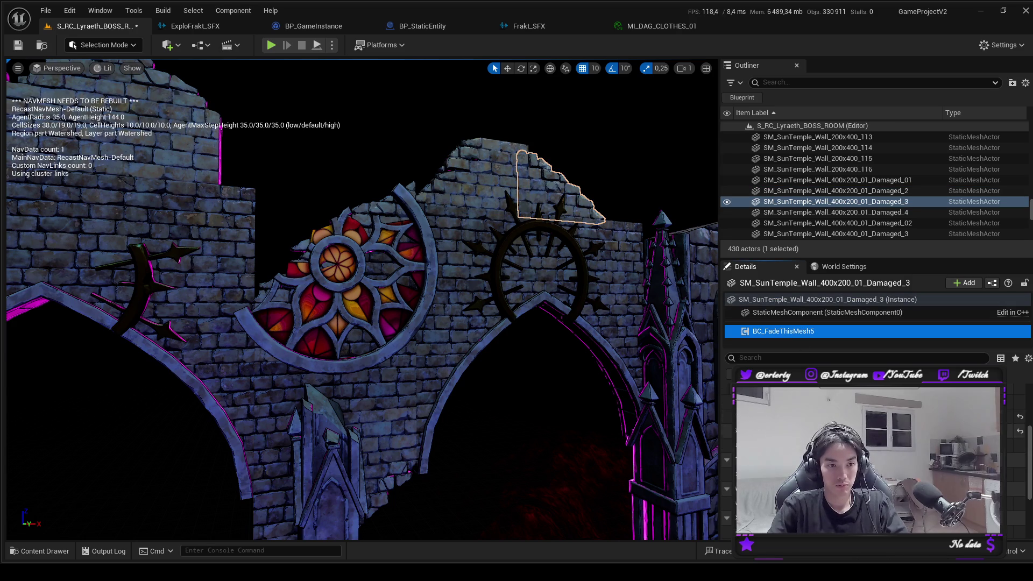
key("Right")
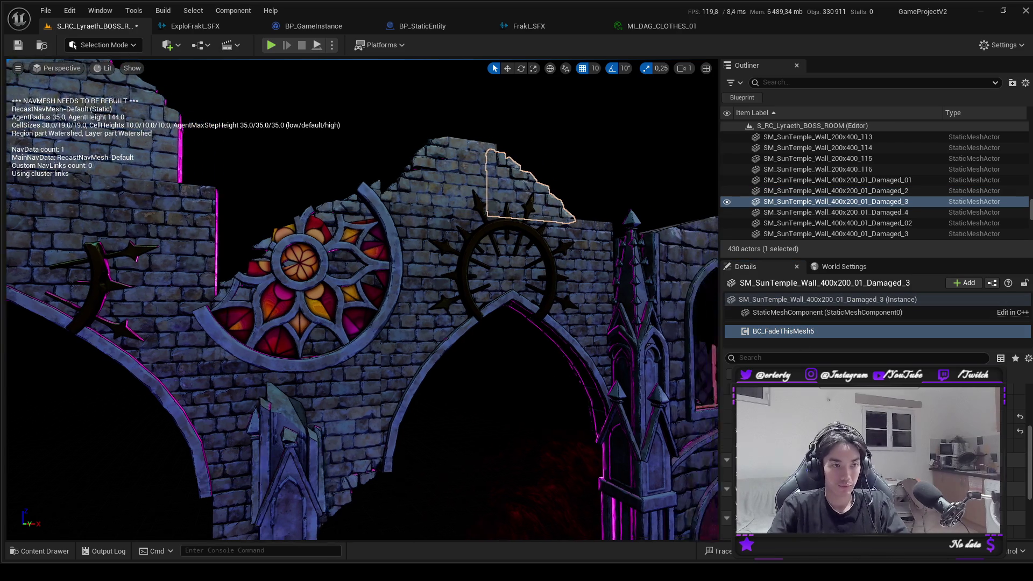
left_click_drag(472, 267, 471, 266)
Copy the rose window's BC_FadeThisMesh and paste it onto the Pinnacle_12 spire.
left_click(407, 265)
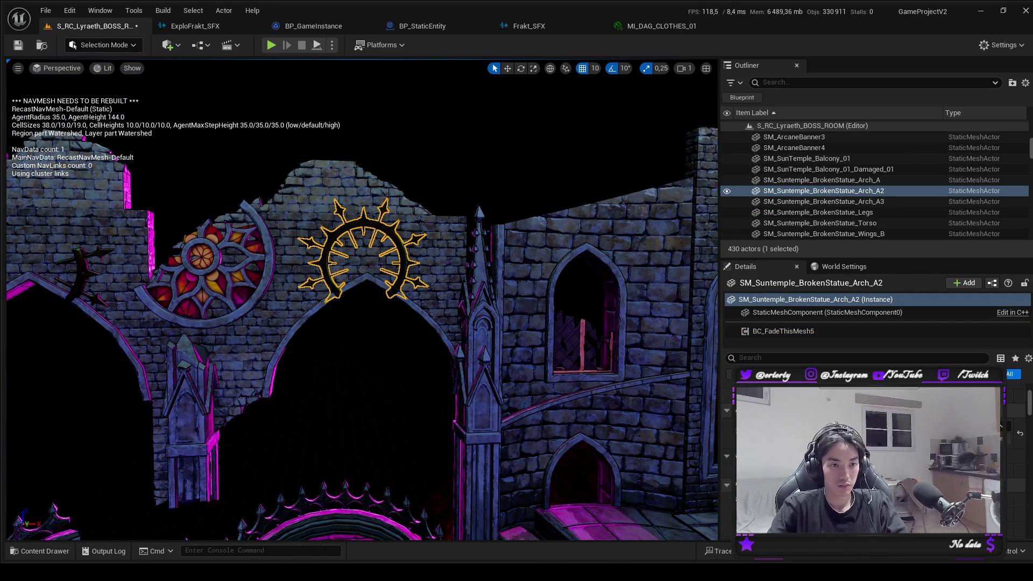
left_click(783, 331)
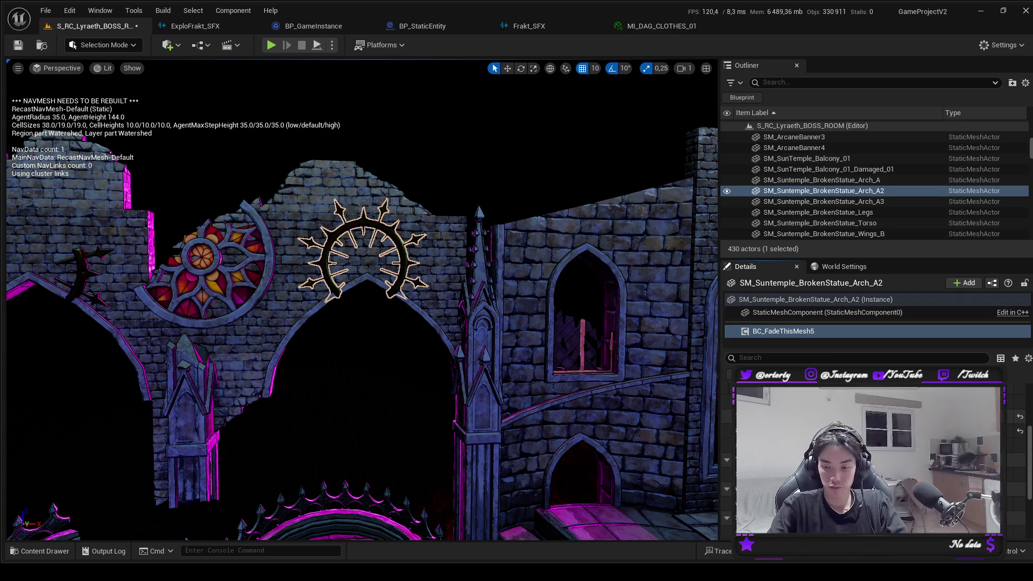
left_click(266, 274)
left_click(799, 331)
left_click(487, 288)
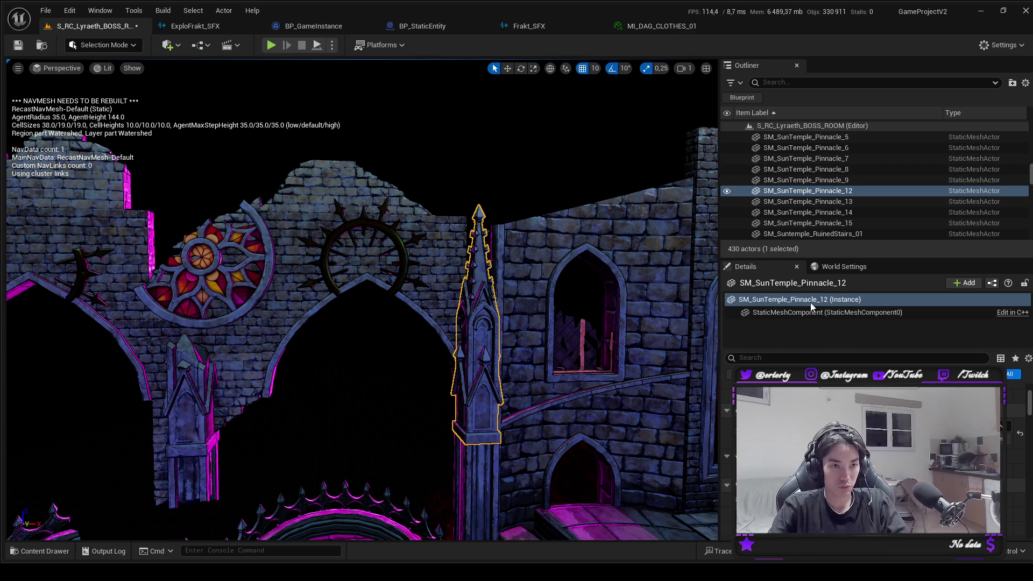
key("ctrl+v")
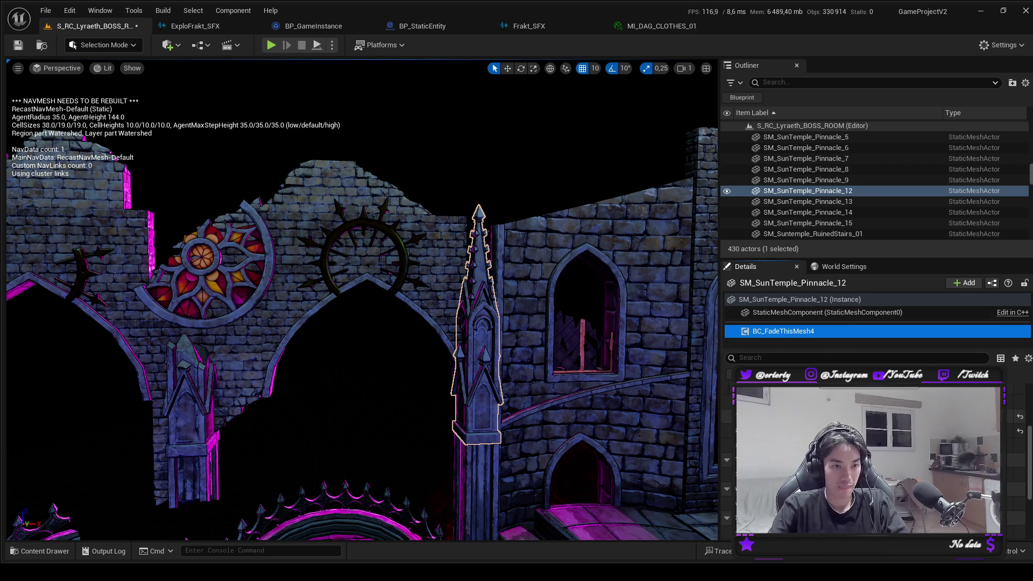
Paste the fade component onto DecorCorner_8 and wall Wall_R300_10.
left_click(480, 477)
left_click(834, 301)
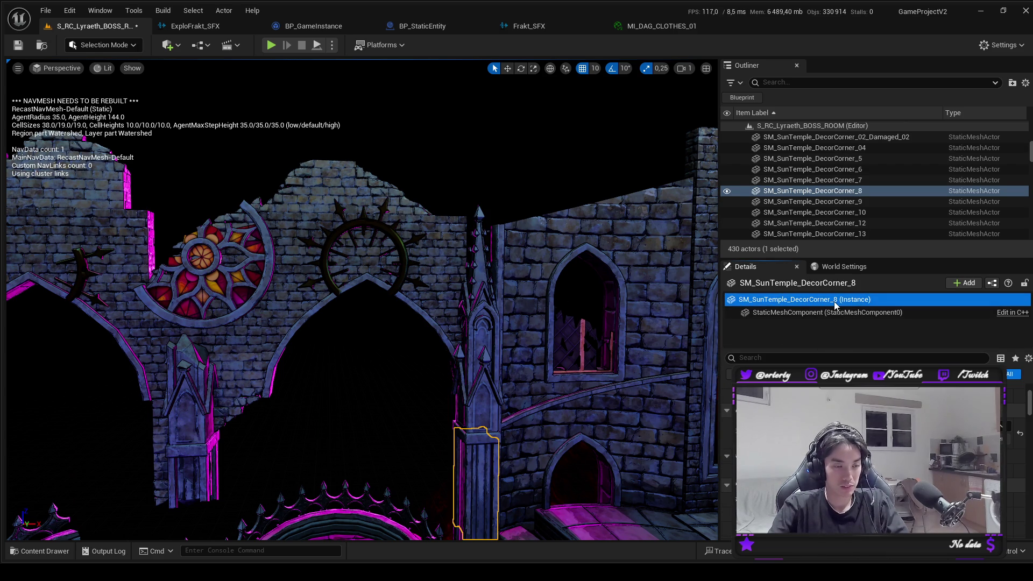
key("ctrl+v")
left_click(513, 255)
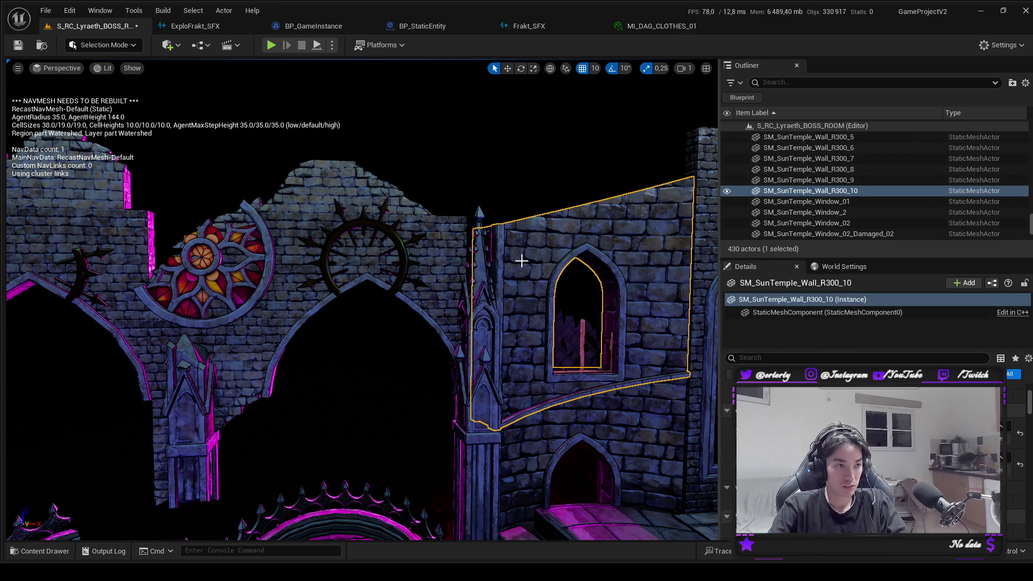
left_click(829, 313)
left_click(828, 299)
key("ctrl+v")
Paste the fade component onto wall Wall_R300_2, then select Wall_900x1200_2.
left_click(532, 434)
left_click(829, 299)
key("ctrl+v")
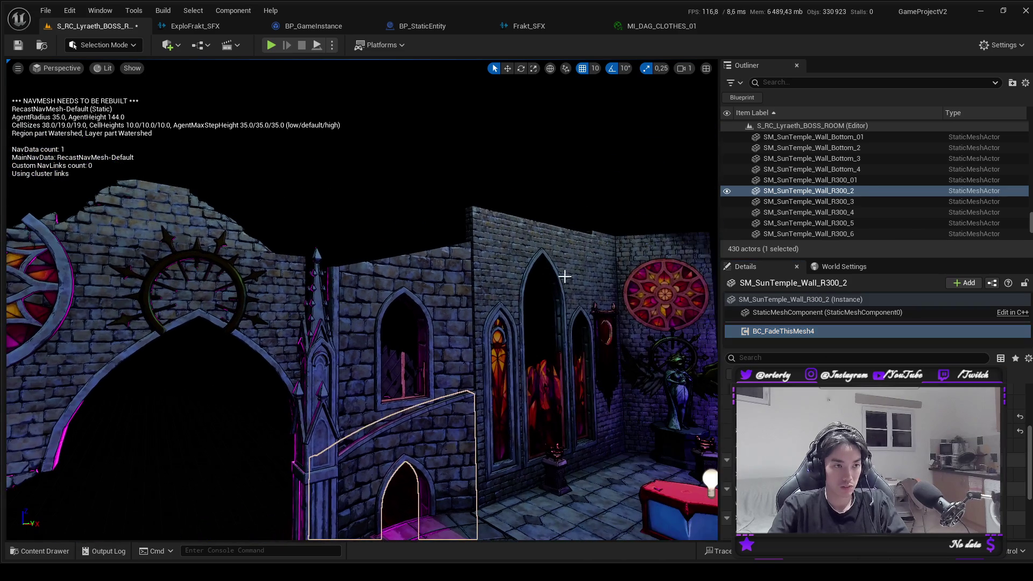
left_click(542, 248)
left_click_drag(501, 367, 501, 367)
left_click_drag(522, 149, 522, 150)
left_click(522, 150)
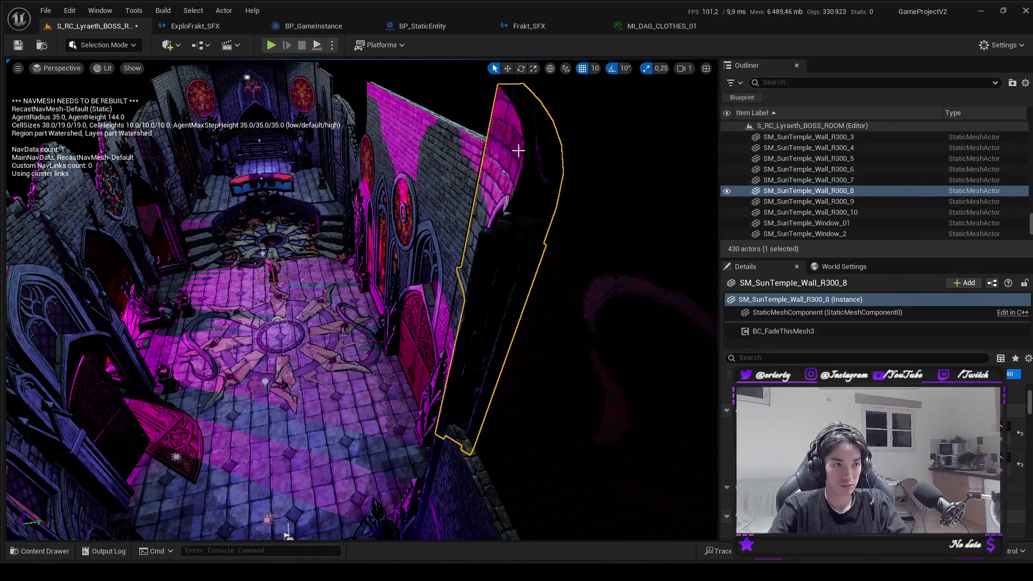
left_click(788, 332)
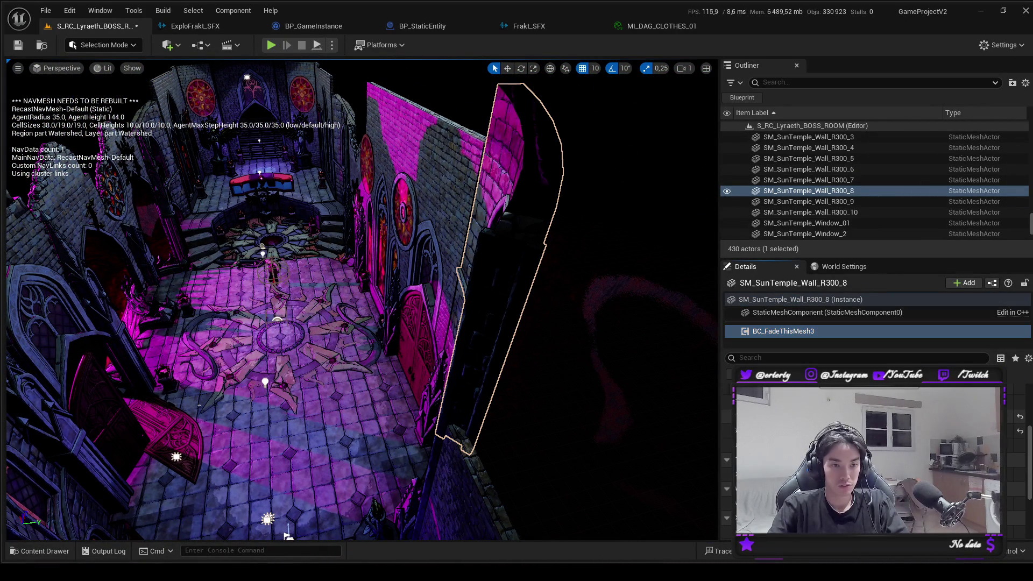
mouse_move(398, 333)
left_mouse_down()
mouse_move(411, 341)
mouse_move(358, 302)
left_mouse_up()
left_click(357, 302)
left_click(836, 331)
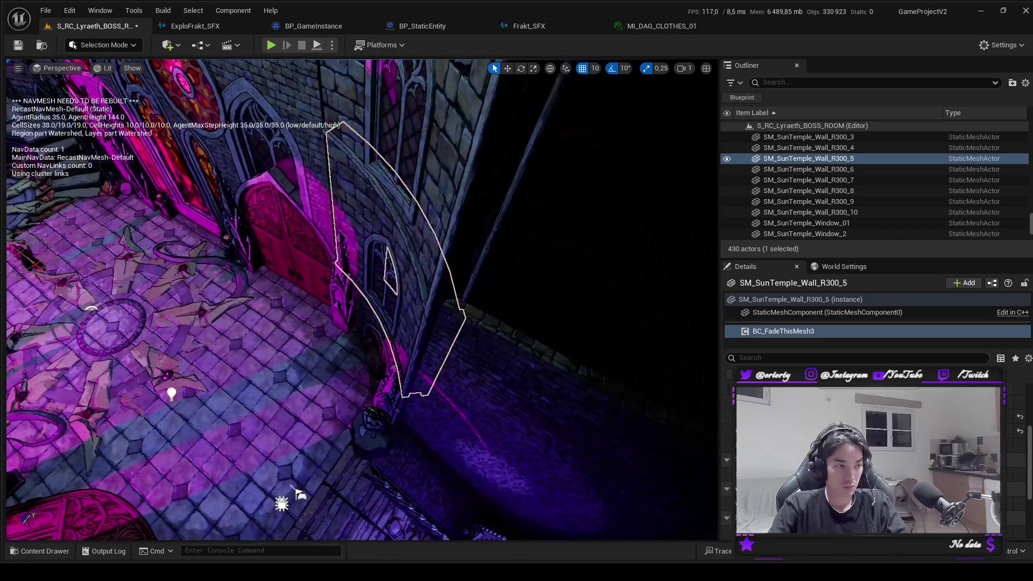
left_click(265, 414)
left_click_drag(215, 77, 240, 77)
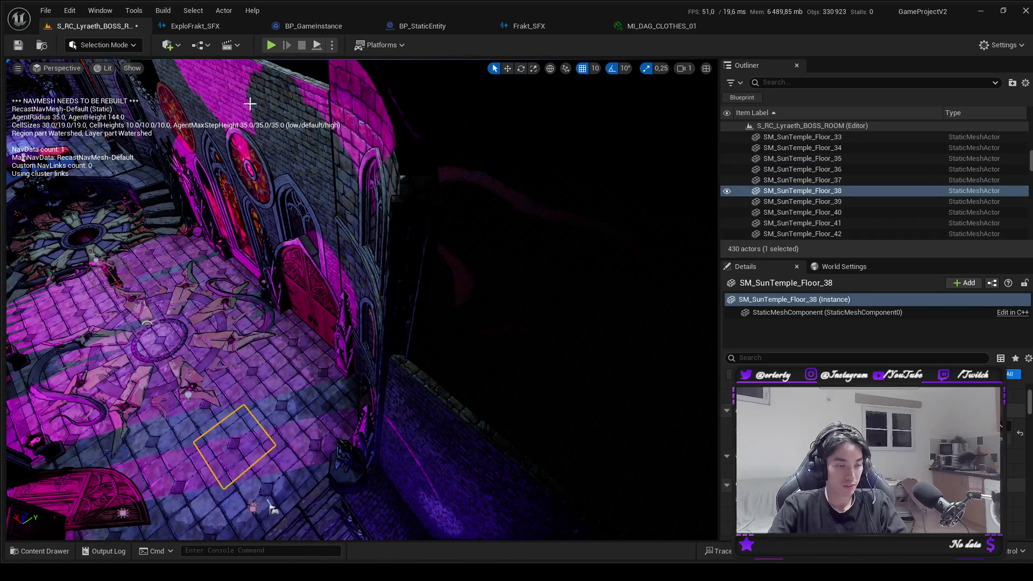
Save, play via CONTINUER, walk toward Lyraeth until the health bar shows, then Esc.
key("ctrl+s")
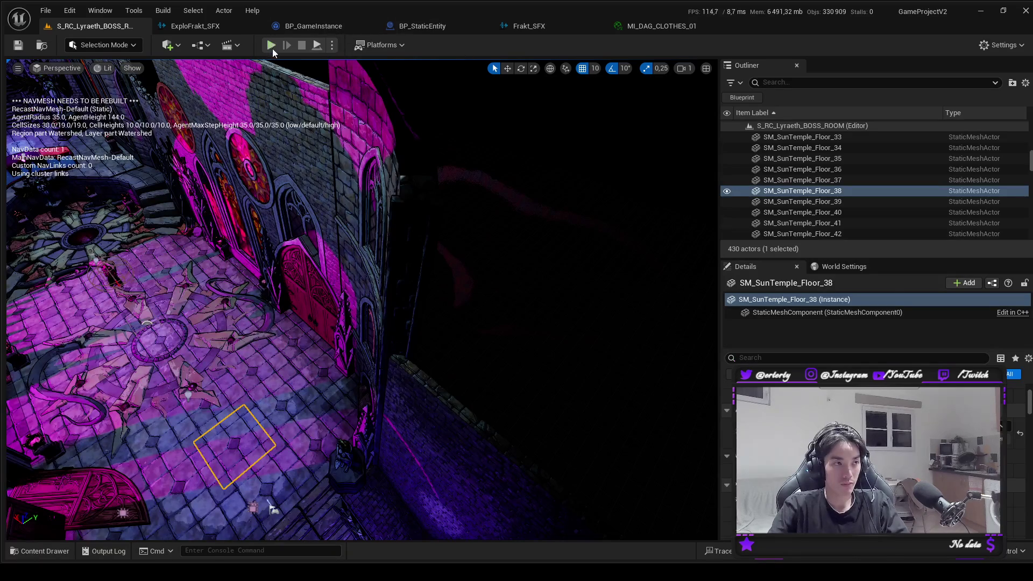
left_click(270, 47)
left_click(160, 403)
key("w")
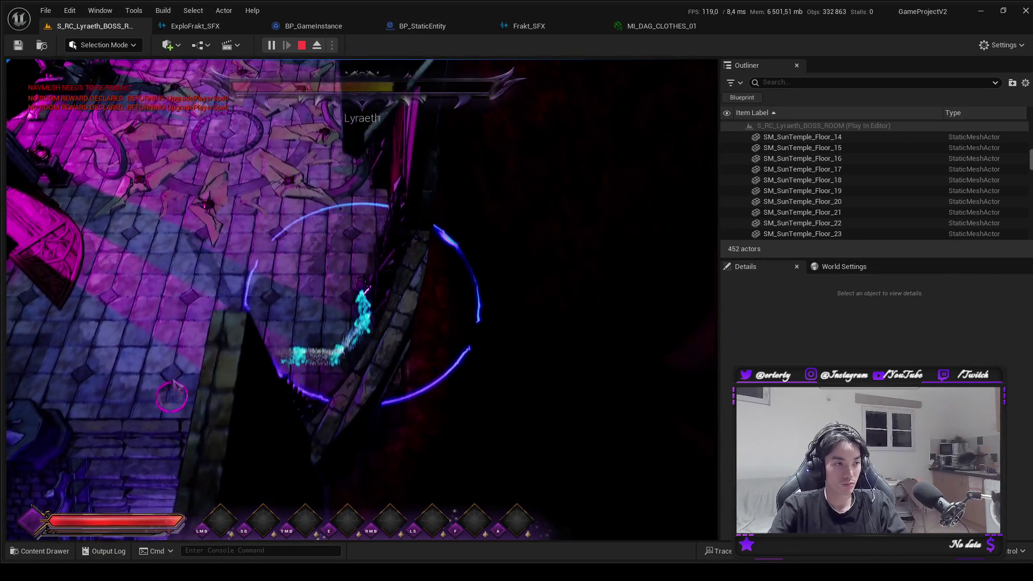
key("w")
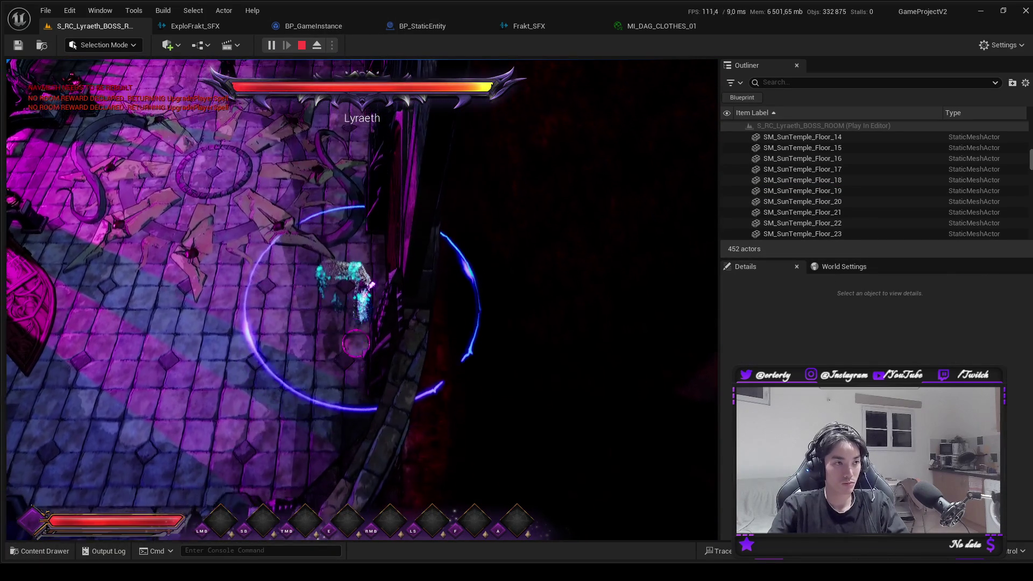
key("Escape")
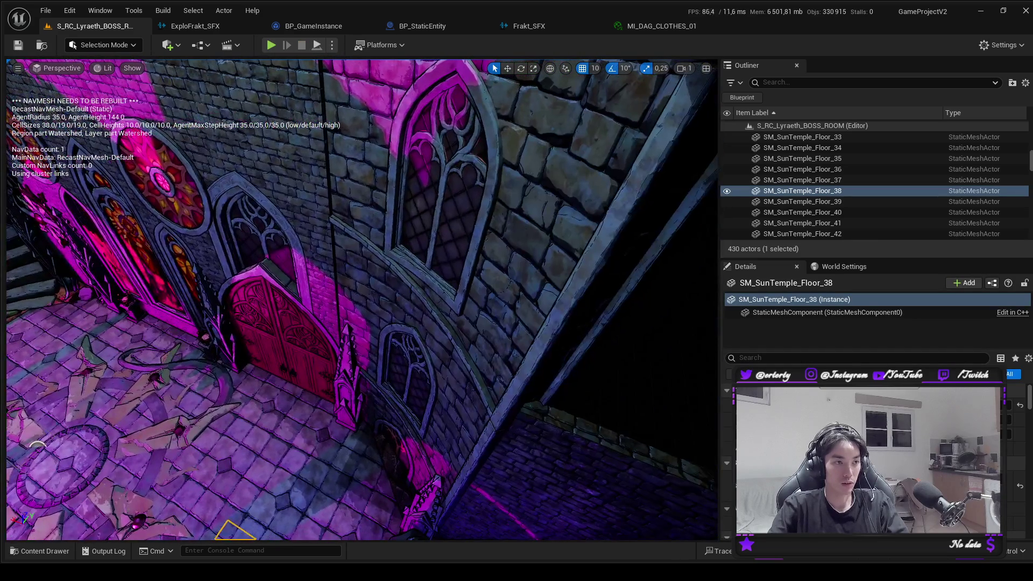
Check the fade components on windows Window_11, Window_05, Window_10 and Window_8.
left_click(452, 182)
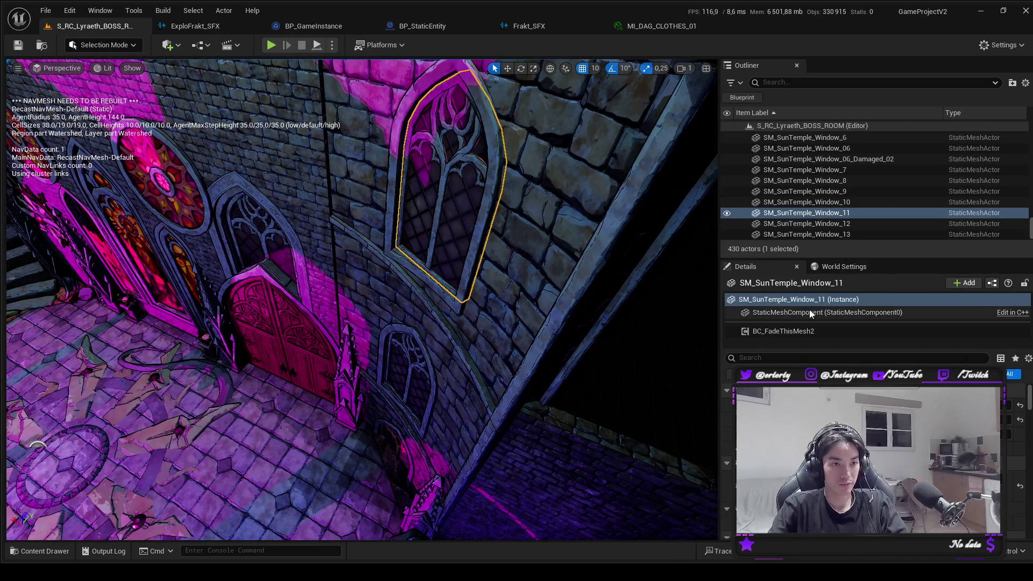
left_click(807, 331)
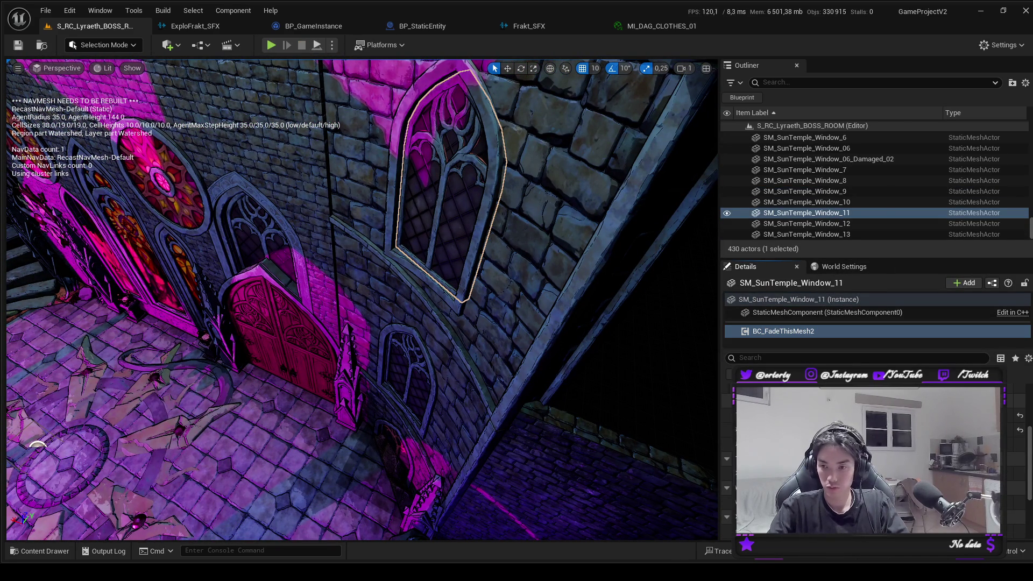
left_click(401, 382)
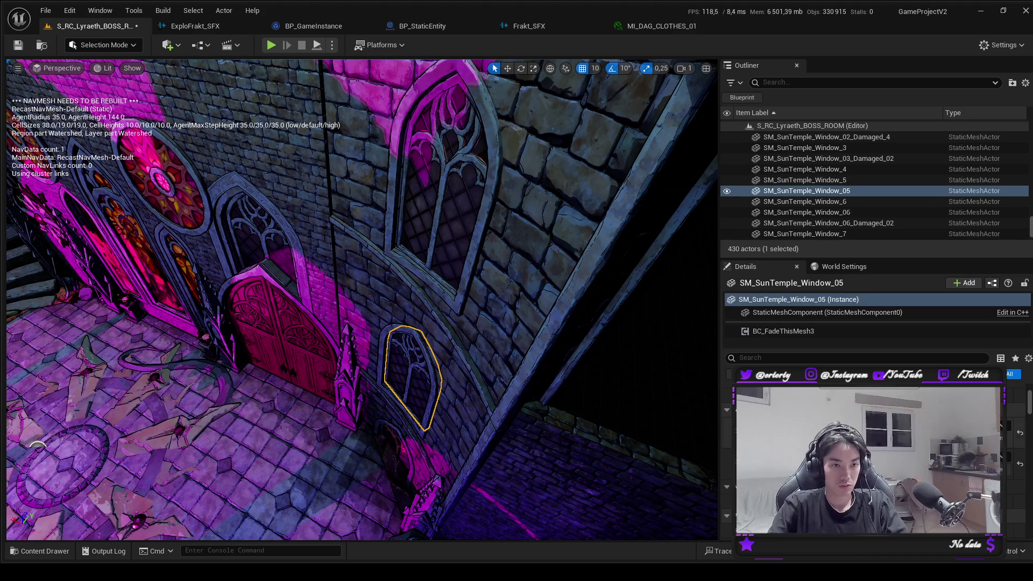
left_click(780, 331)
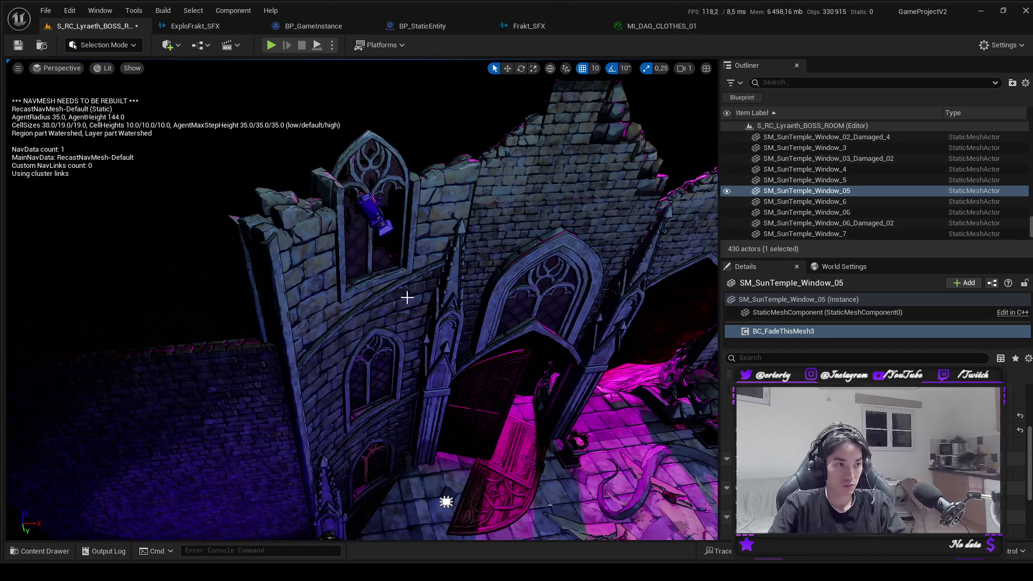
left_click(373, 258)
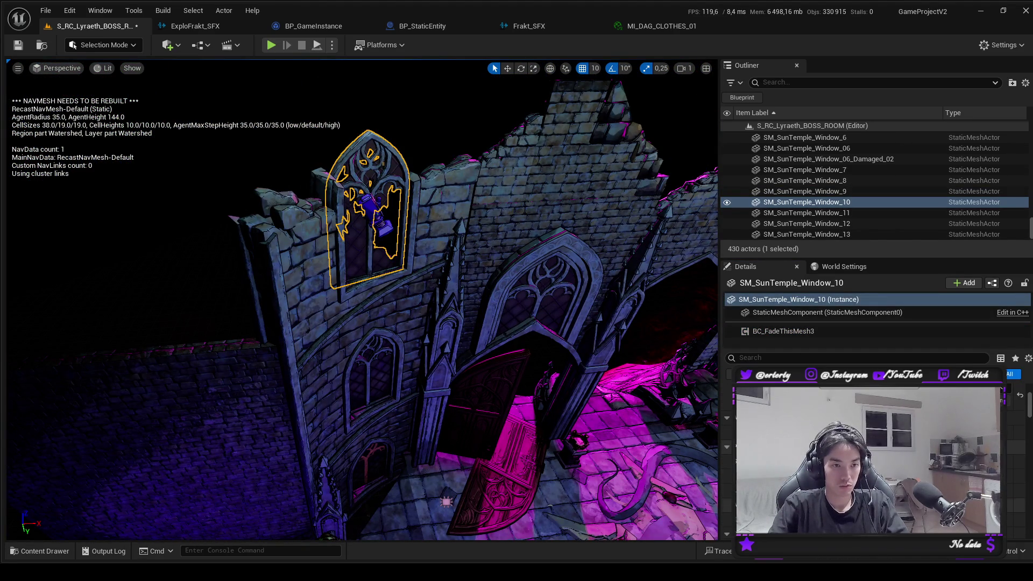
left_click(772, 332)
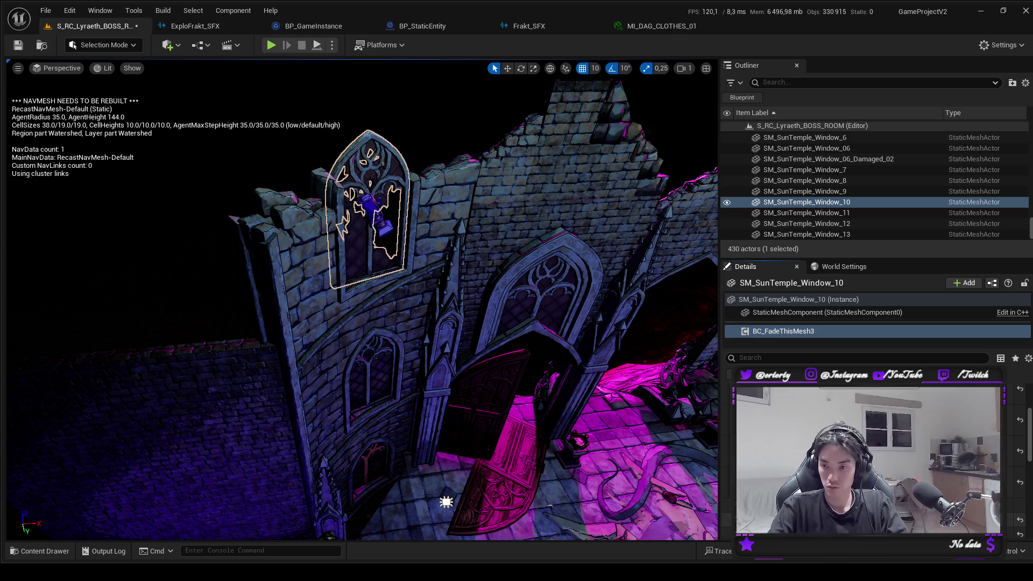
left_click(397, 378)
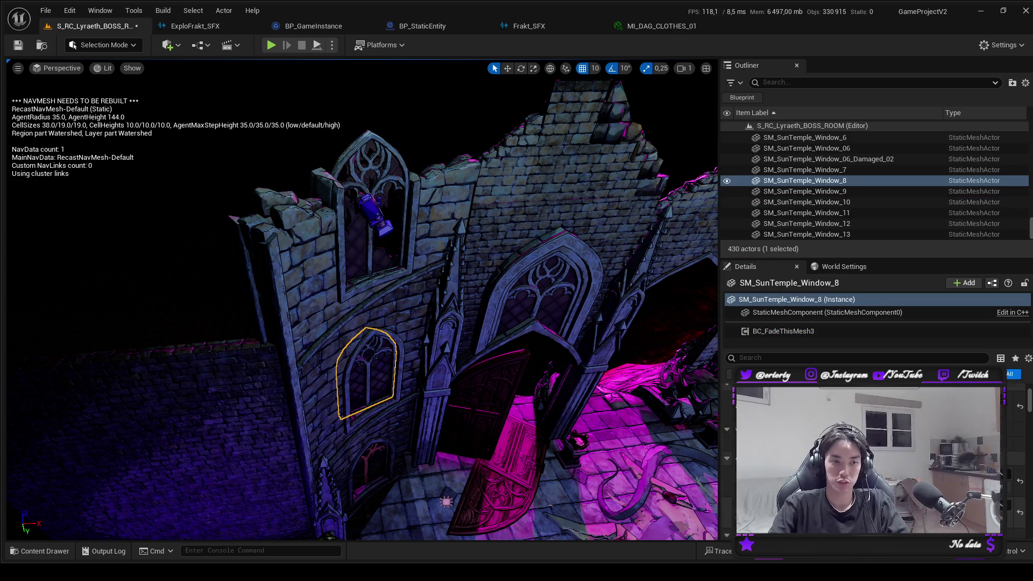
left_click(790, 331)
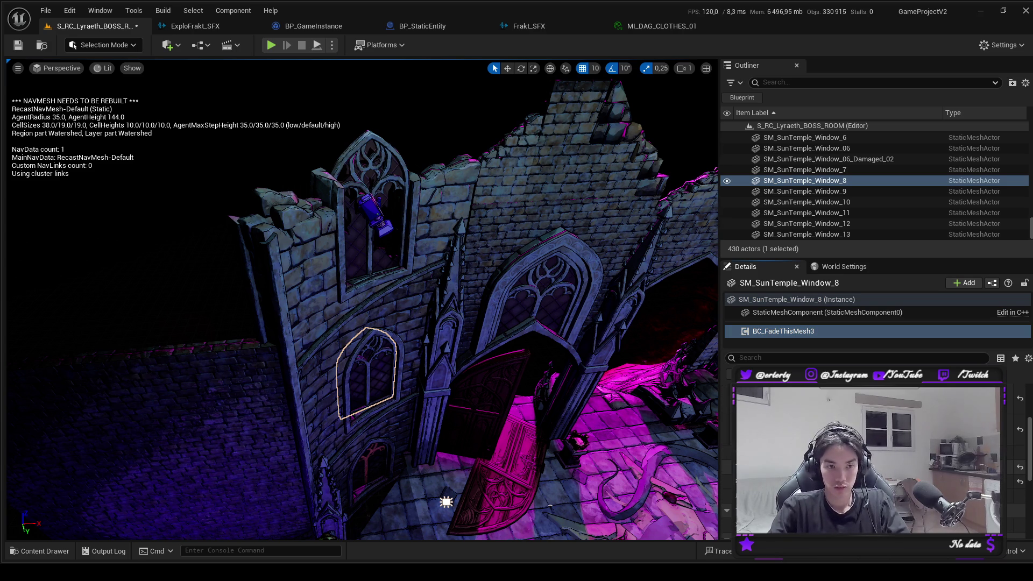
Select pink door SM_SunTemple_Door_01 for the fade component and save the map.
left_click_drag(582, 298, 425, 322)
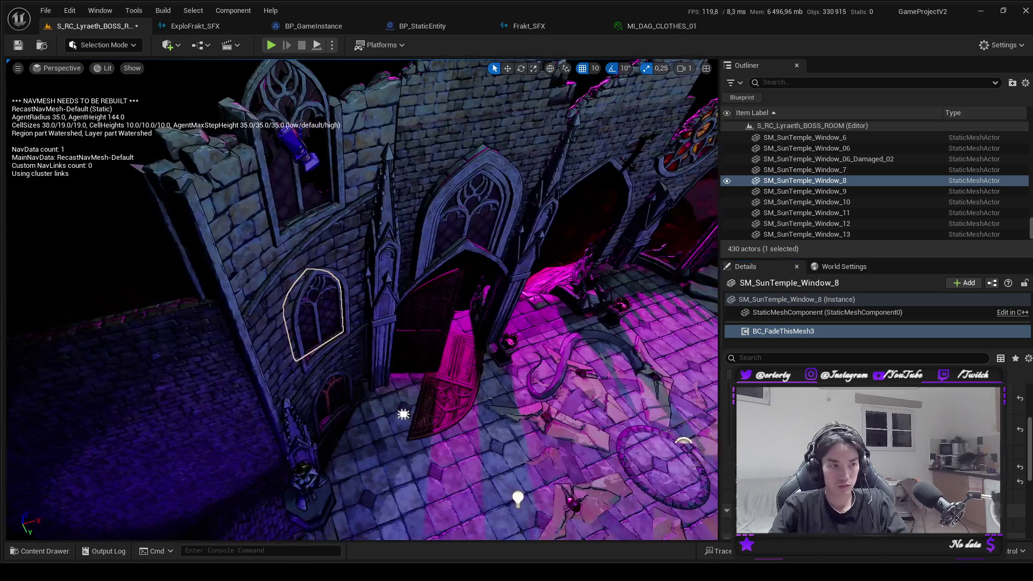
key("ctrl+s")
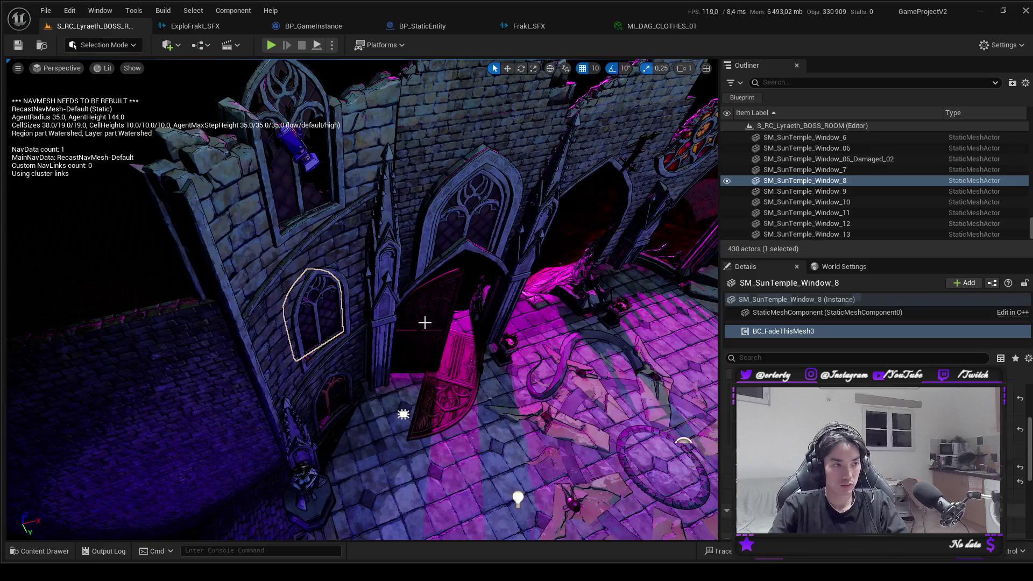
left_click(425, 322)
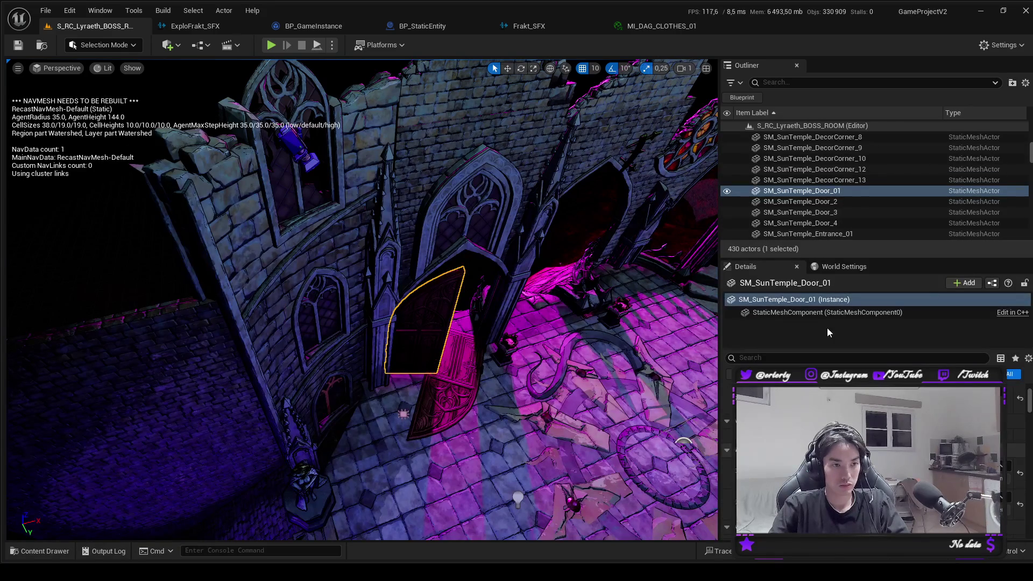
left_click(812, 302)
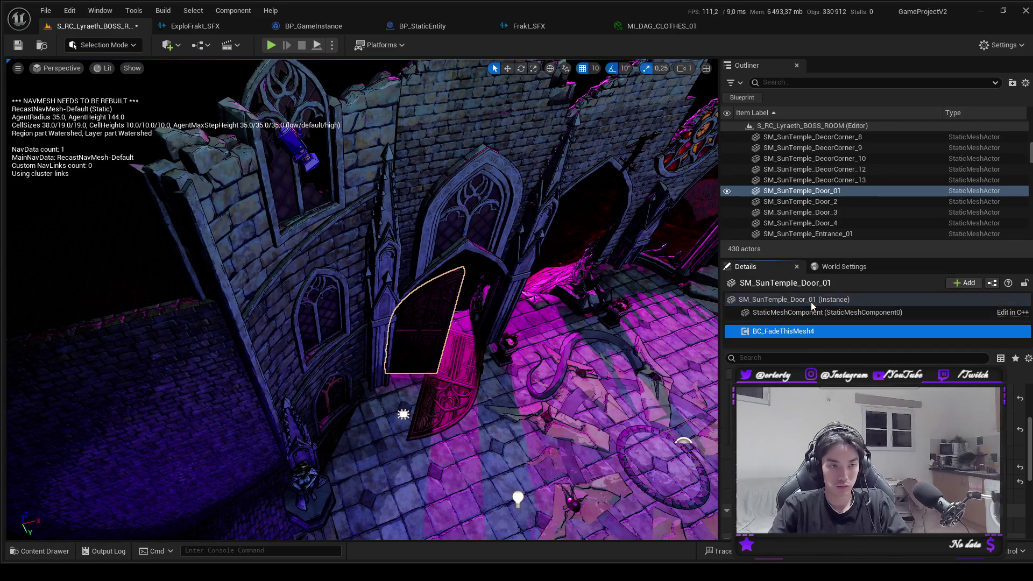
left_click(18, 45)
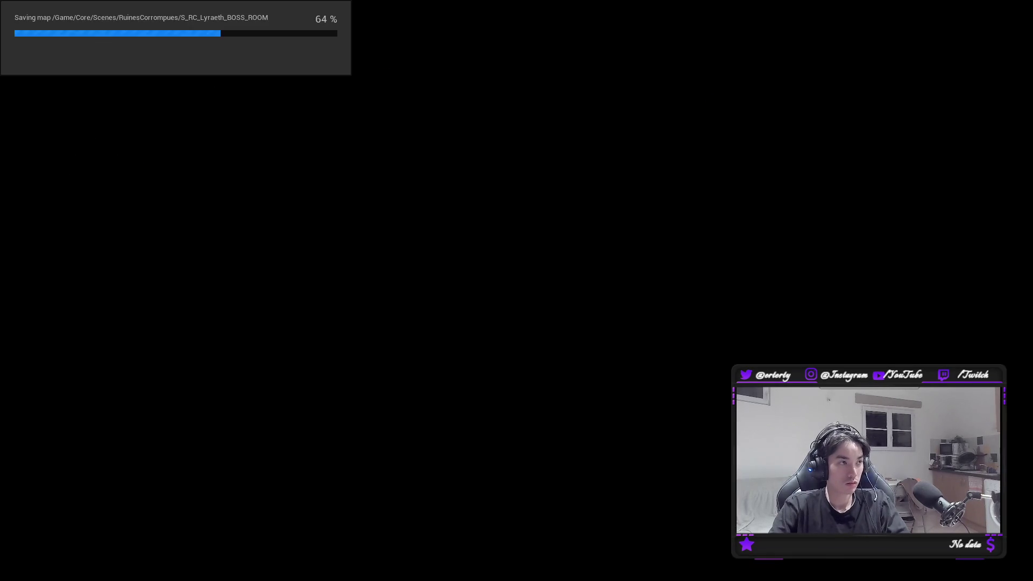
Start Play In Editor from the main menu and walk the character through Lyraeth's arena, then stop.
left_click(274, 45)
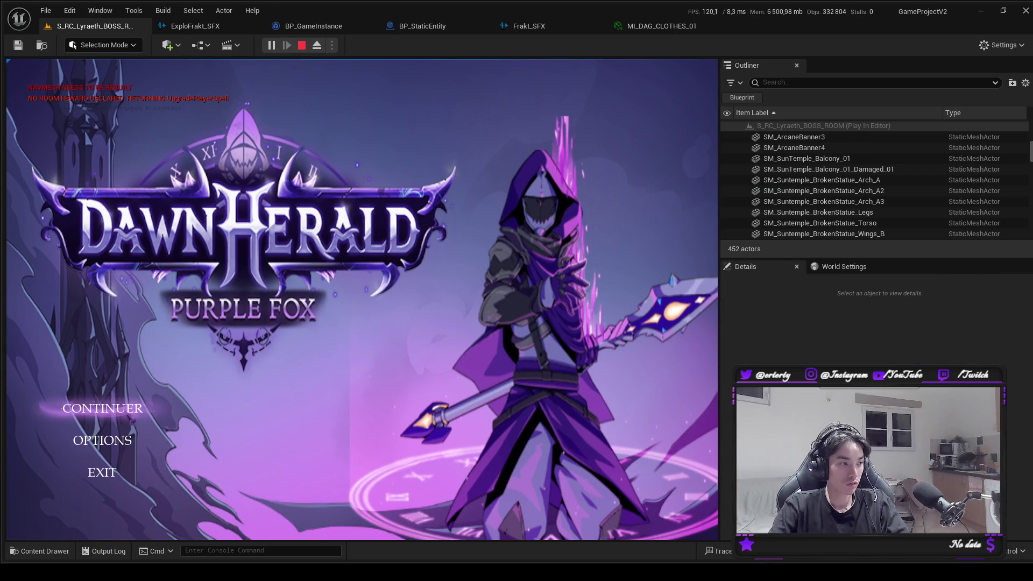
left_click(102, 408)
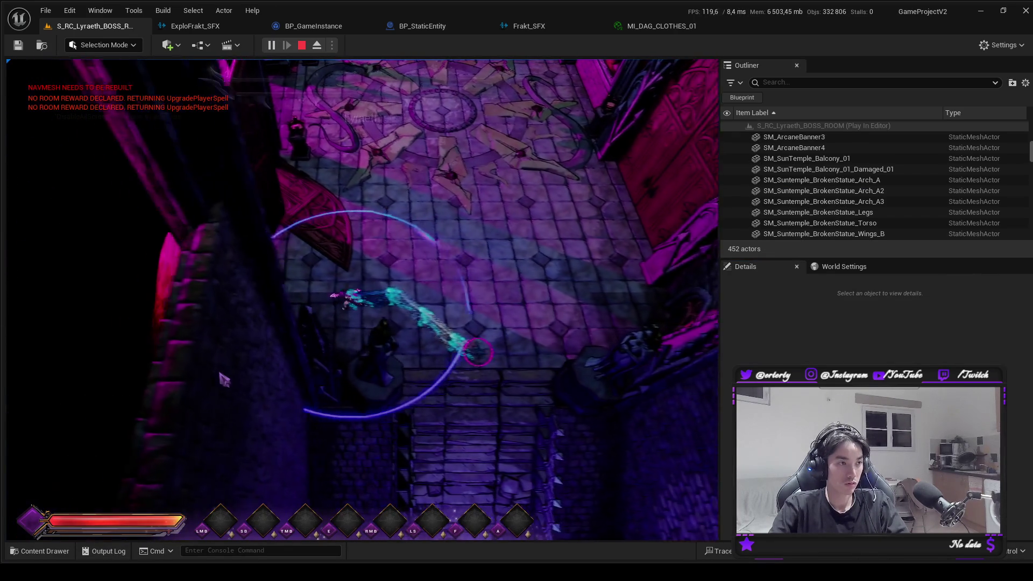
key("w")
key("w")
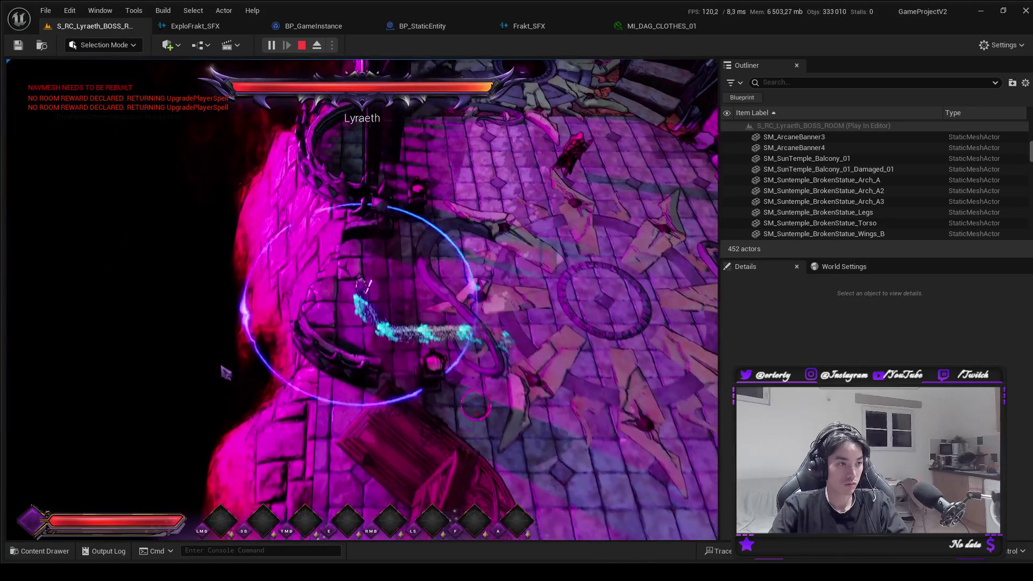
key("w")
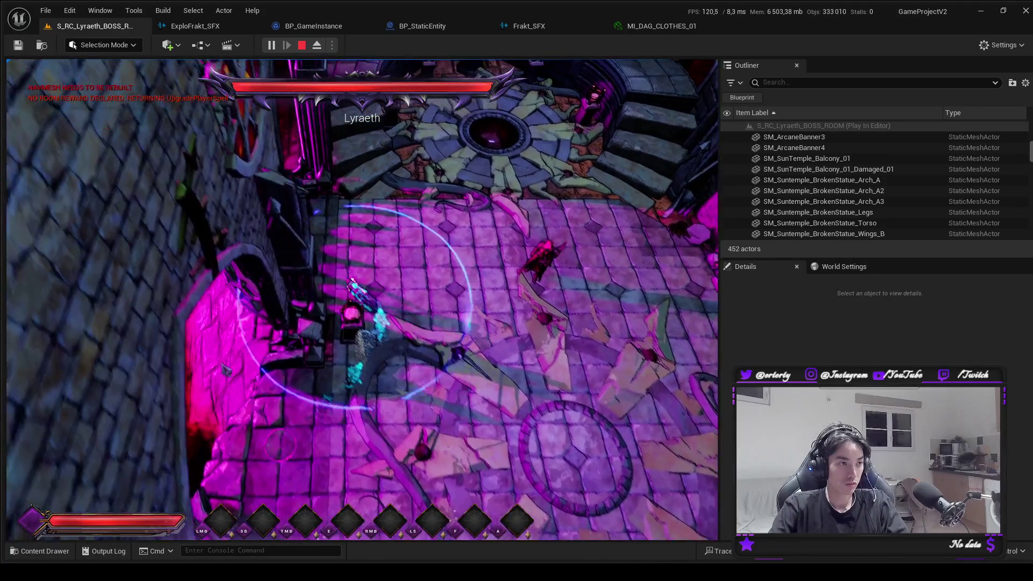
key("w")
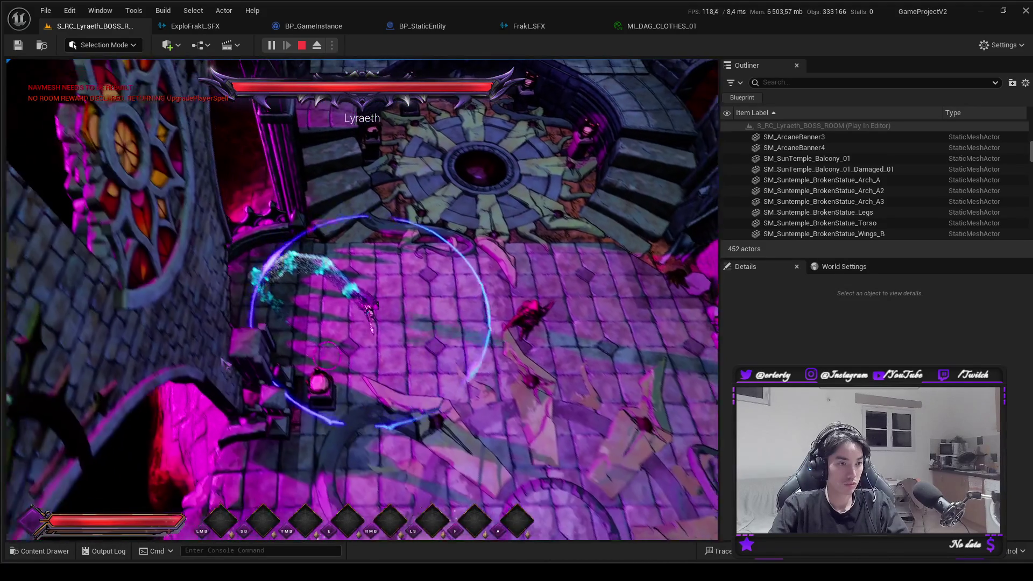
key("s")
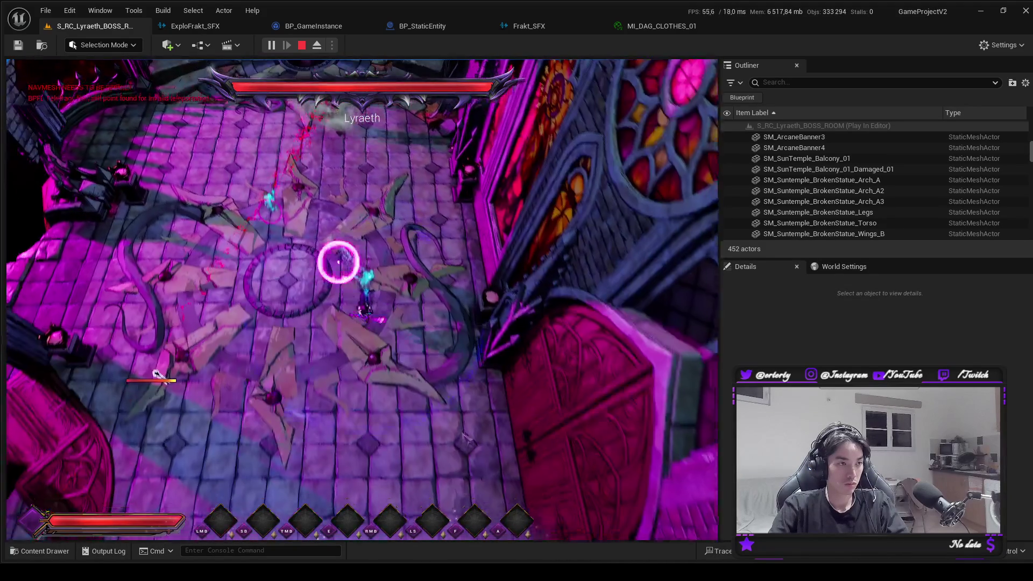
key("d")
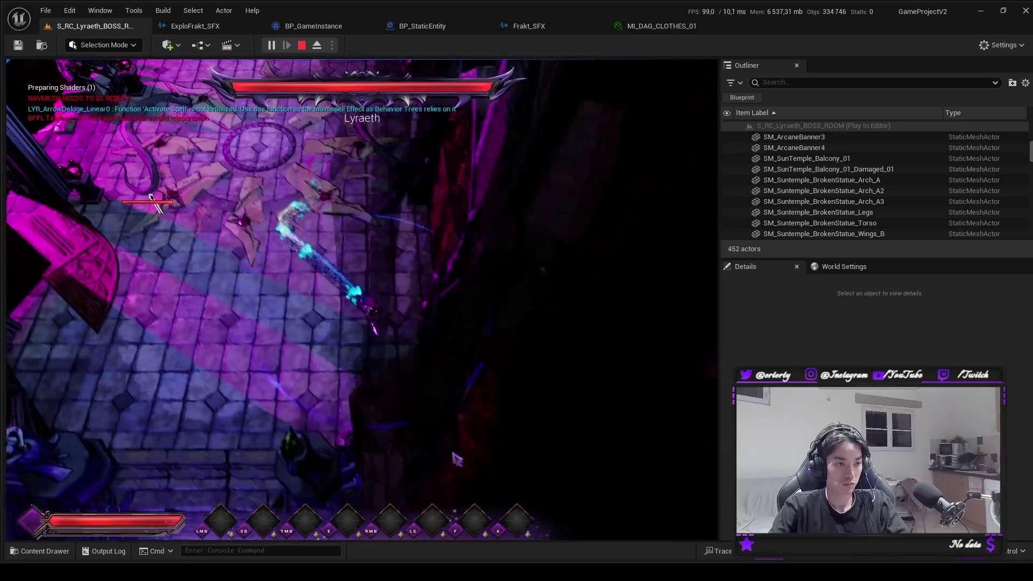
key("w")
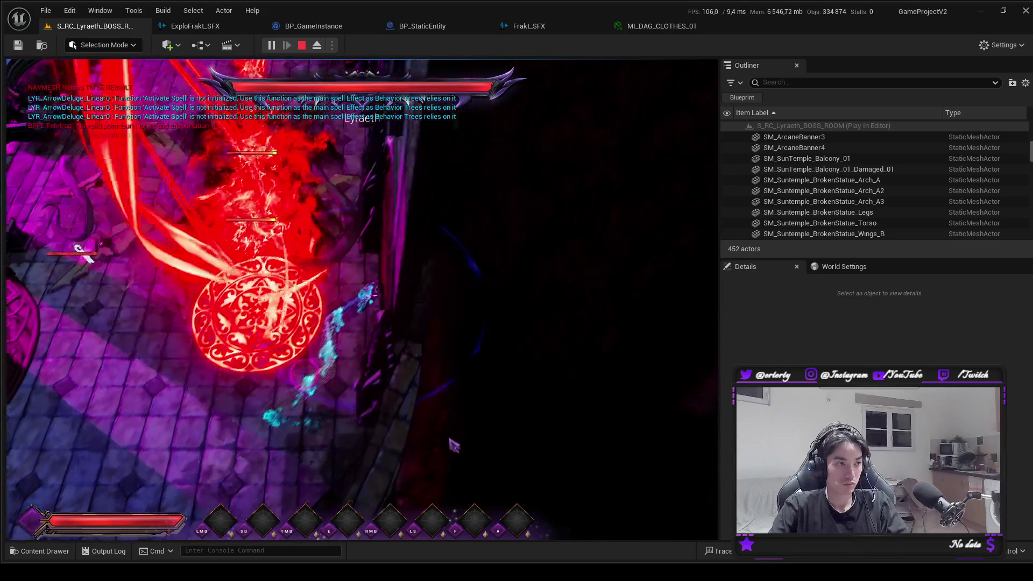
key("w")
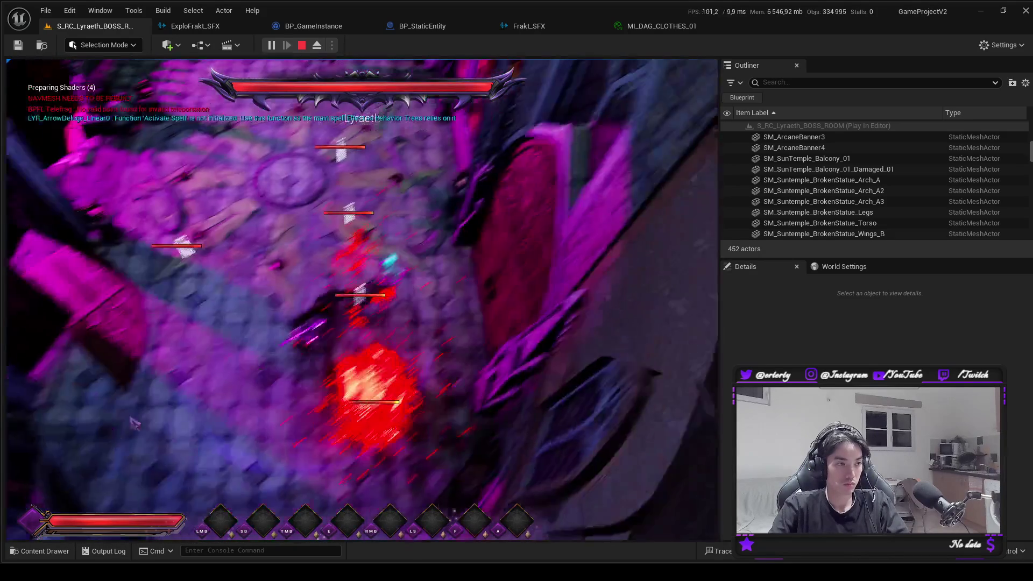
key("w")
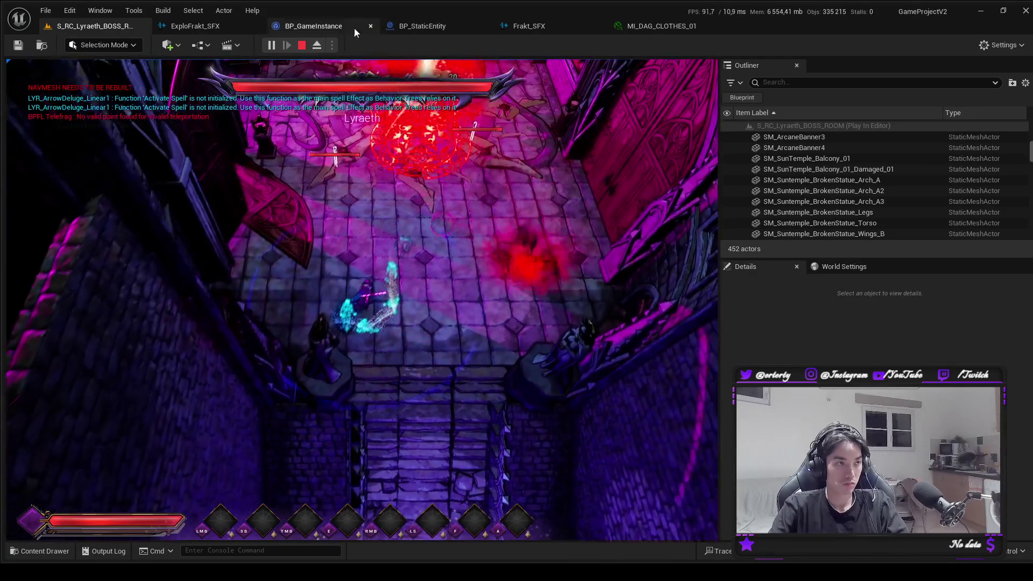
left_click(300, 45)
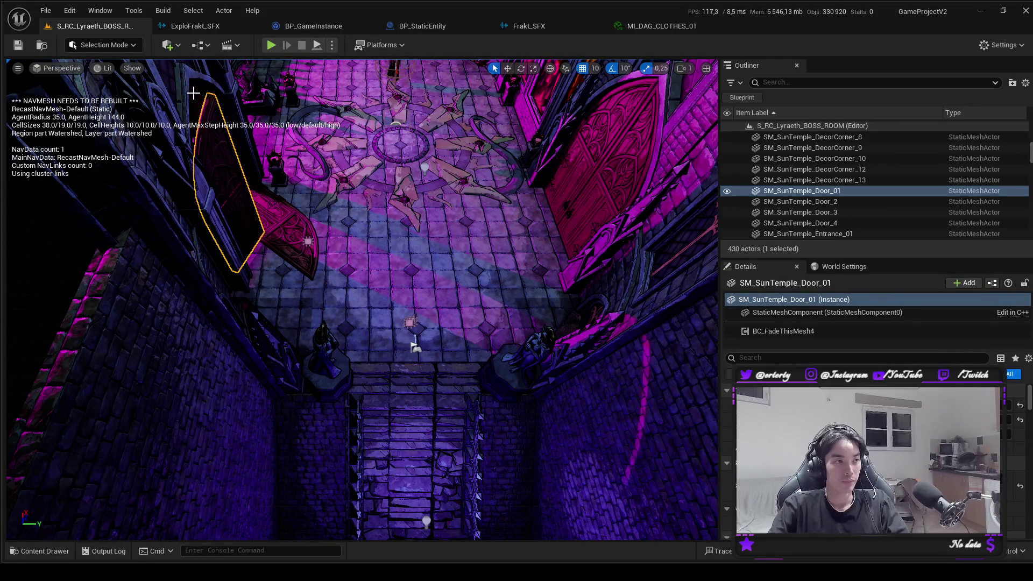
Select the boss Lyraeth in the boss room viewport.
left_click_drag(475, 181, 475, 224)
left_click_drag(398, 508, 355, 487)
mouse_move(368, 243)
left_mouse_down()
mouse_move(364, 231)
mouse_move(368, 243)
left_mouse_up()
left_click(368, 243)
left_click_drag(444, 290, 428, 309)
Run a brief playtest, stop it, and begin a search in the boss's Details properties.
left_click(271, 46)
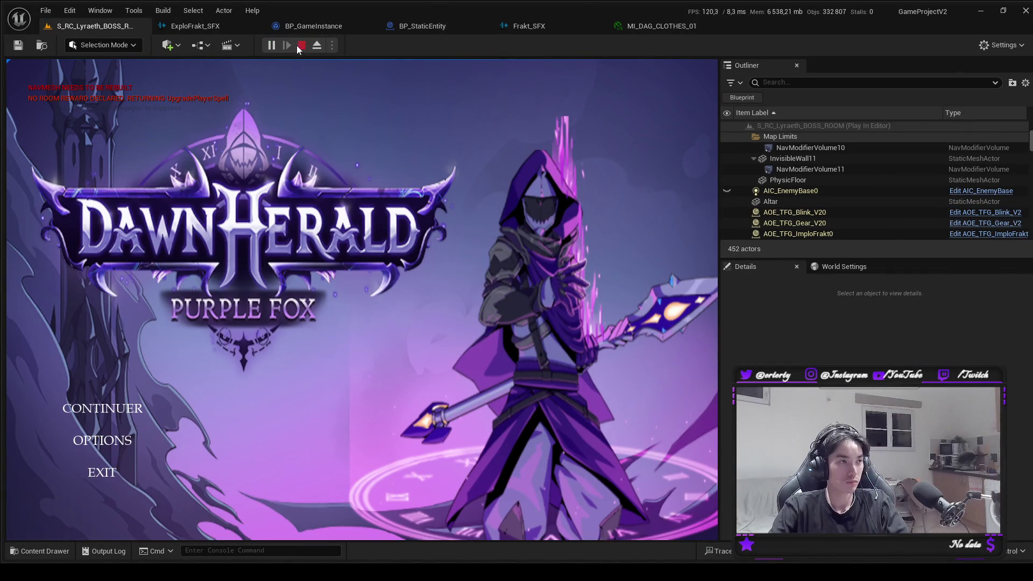
left_click(300, 45)
left_click_drag(377, 323, 430, 269)
left_click(816, 357)
type("overla")
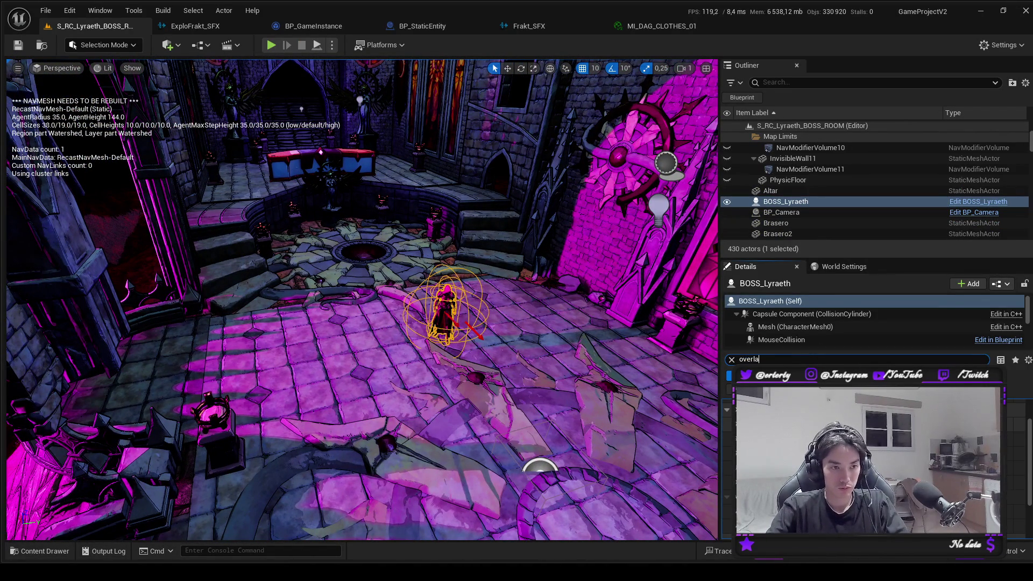
Filter the boss's properties by 'overlay' and apply a shell overlay material from Aura_Overlay.
type("y")
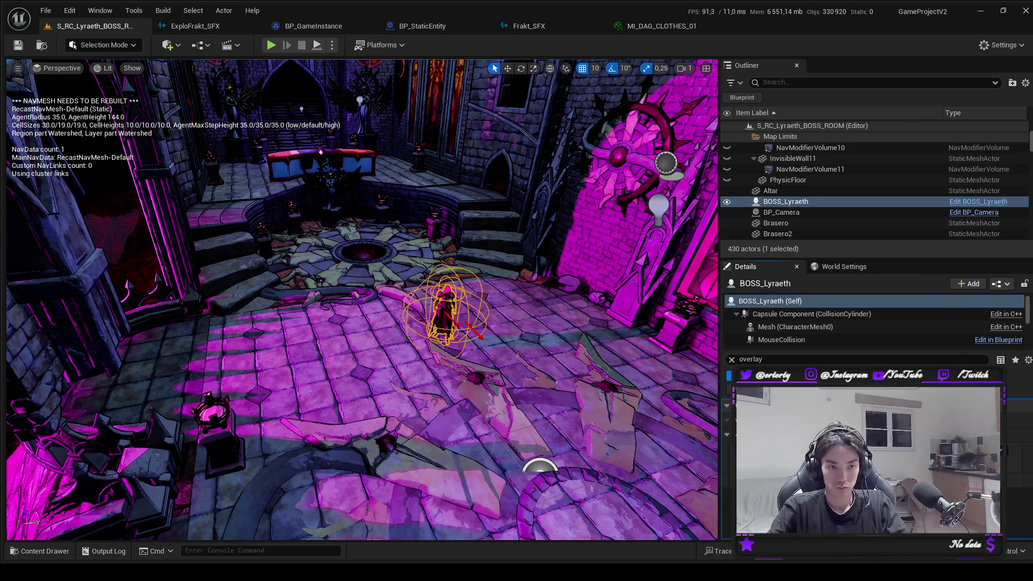
key("ctrl+v")
key("ctrl+space")
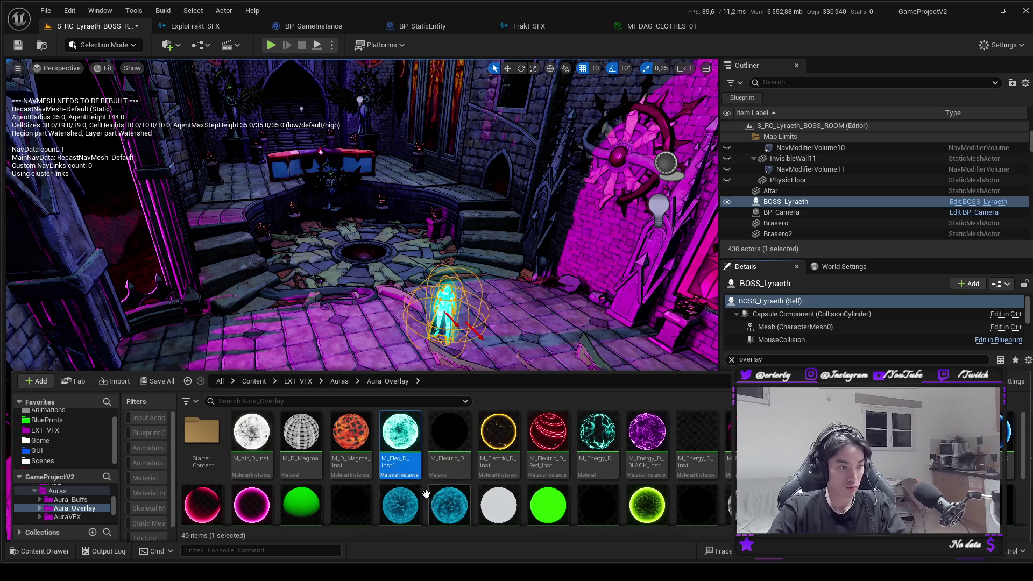
left_click(243, 511)
scroll(242, 506, "down", 3)
left_click(235, 497)
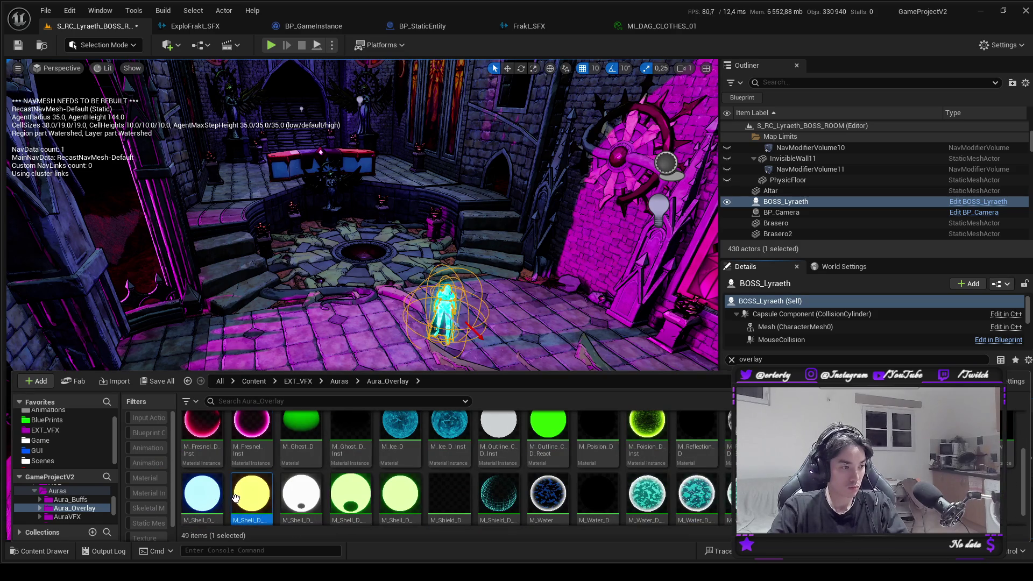
Frame the boss and run a playtest to check the overlay material.
key("ctrl+space")
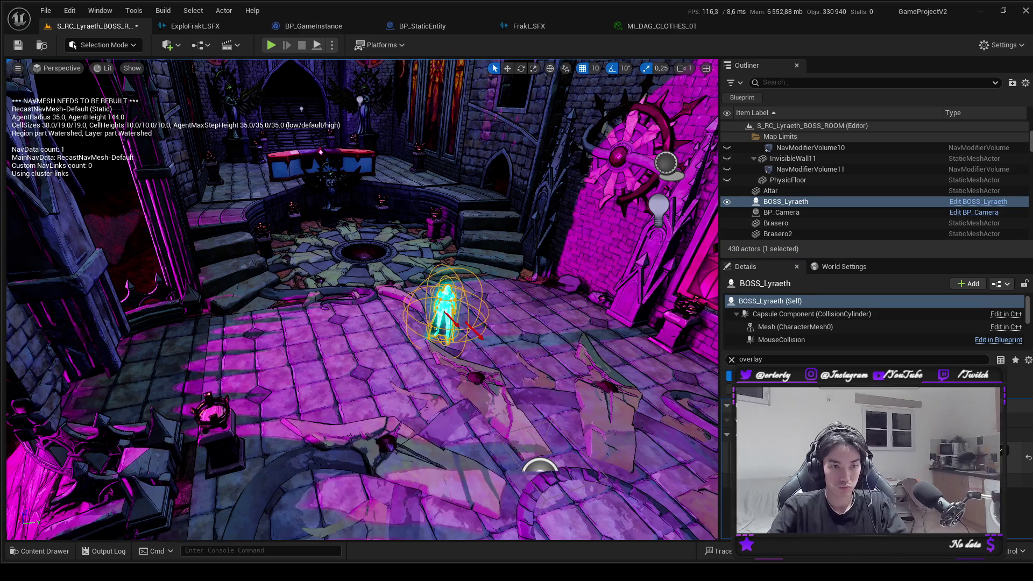
key("f")
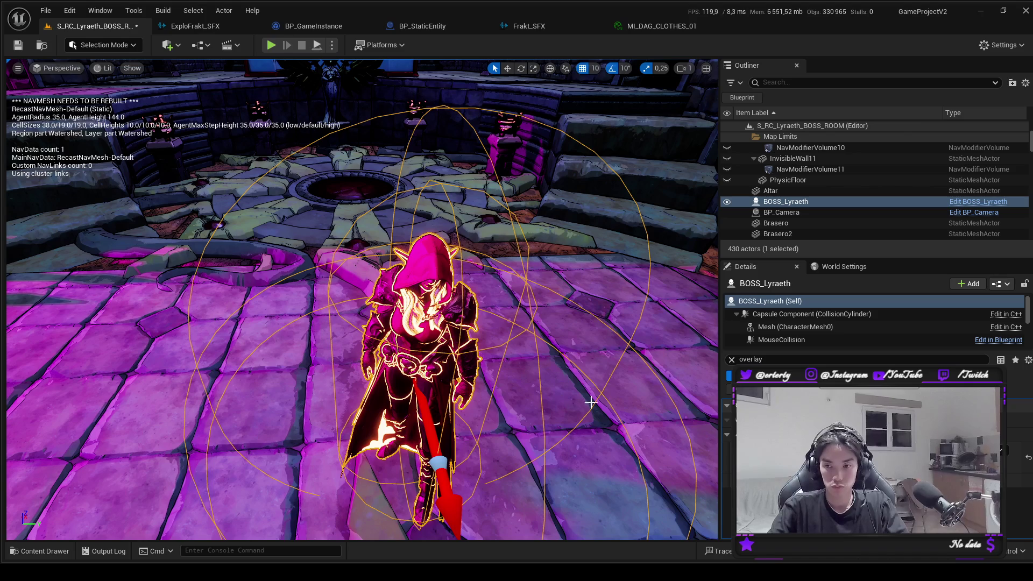
left_click(269, 48)
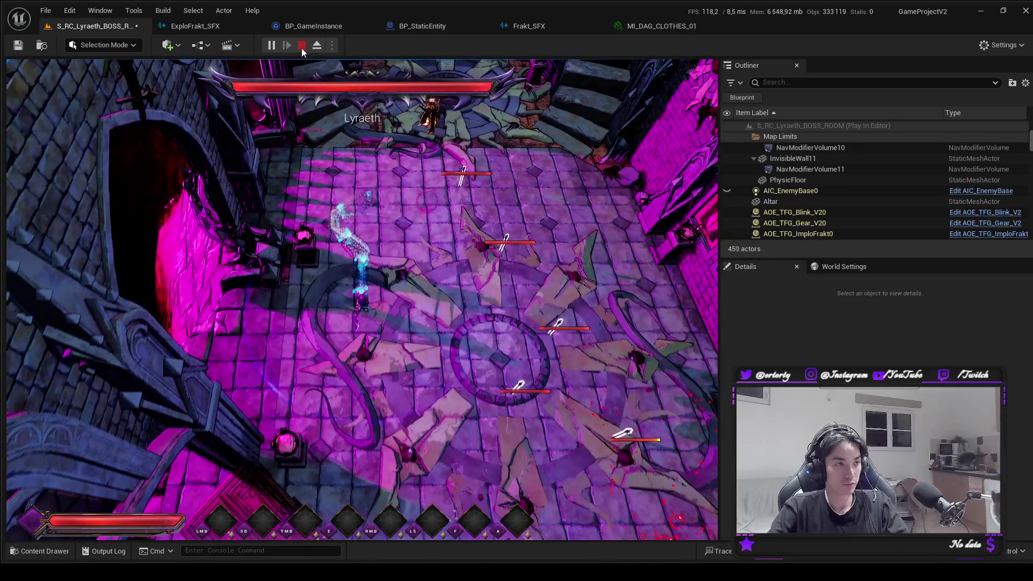
left_click(301, 45)
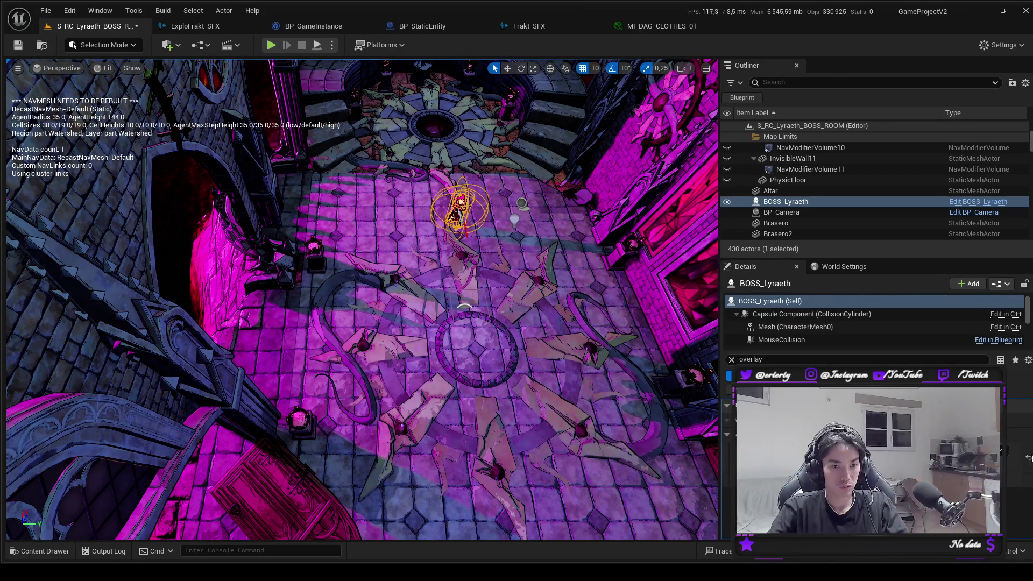
Select BOSS_Lyraeth in the Outliner and clear the overlay property filter.
left_click(791, 202)
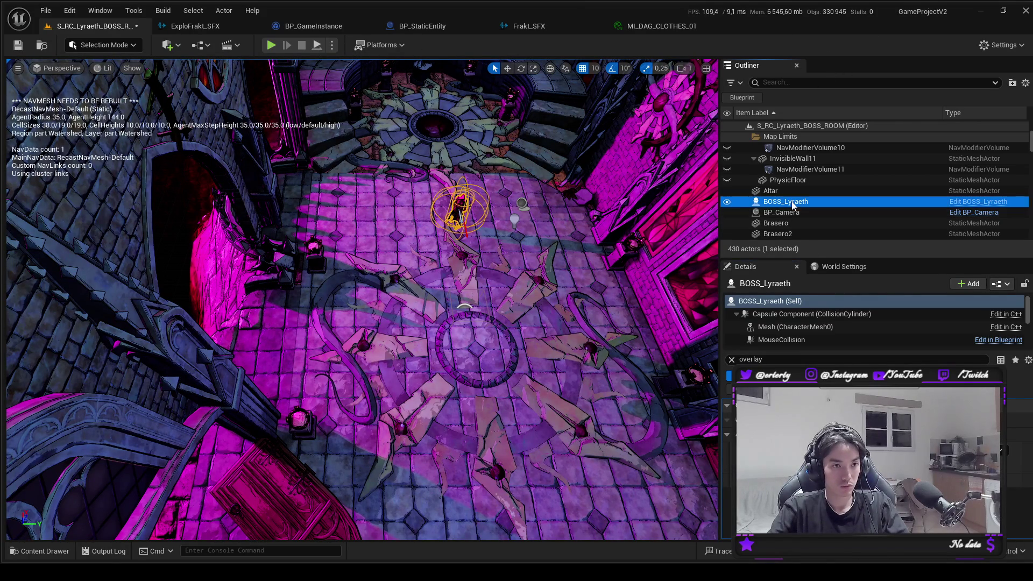
left_click(732, 360)
scroll(787, 189, "up", 5)
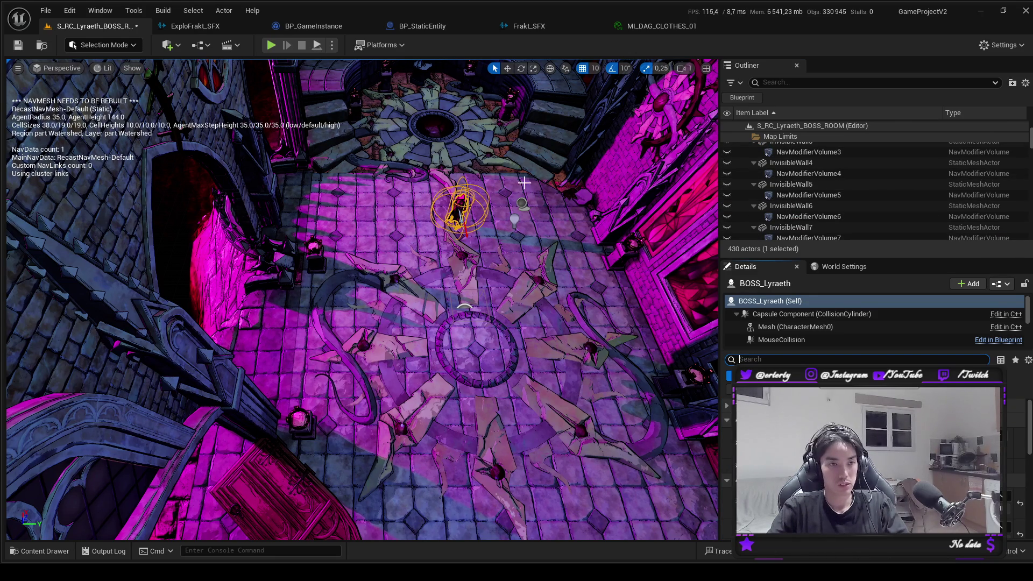
scroll(734, 201, "up", 3)
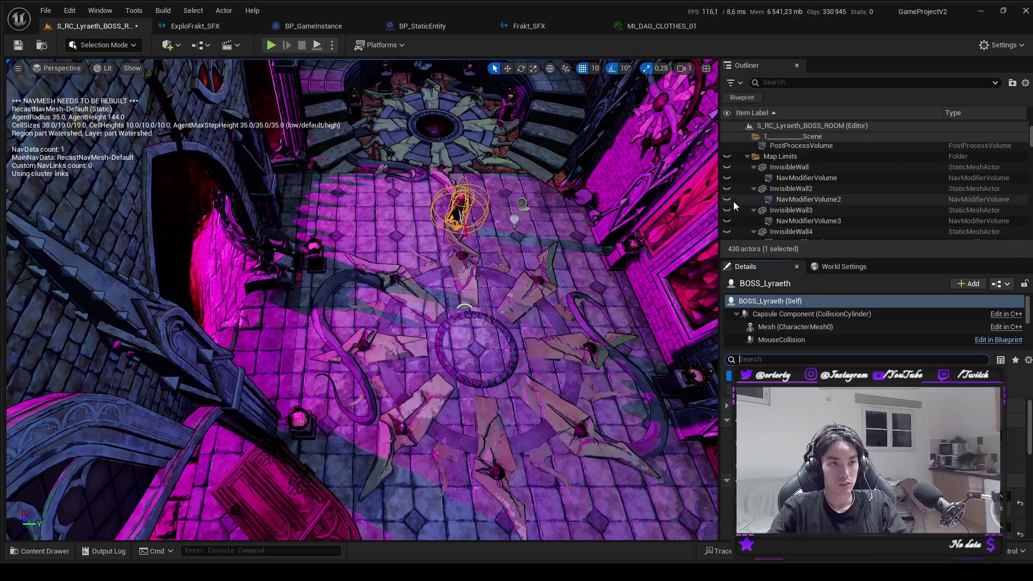
Duplicate PointLight3 from the Lighting folder as PointLight6 and attach it to BOSS_Lyraeth.
left_click(749, 157)
double_click(793, 208)
scroll(799, 217, "down", 1)
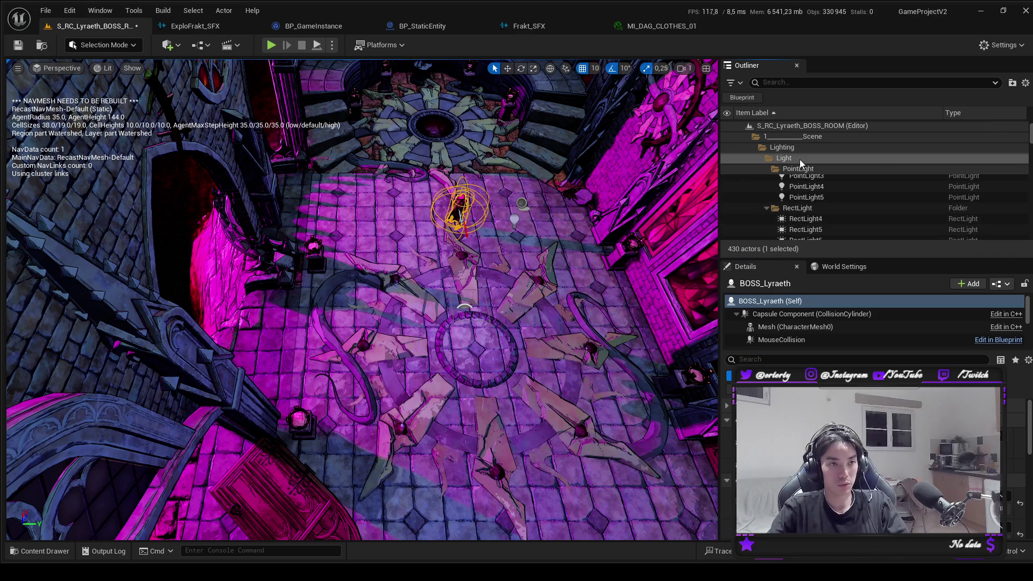
scroll(805, 183, "up", 1)
left_click(805, 194)
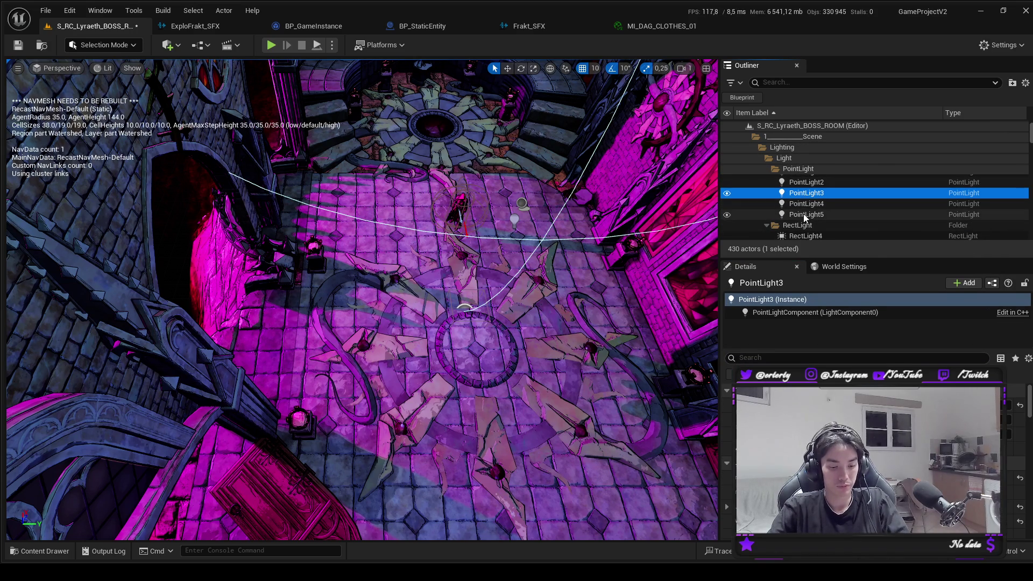
left_click(457, 204)
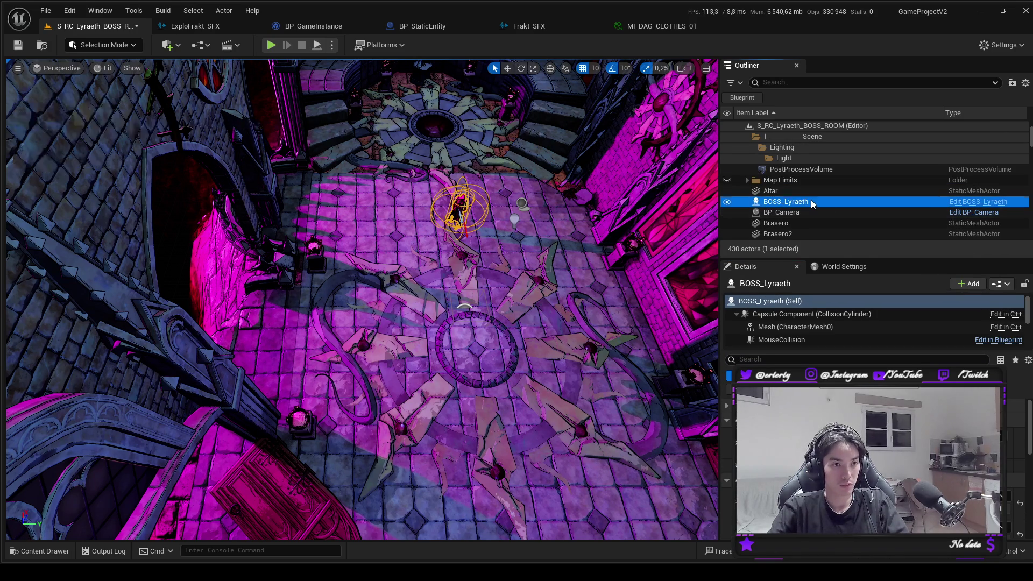
key("ctrl+v")
scroll(842, 221, "down", 10)
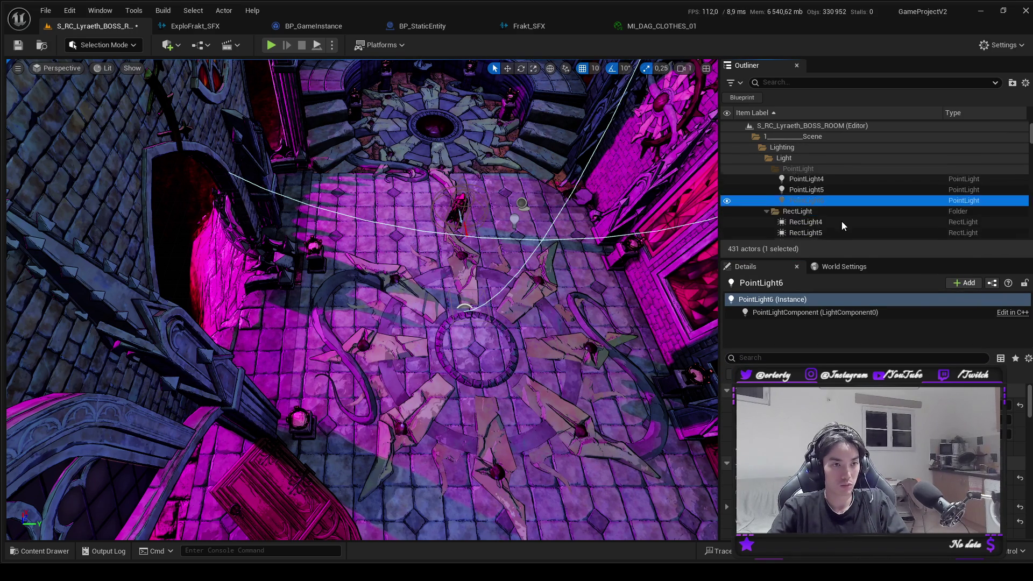
left_click_drag(800, 207, 796, 203)
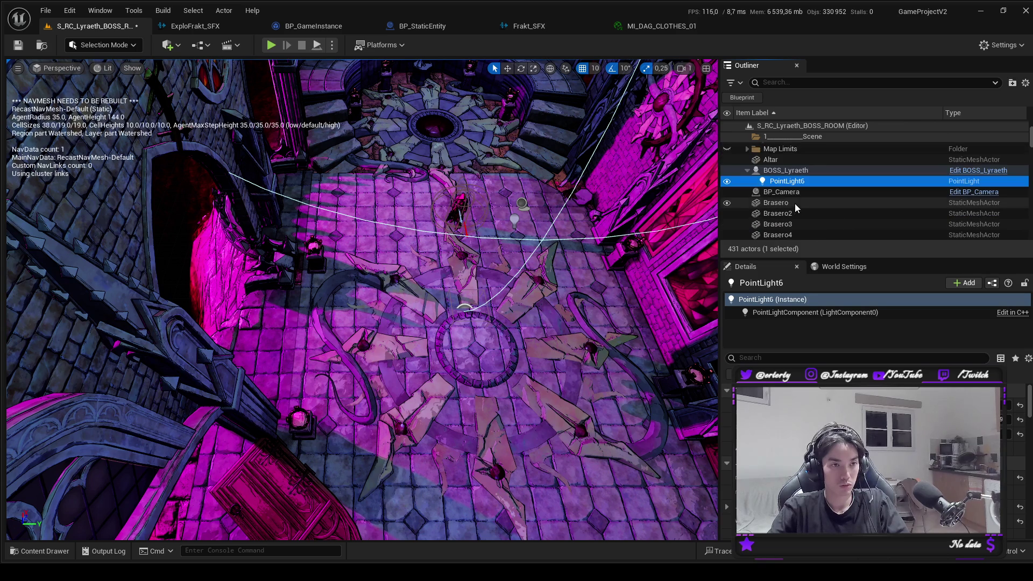
Enlarge PointLight6's radius around the boss and colour it pink-red.
left_click_drag(361, 299, 362, 237)
left_click_drag(1014, 399, 1022, 412)
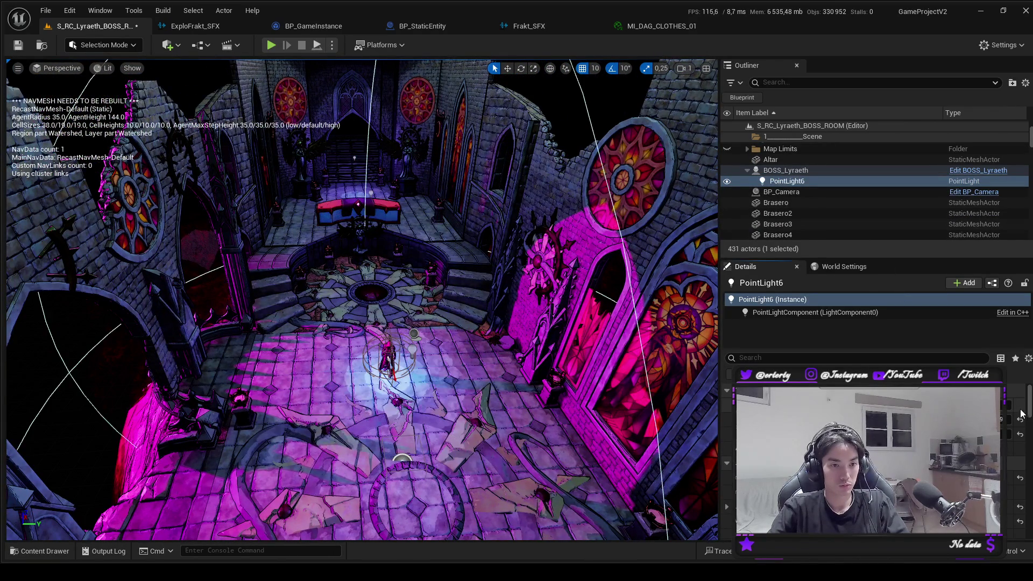
left_click_drag(377, 323, 377, 285)
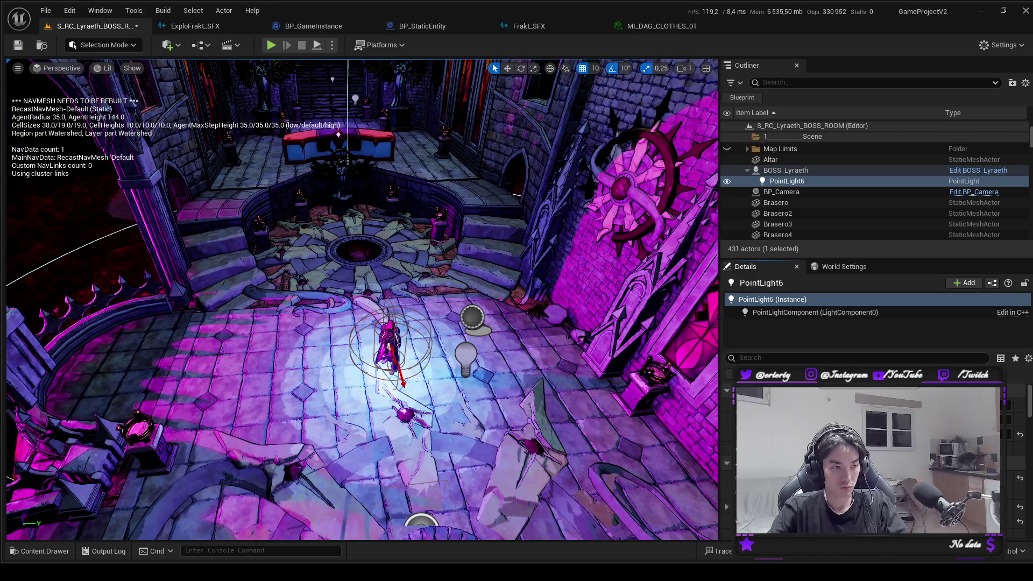
left_click_drag(610, 432, 609, 466)
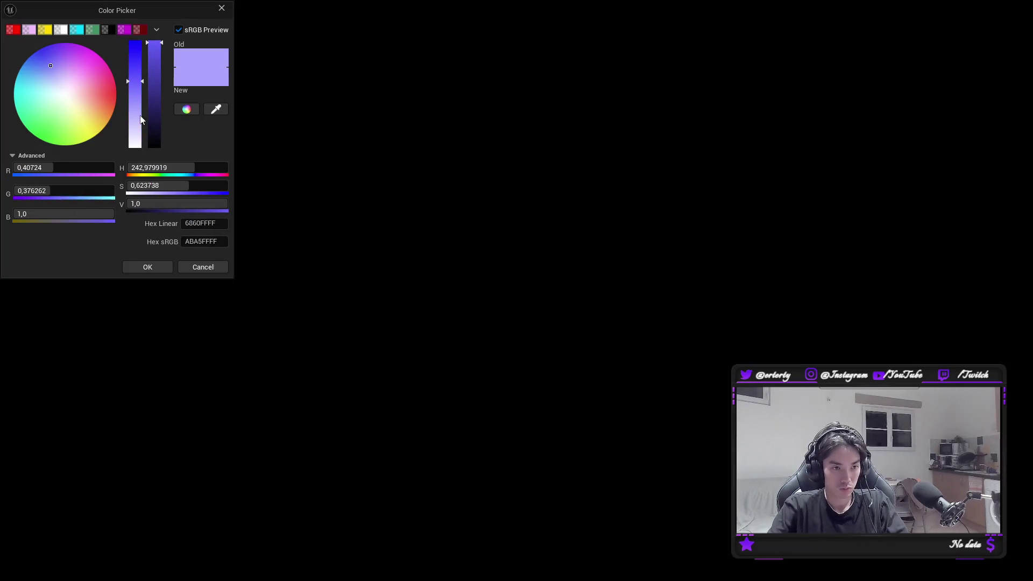
mouse_move(100, 92)
left_mouse_down()
mouse_move(108, 90)
mouse_move(135, 145)
mouse_move(131, 66)
left_mouse_up()
left_click(157, 268)
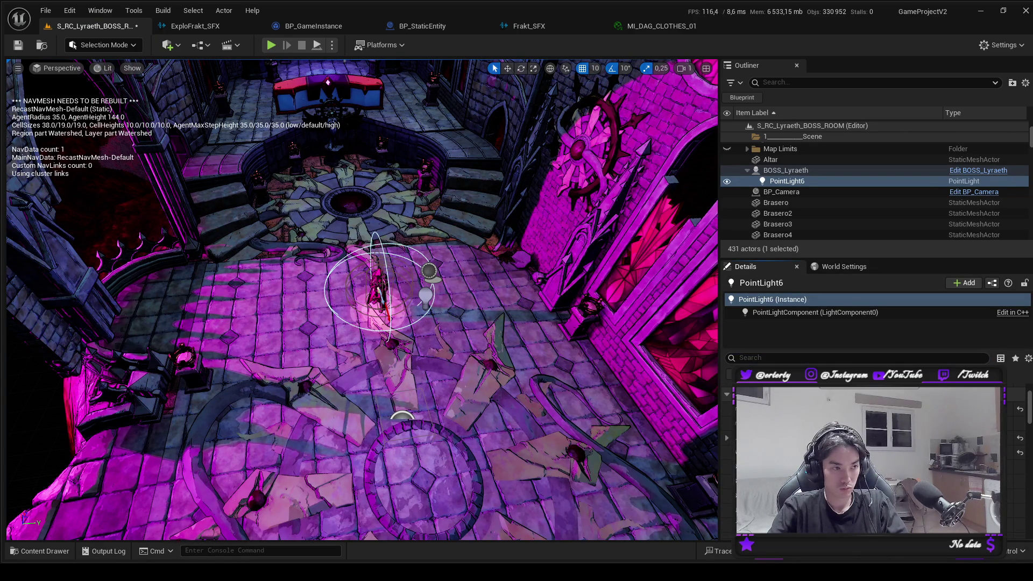
Playtest the boss room with the new light, then begin filtering the actor list.
left_click(271, 47)
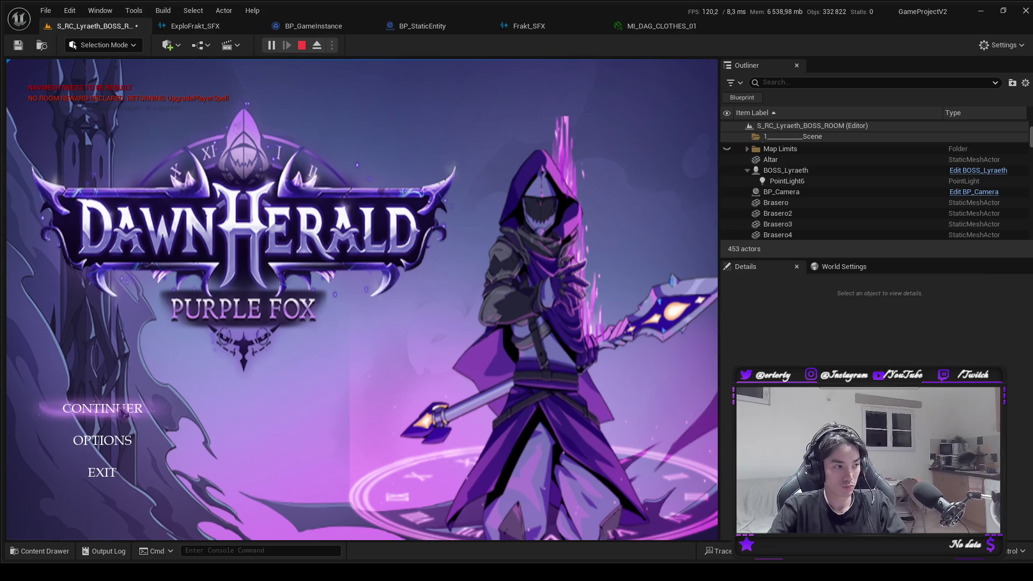
left_click(130, 408)
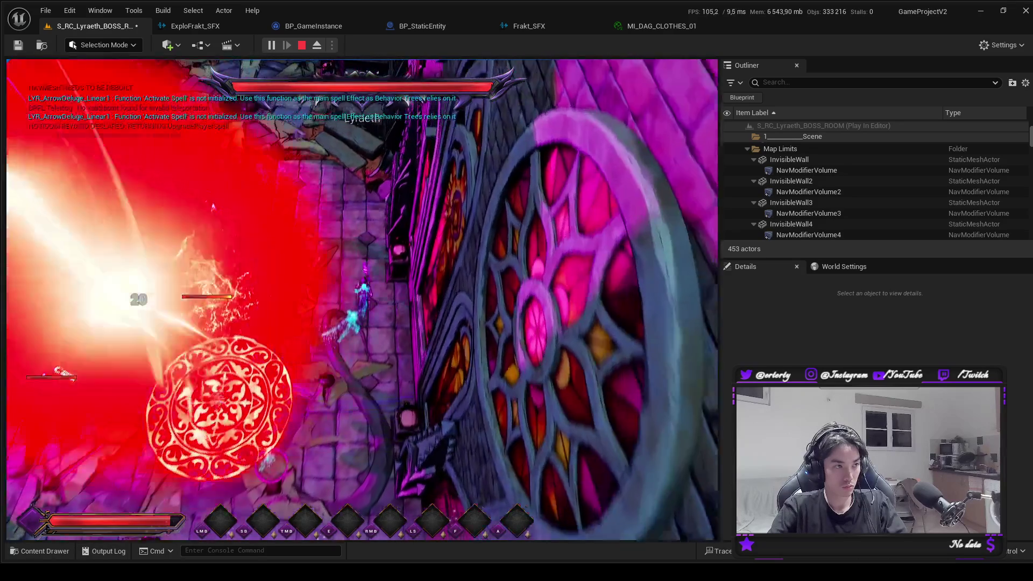
key("Escape")
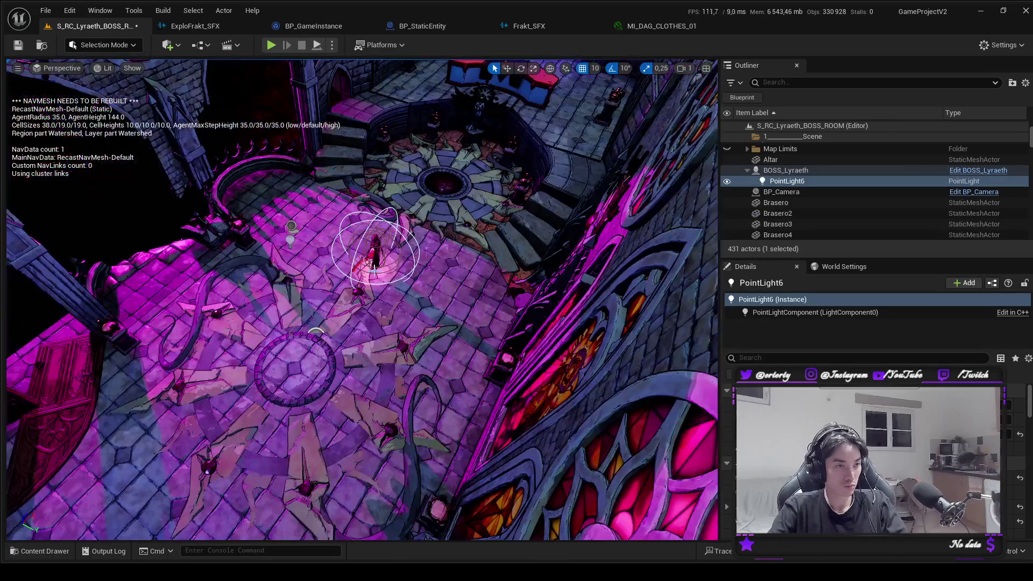
left_click(852, 82)
Filter the Outliner for 'nav', select NavMeshBoundsVolume, and save the boss room level.
type("nav")
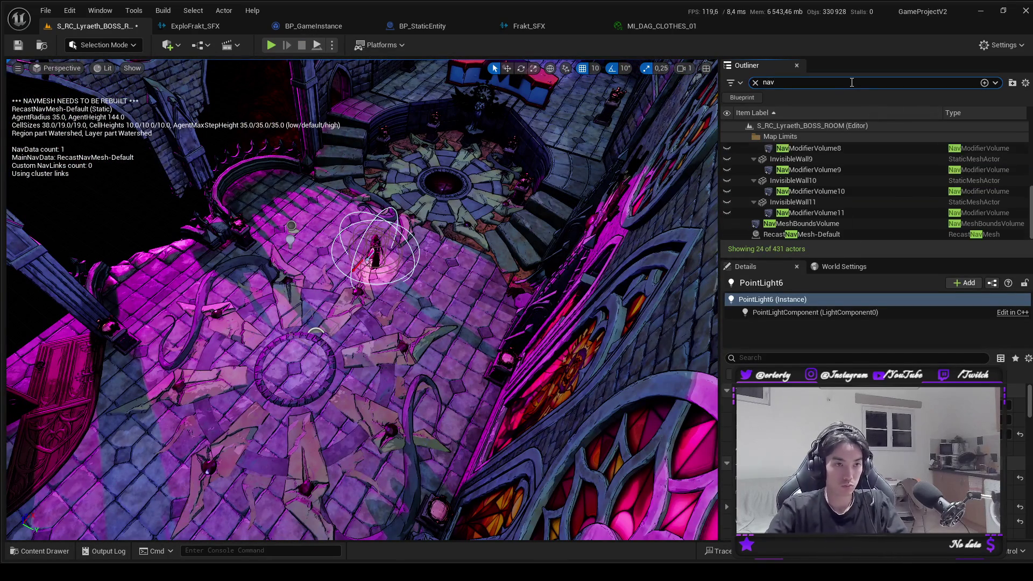
left_click(844, 224)
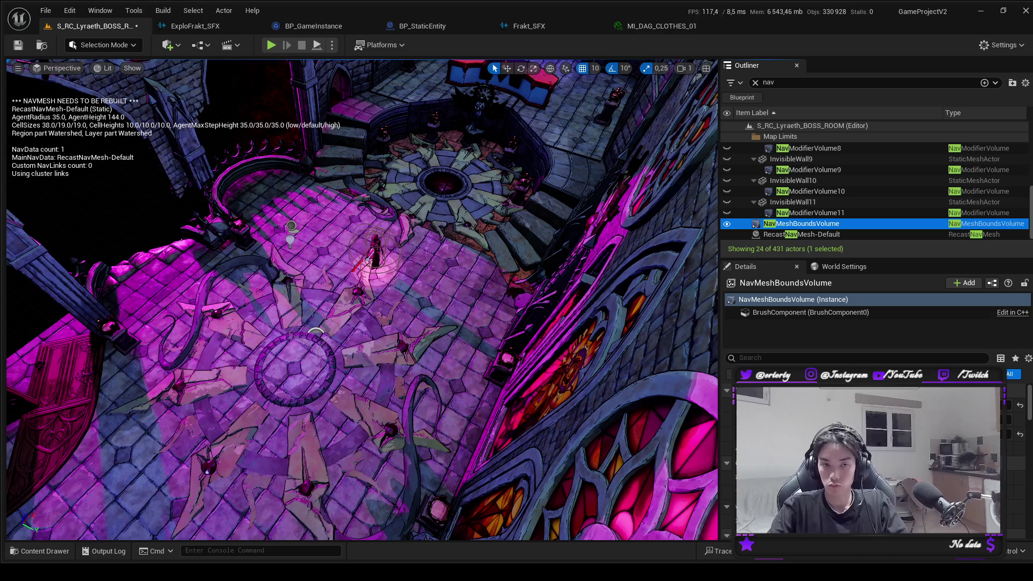
left_click(1024, 412)
key("ctrl+s")
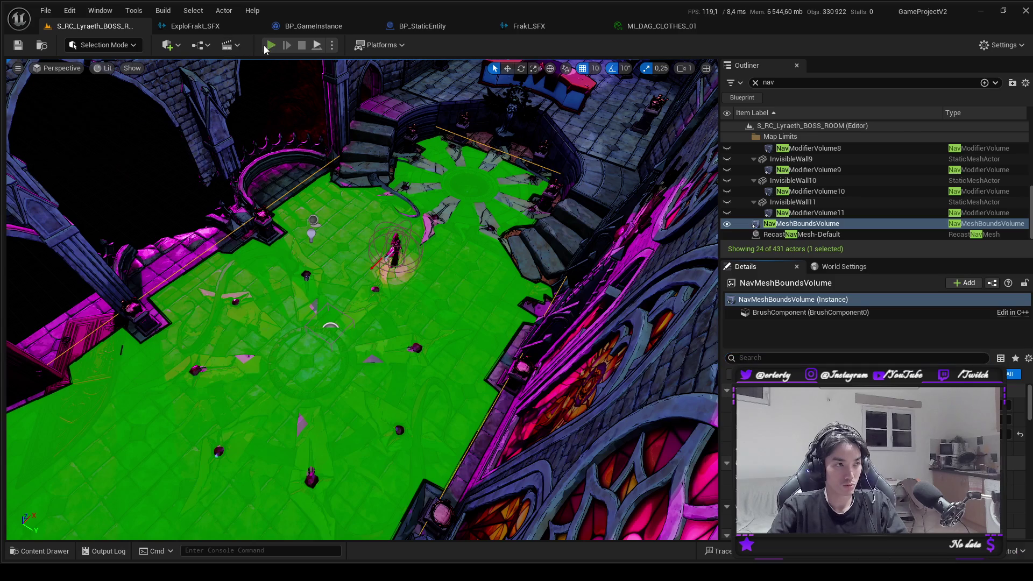
Playtest the level from the title menu, then select BOSS_Lyraeth in the viewport.
left_click(269, 45)
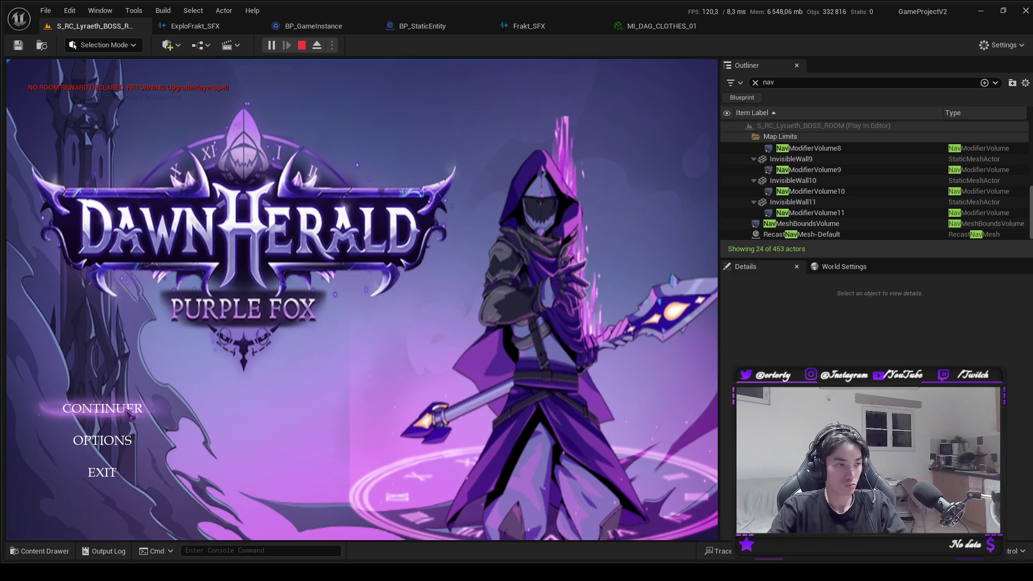
left_click(121, 409)
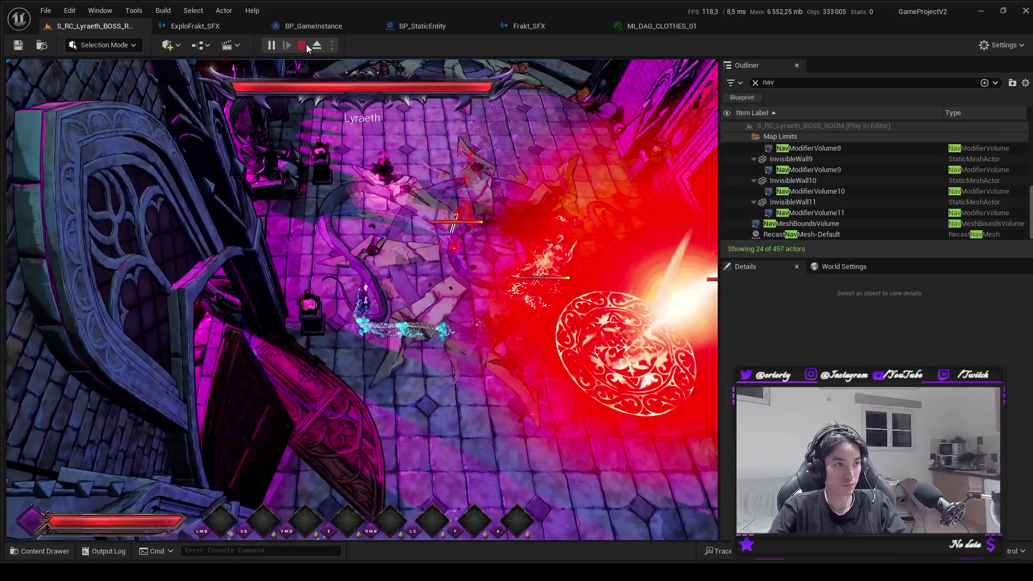
left_click(302, 46)
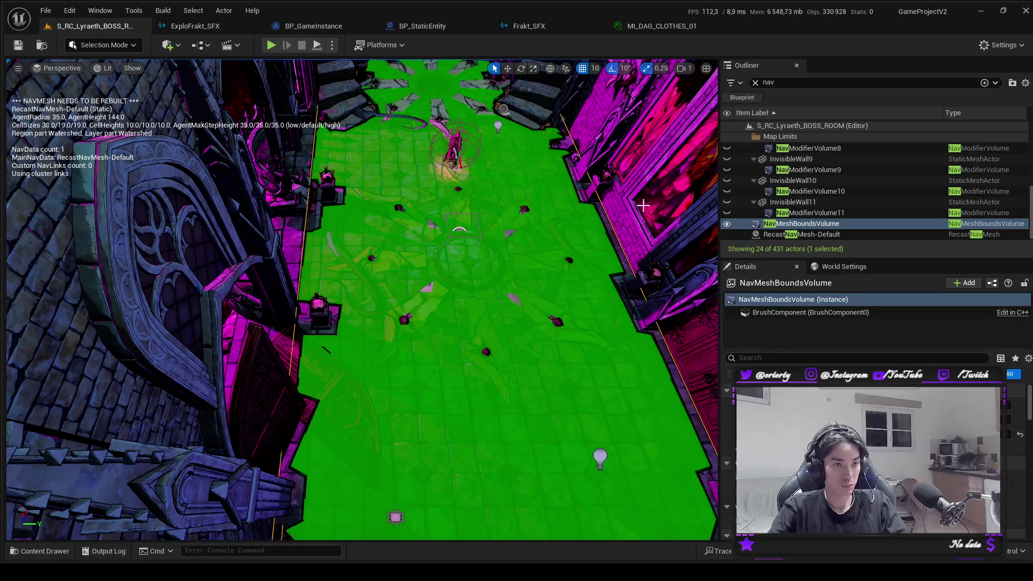
left_click(461, 176)
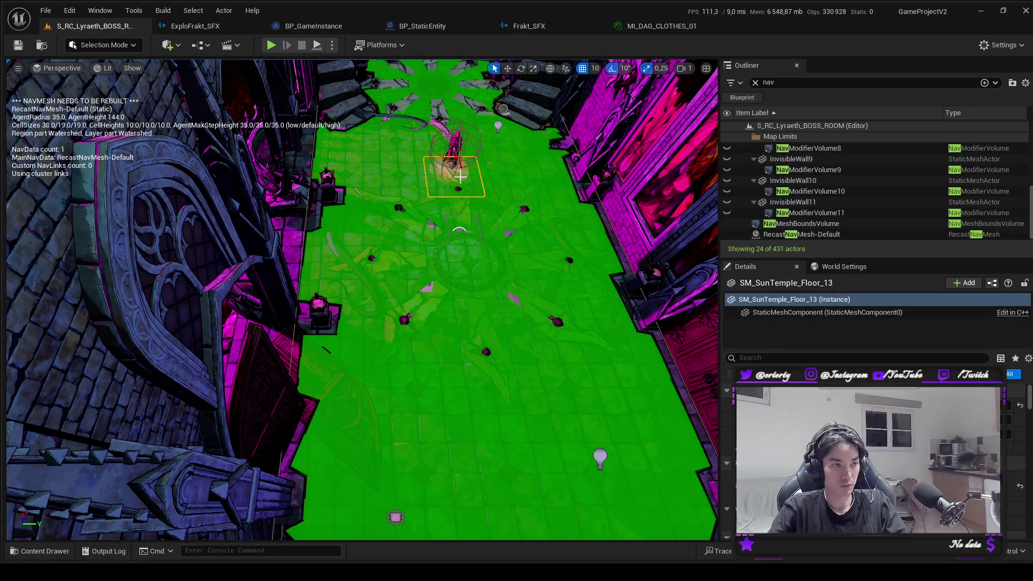
left_click(452, 139)
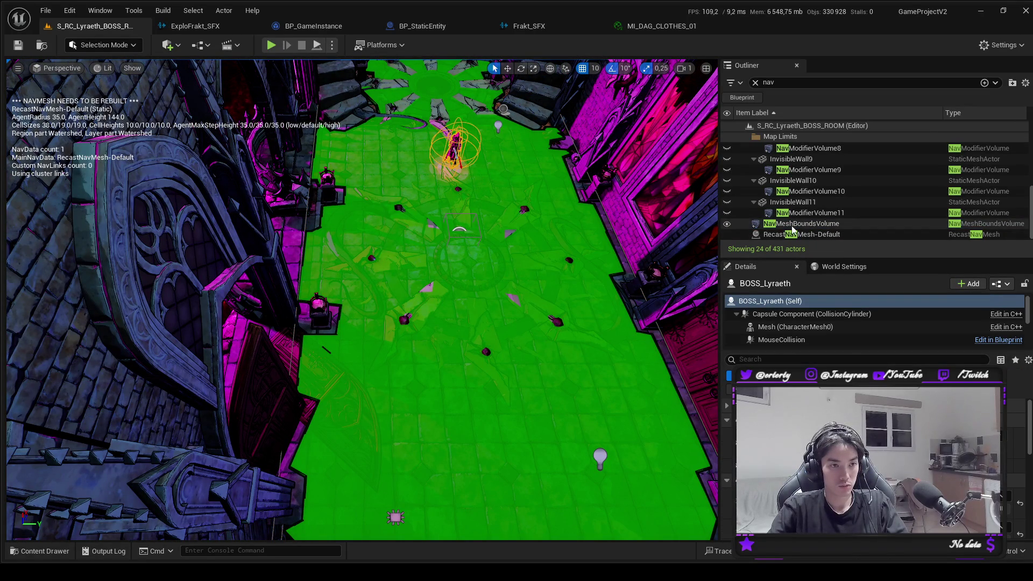
Clear the nav filter and move PointLight6 slightly upward above the boss.
scroll(775, 189, "up", 5)
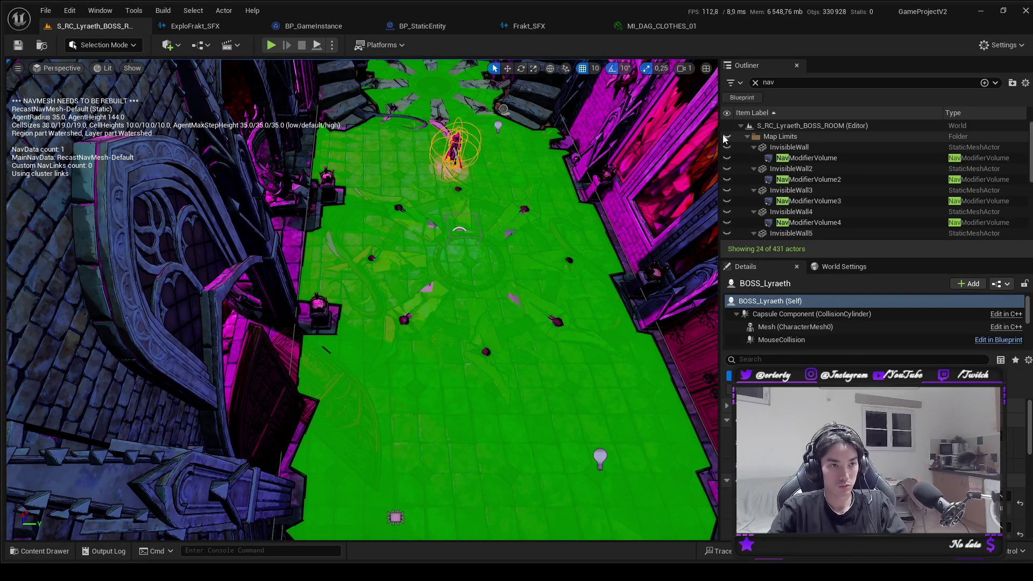
left_click(755, 82)
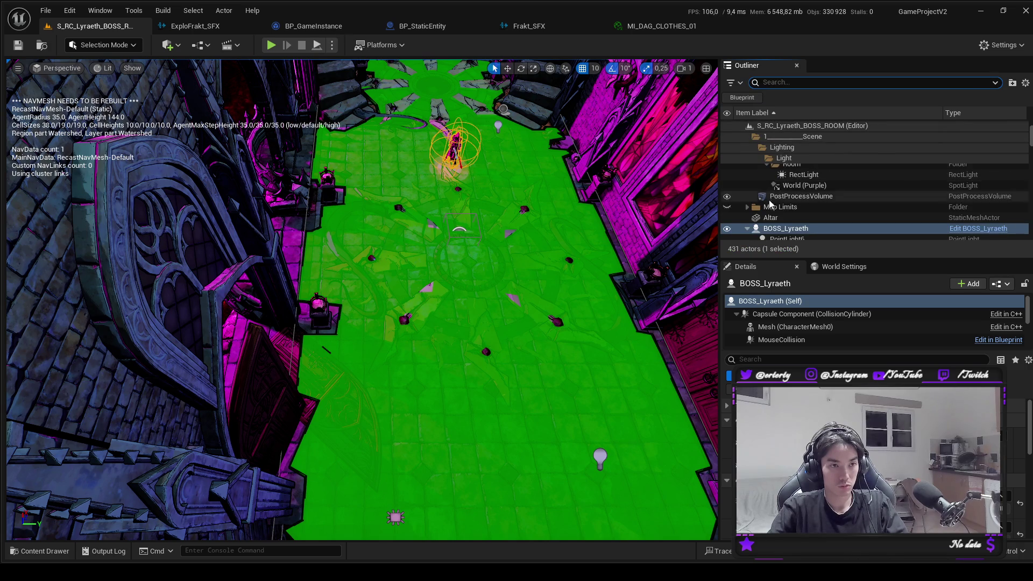
left_click(786, 155)
left_click_drag(455, 146, 457, 130)
left_click(780, 358)
key("Escape")
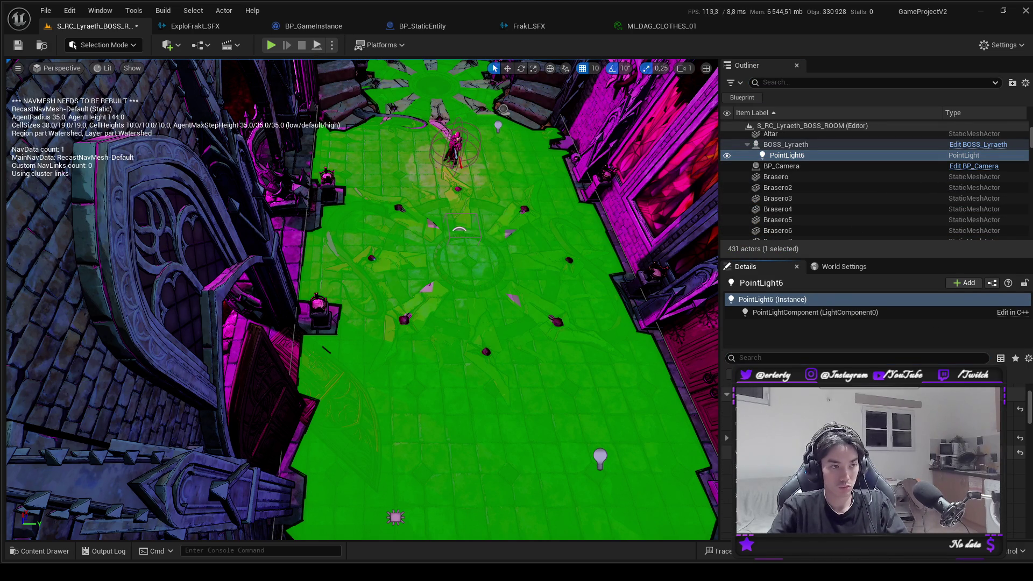
key("ctrl+z")
key("ctrl+y")
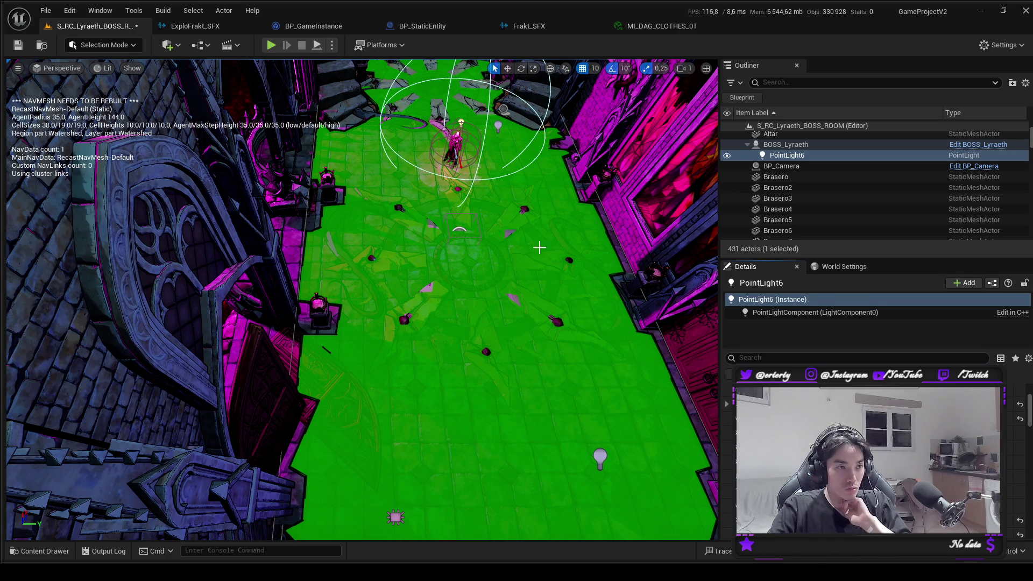
Hide the green navmesh overlay and reselect BOSS_Lyraeth.
left_click(595, 198)
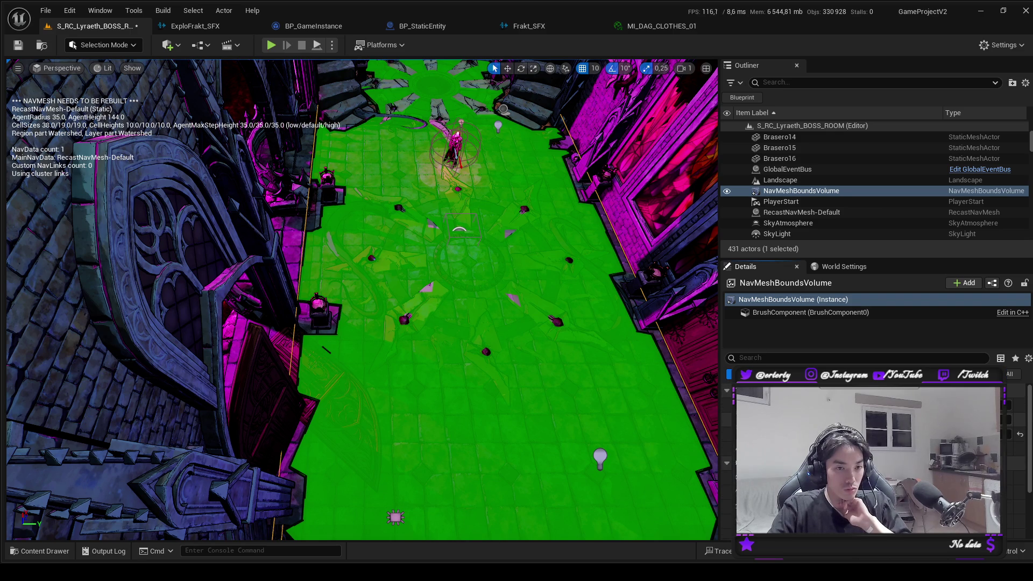
key("p")
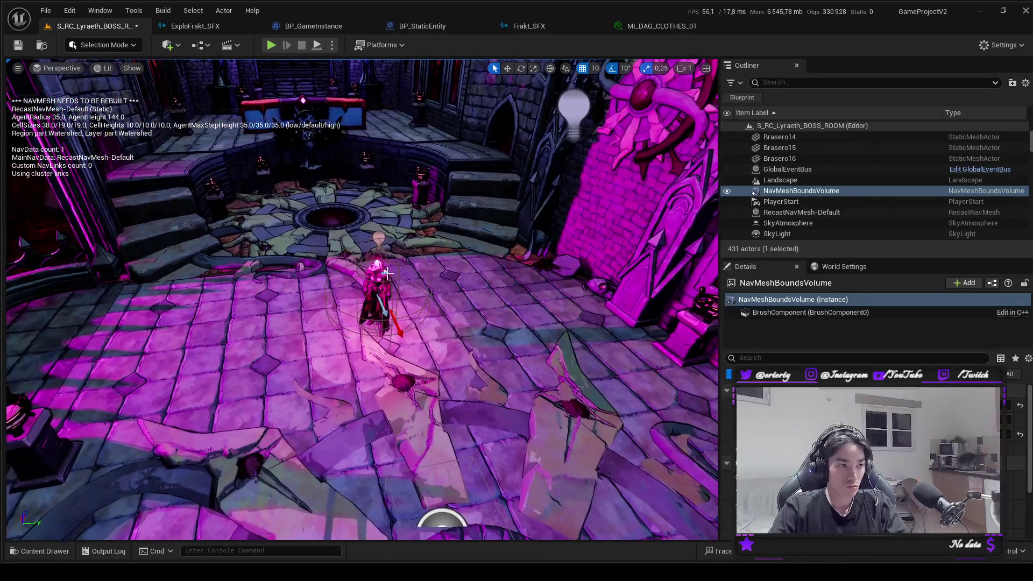
left_click(364, 294)
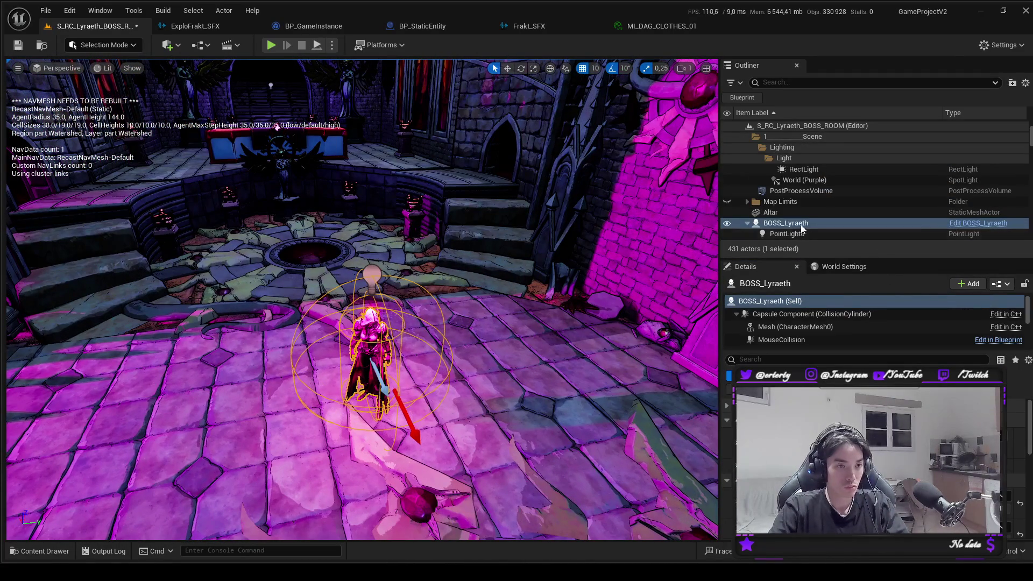
Change PointLight6's Light Color from pink-red to pale yellow (sRGB FFEEAAFF) on the colour wheel.
left_click(786, 234)
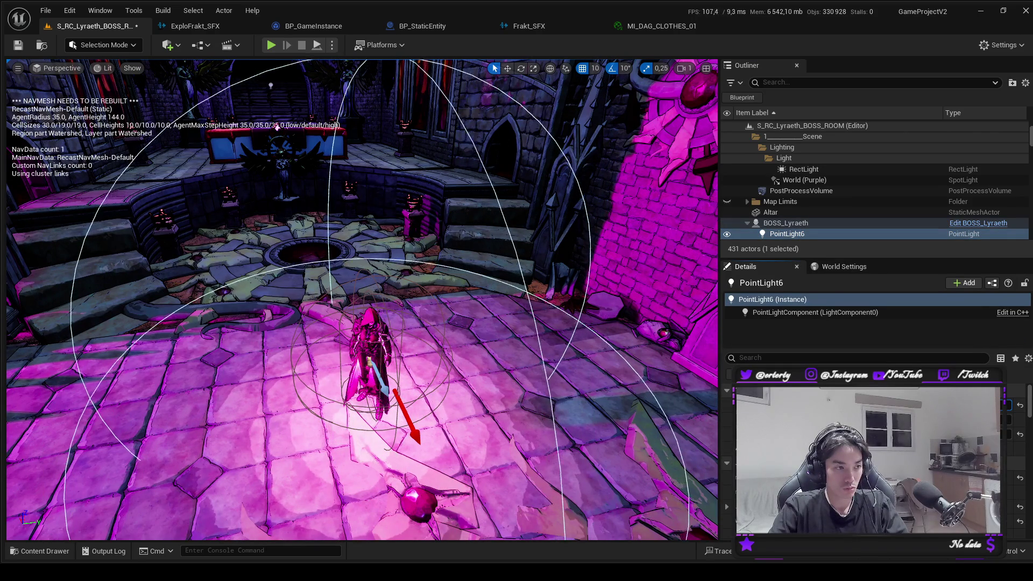
scroll(1007, 500, "down", 2)
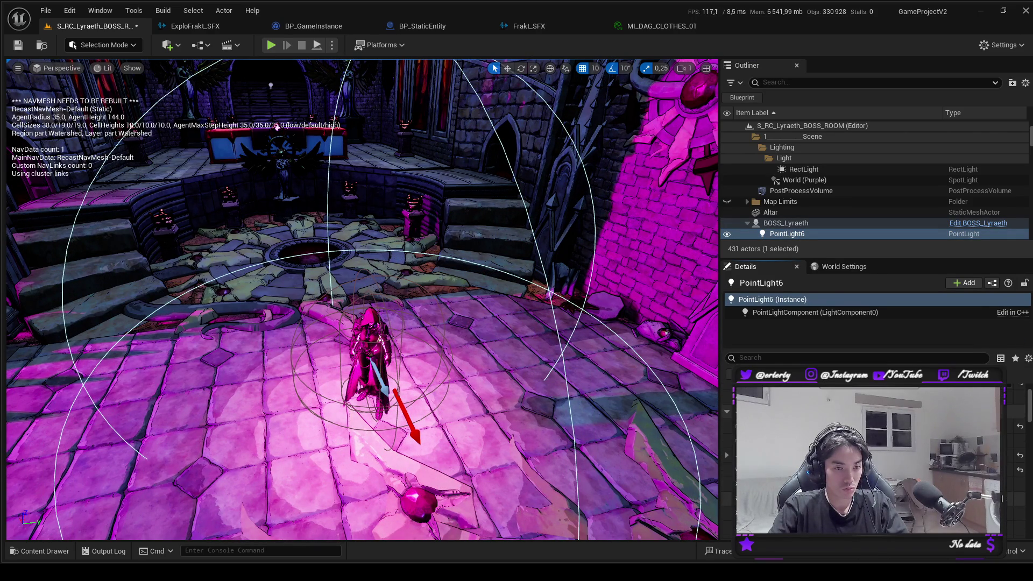
left_click(167, 117)
mouse_move(135, 118)
left_mouse_down()
mouse_move(141, 164)
mouse_move(146, 62)
mouse_move(151, 78)
left_mouse_up()
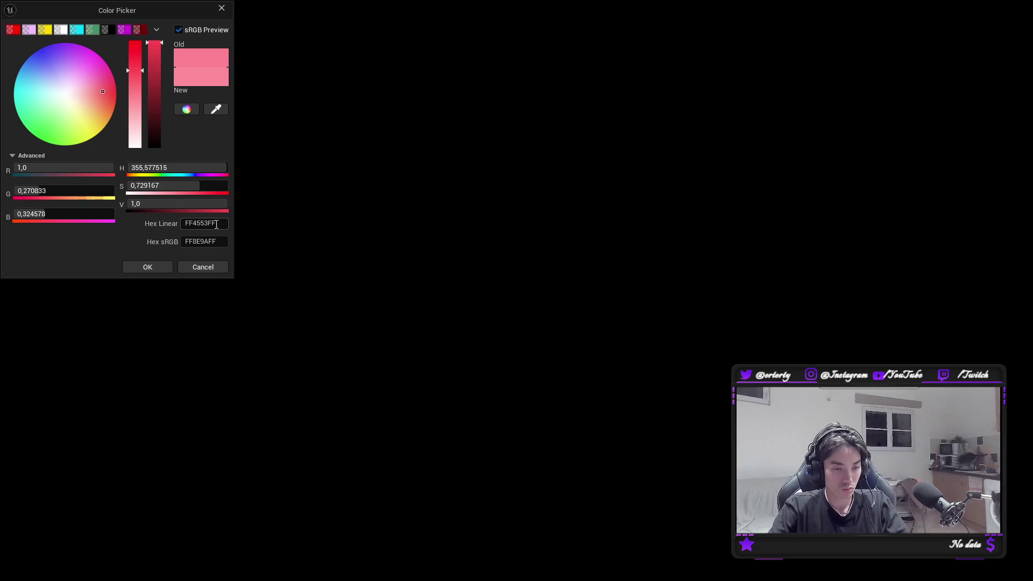
left_click(204, 272)
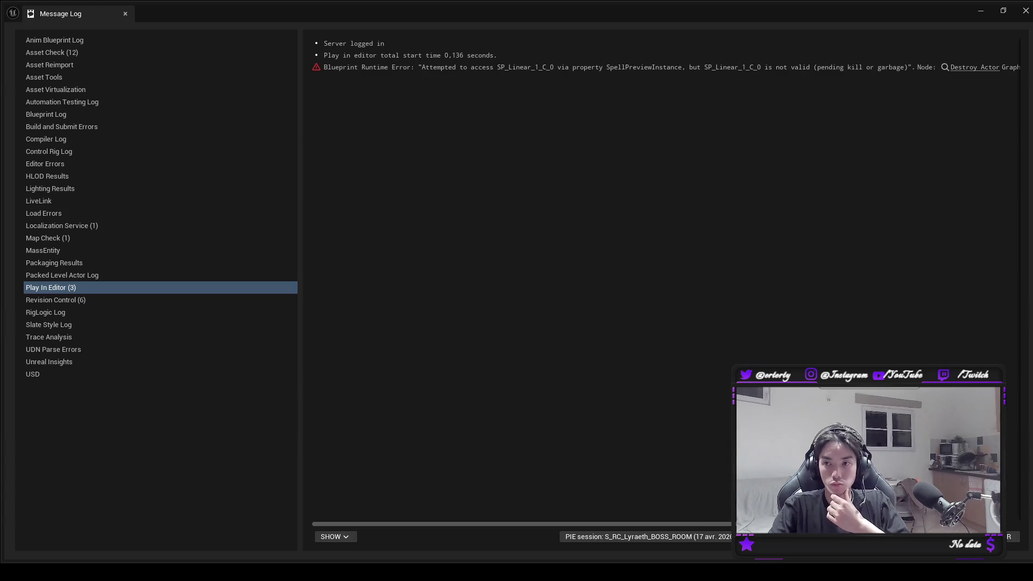
left_click(1026, 12)
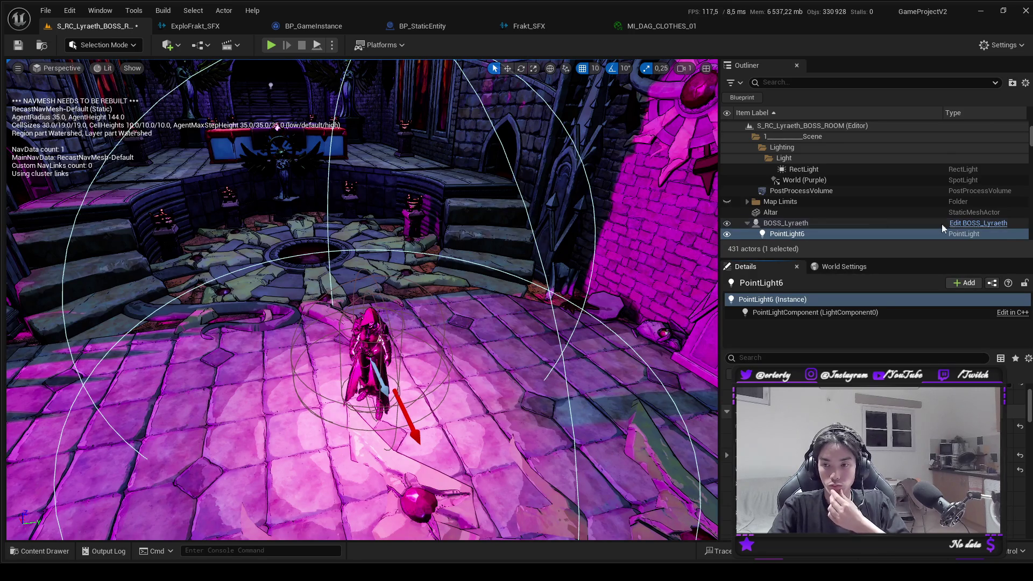
left_click_drag(278, 234, 279, 259)
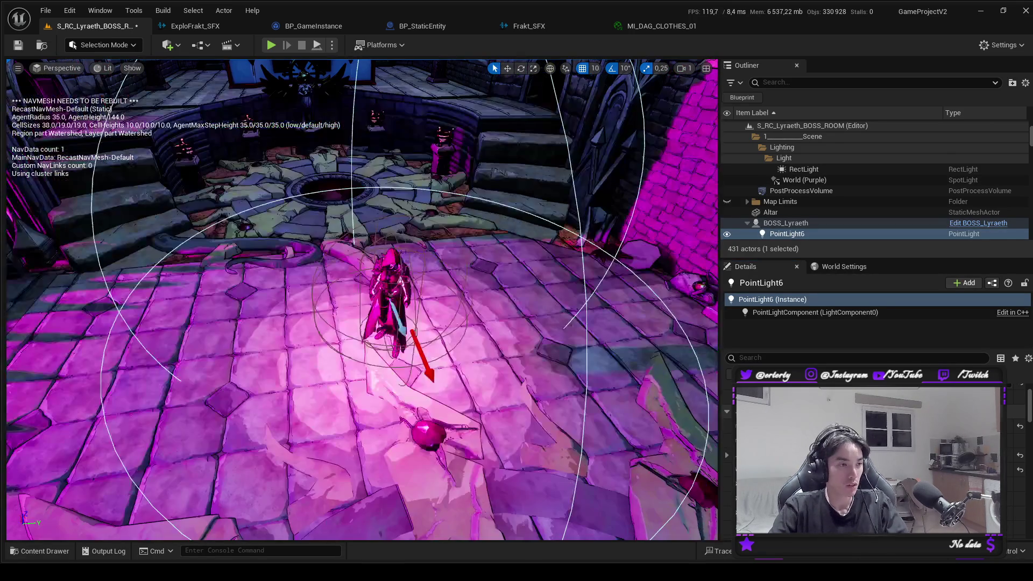
left_click_drag(424, 403, 543, 300)
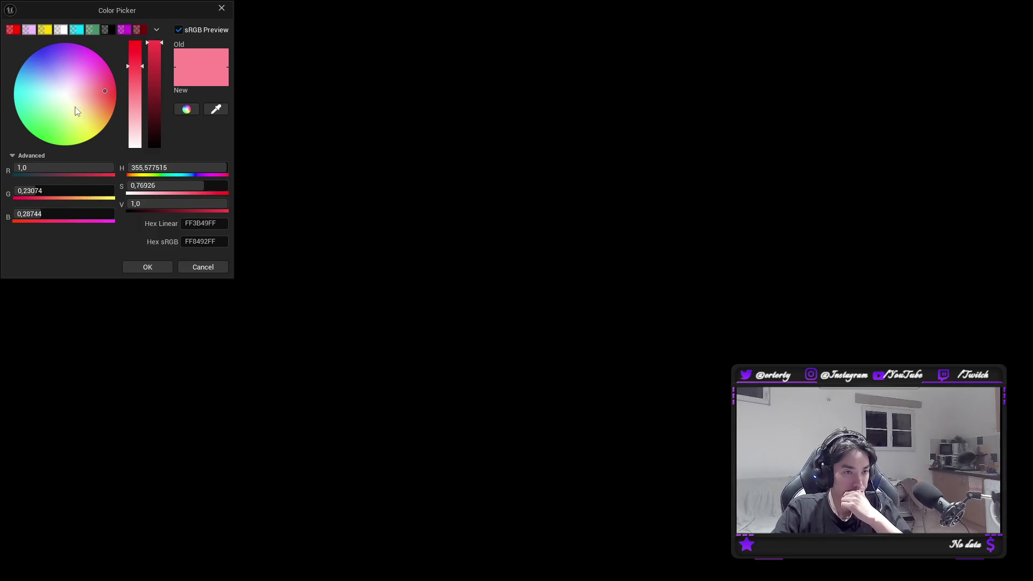
mouse_move(75, 107)
left_mouse_down()
mouse_move(90, 125)
mouse_move(83, 100)
mouse_move(86, 116)
left_mouse_up()
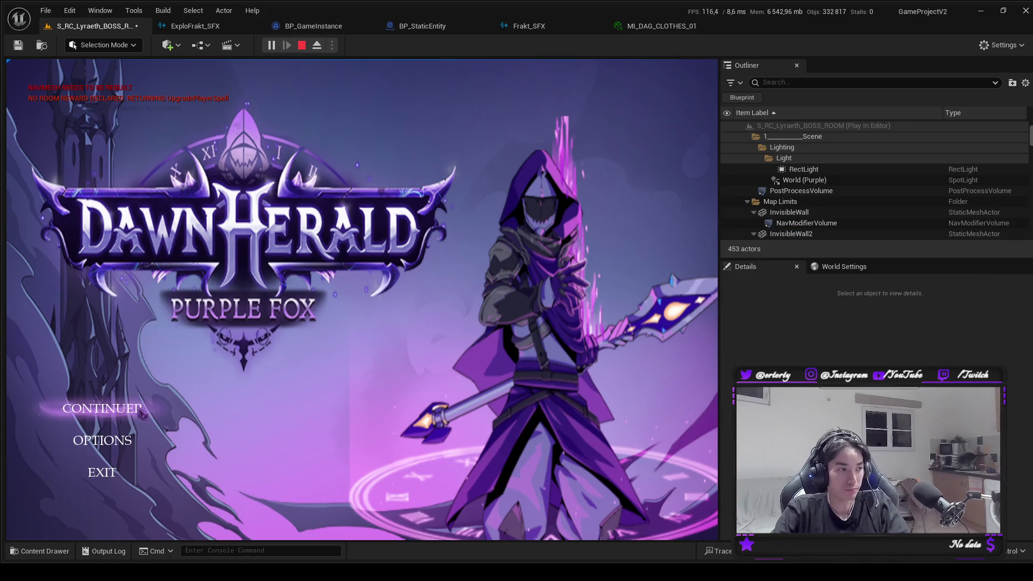
Playtest from the title menu, then frame the point light and close the colour picker.
left_click(142, 414)
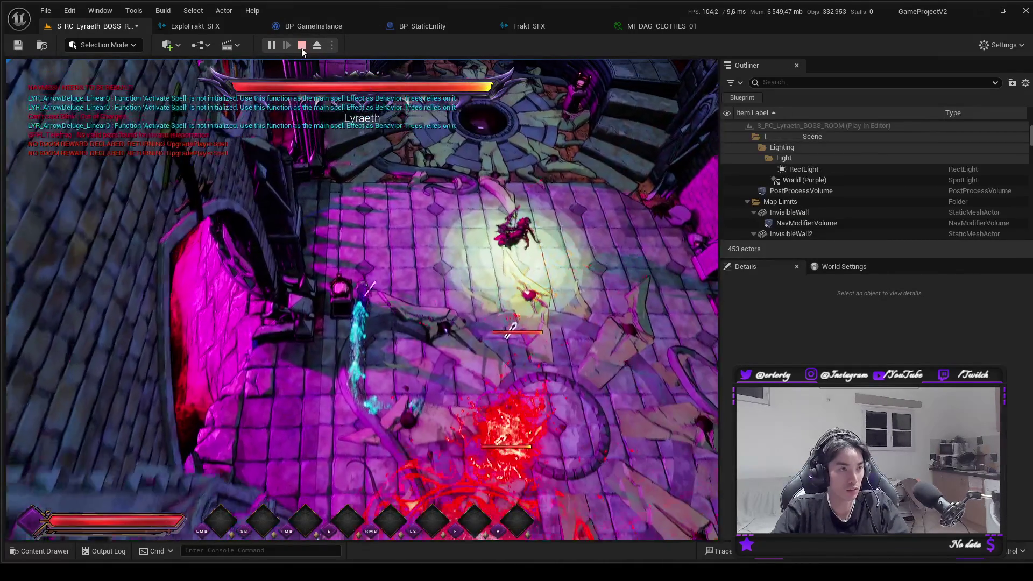
left_click(302, 46)
key("f")
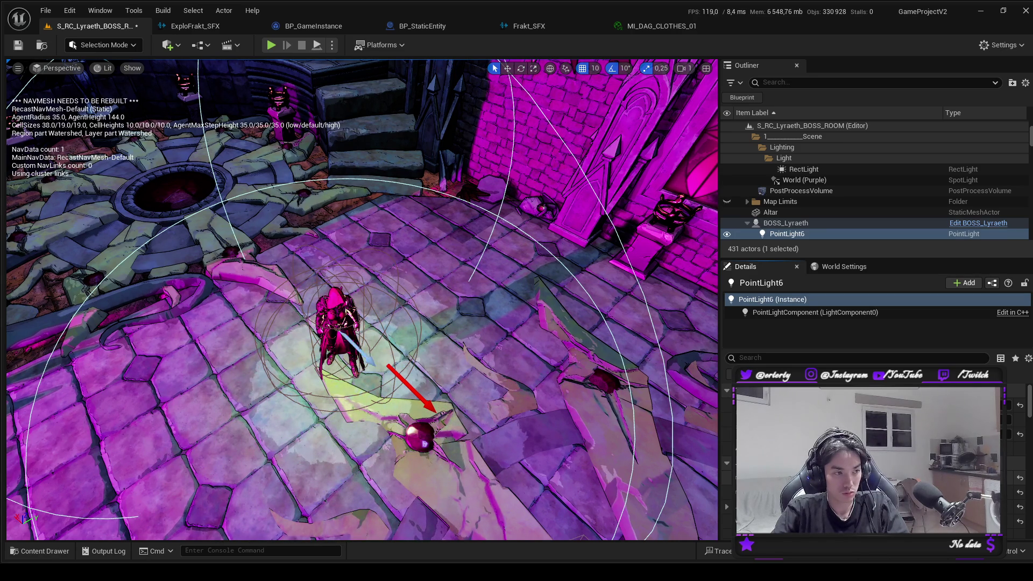
mouse_move(505, 417)
left_mouse_down()
mouse_move(495, 398)
mouse_move(504, 431)
left_mouse_up()
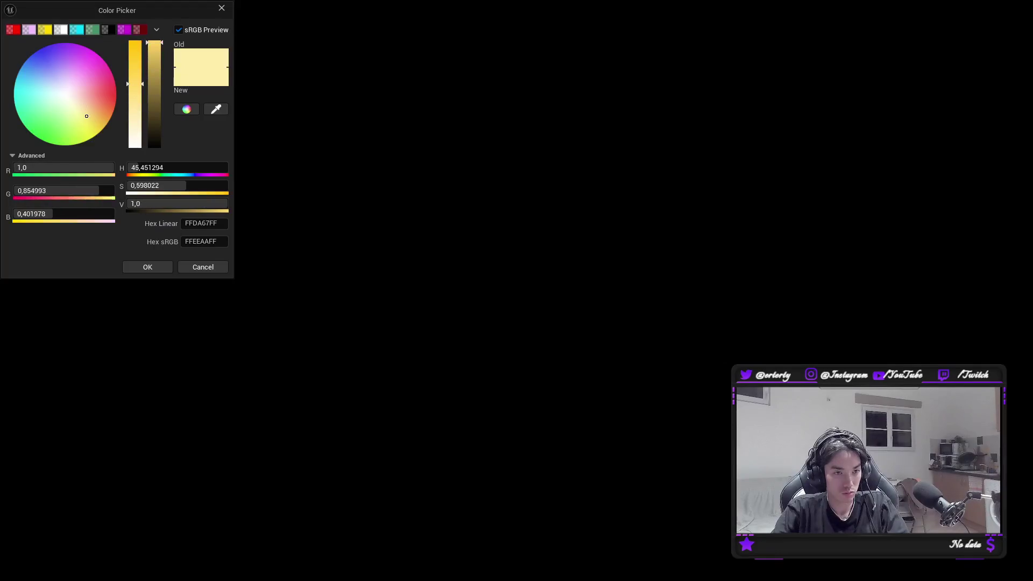
left_click(221, 8)
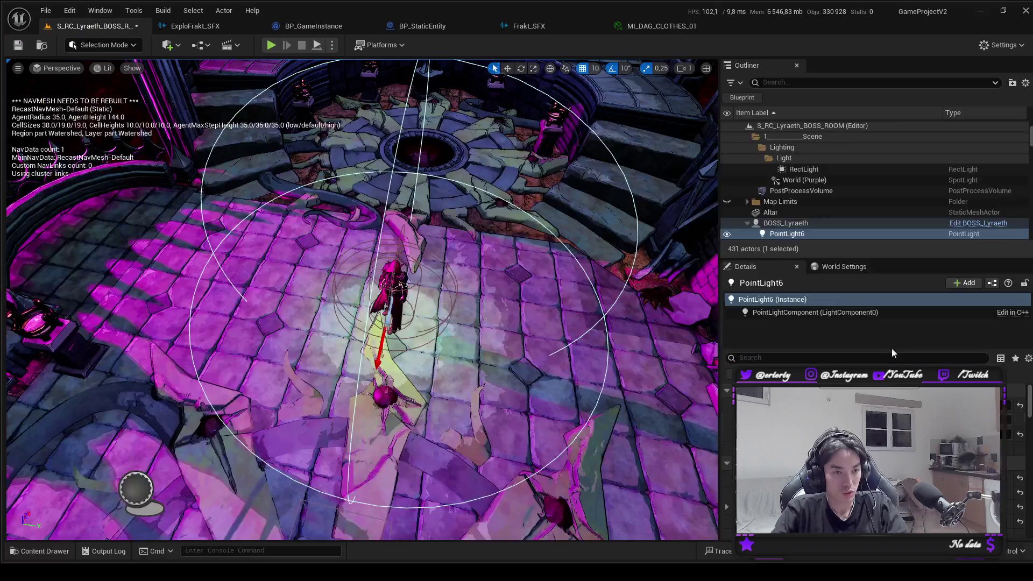
Delete PointLight6 from the boss and open the BOSS_Lyraeth Blueprint for editing.
key("Delete")
left_click(796, 225)
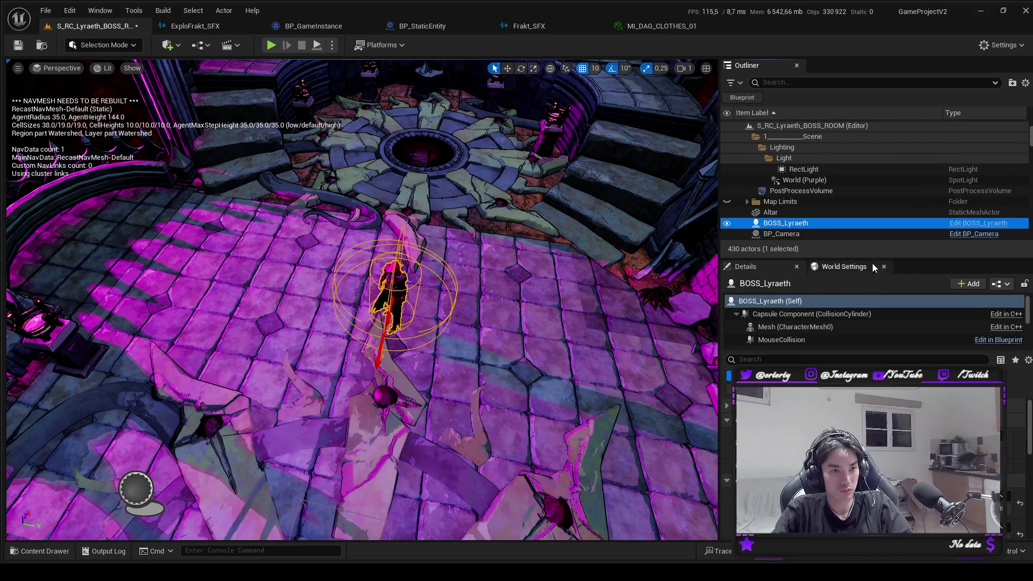
left_click(979, 222)
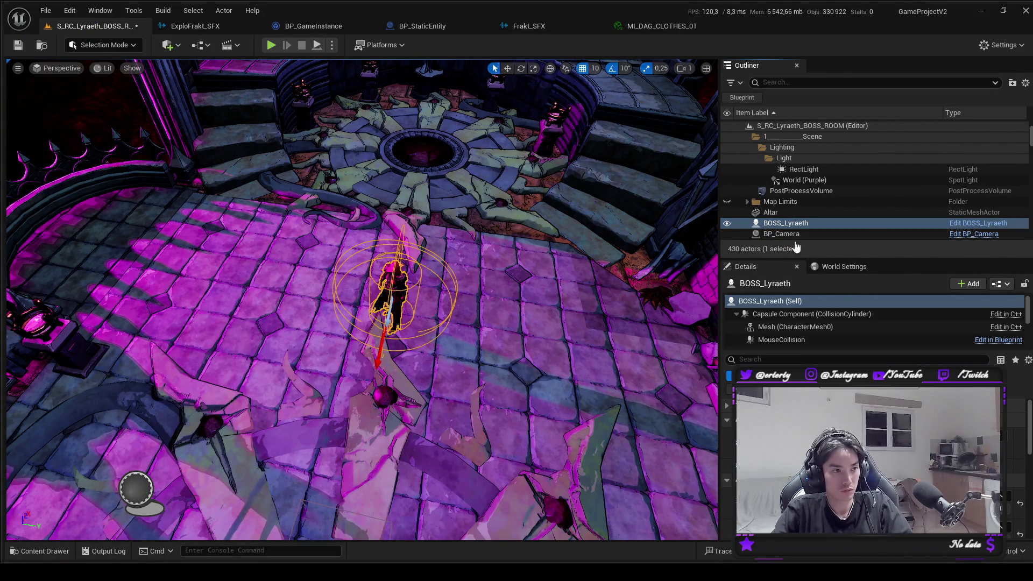
left_click(712, 27)
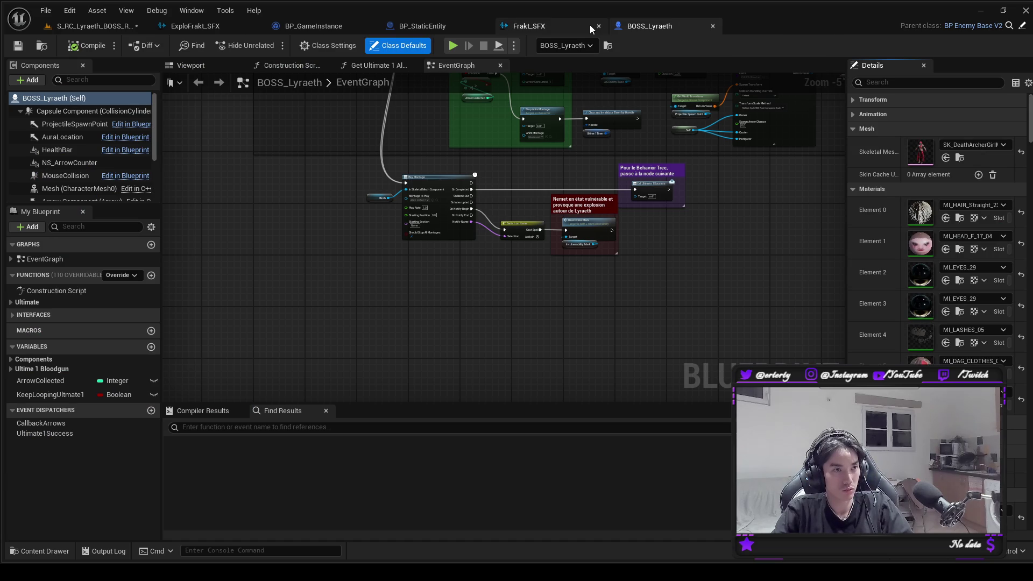
Close the Frakt_SFX and other unused asset tabs.
left_click(599, 27)
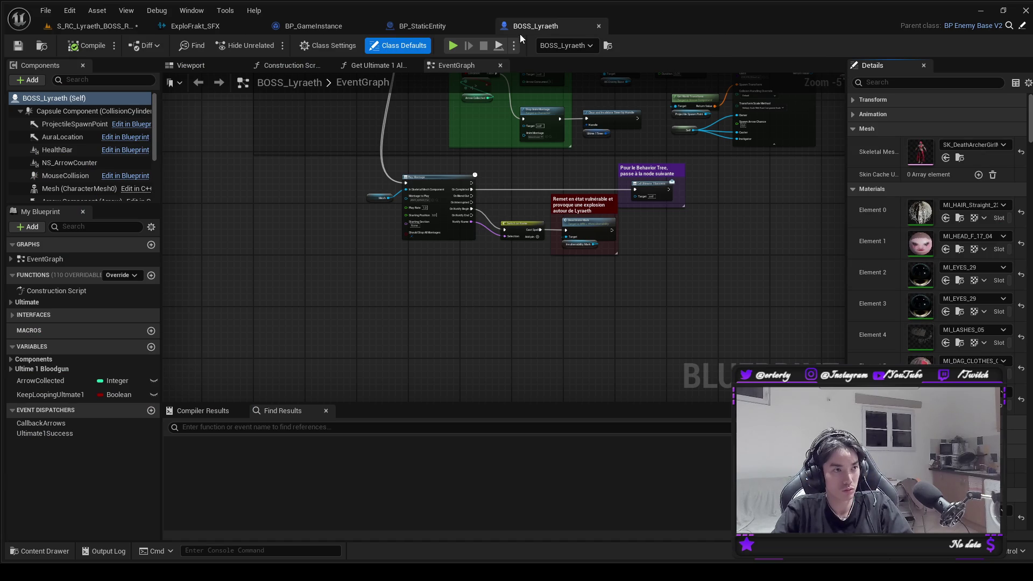
left_click(371, 27)
left_click(372, 27)
left_click(254, 27)
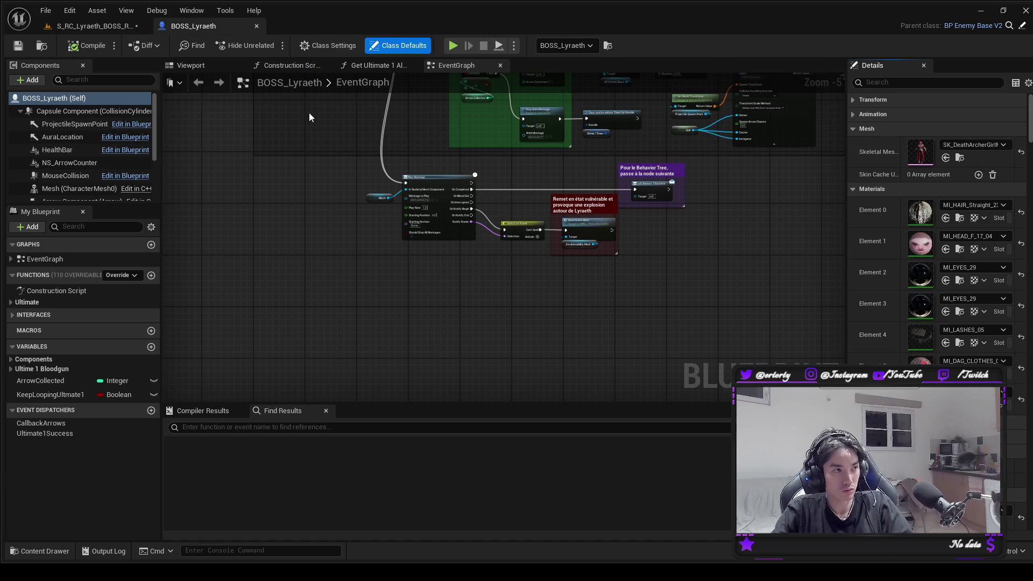
Add the Aura_RedBlood Niagara system from EXT_VFX/Auras to BOSS_Lyraeth, then compile and save.
key("ctrl+space")
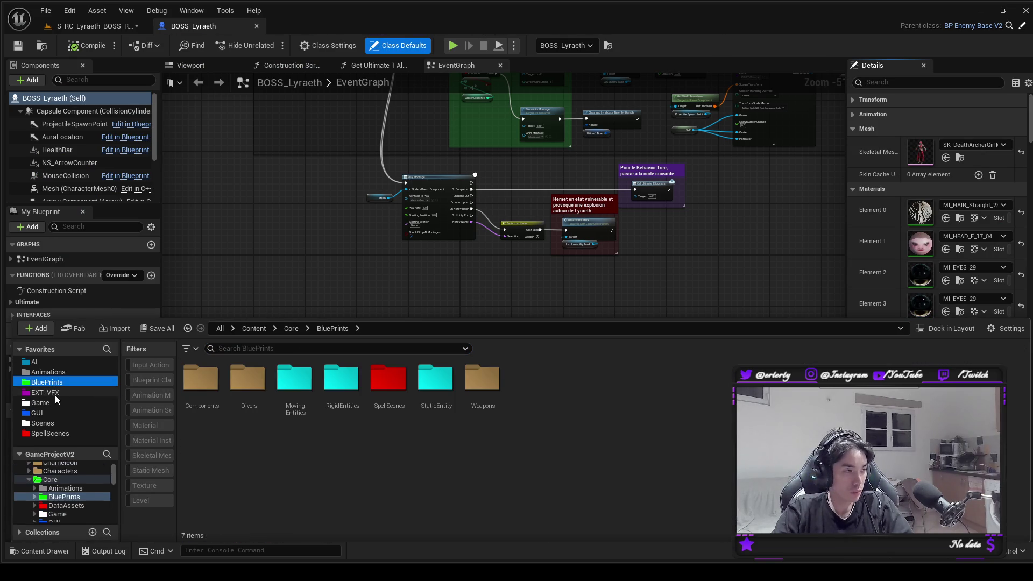
left_click(55, 395)
double_click(531, 379)
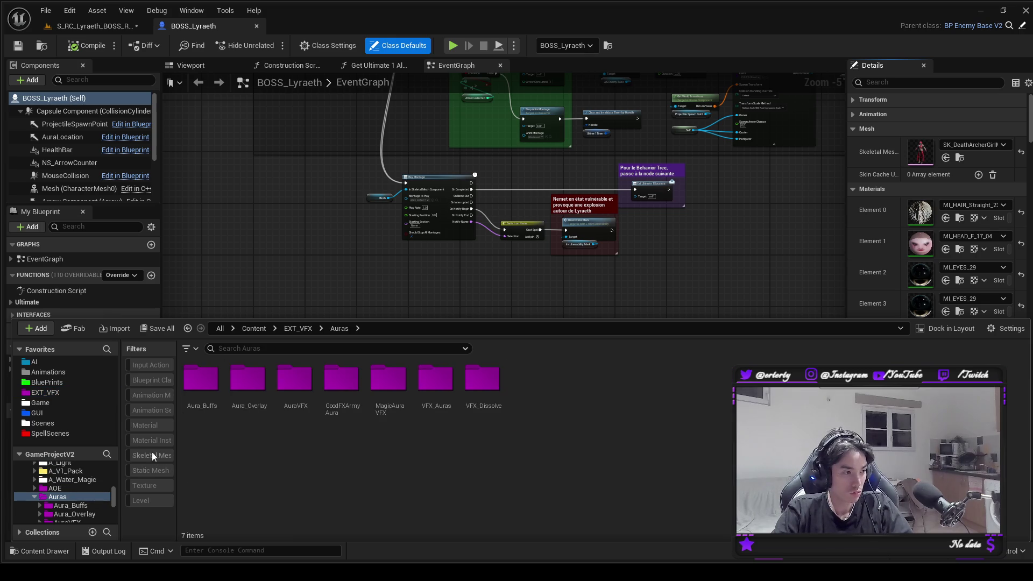
double_click(200, 379)
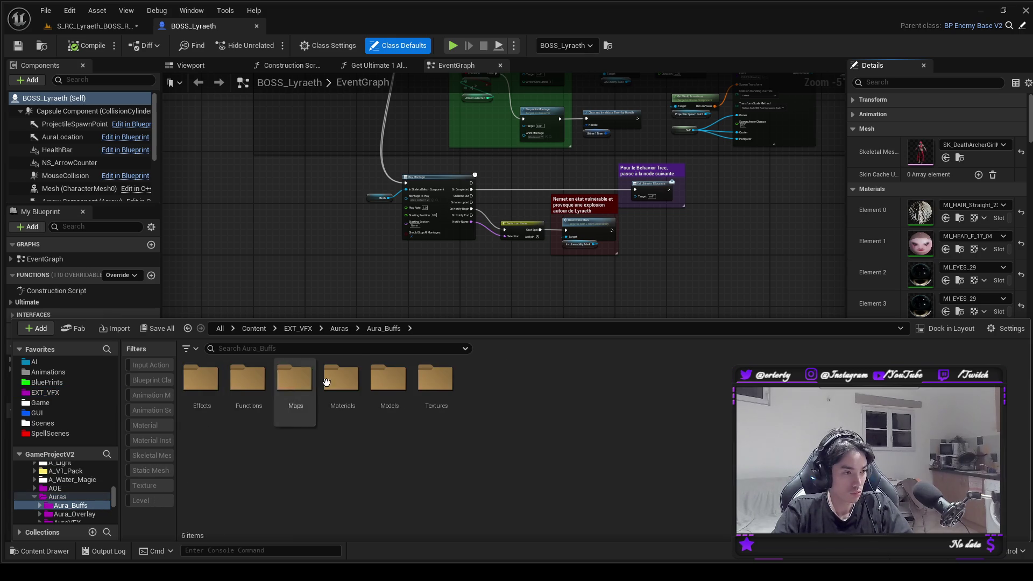
left_click(341, 329)
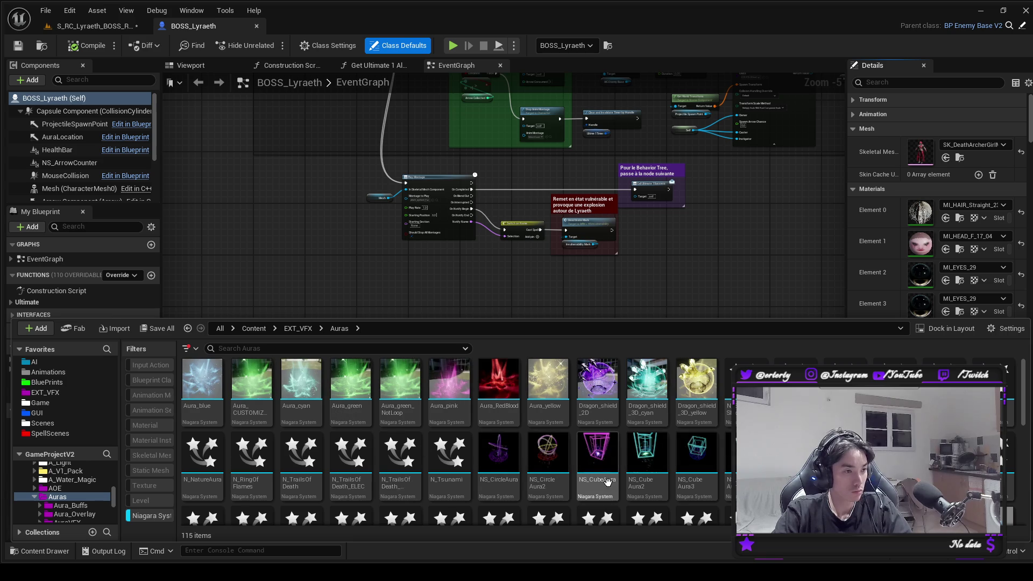
left_click(501, 391)
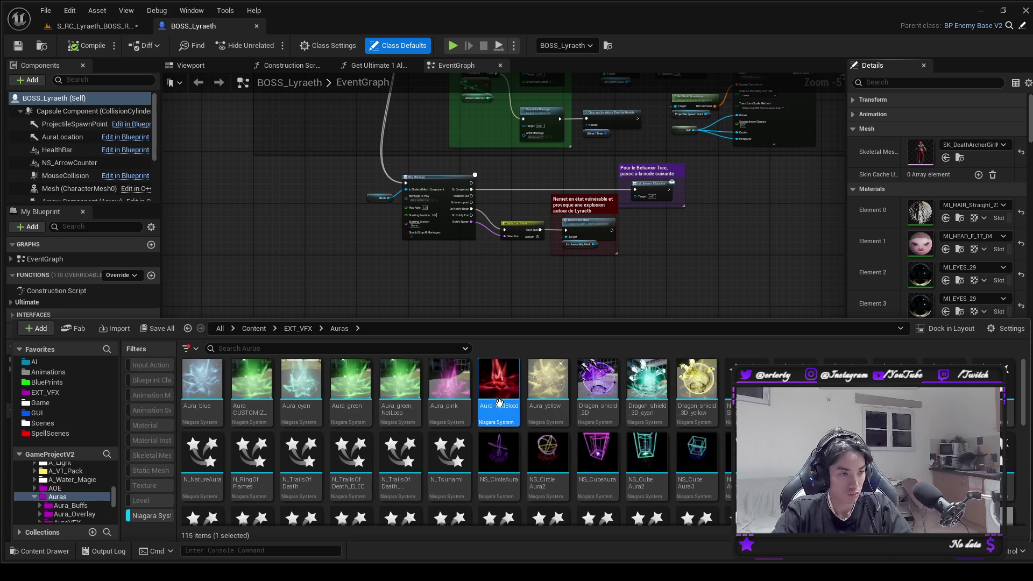
left_click(93, 28)
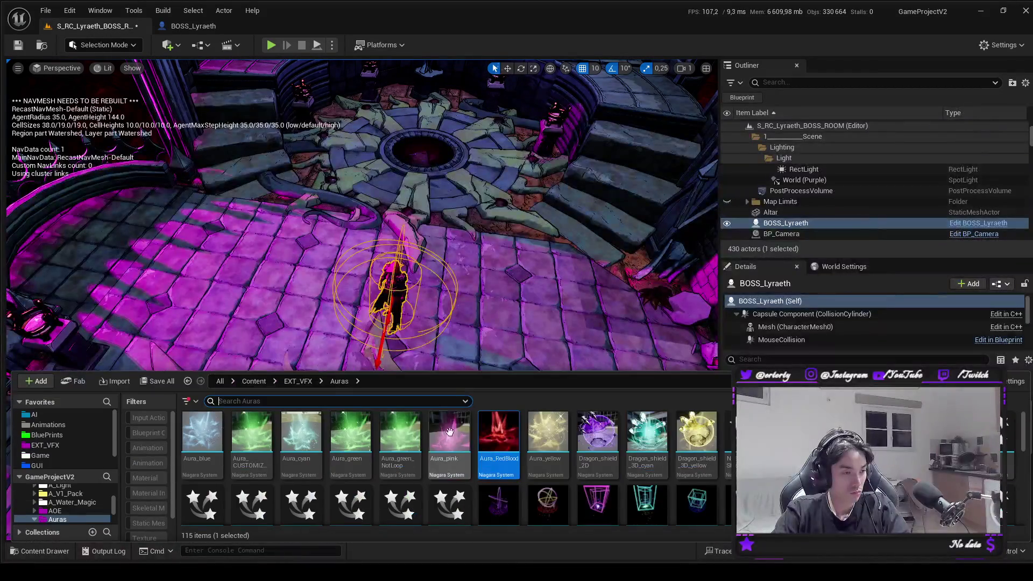
left_click(183, 26)
key("ctrl+space")
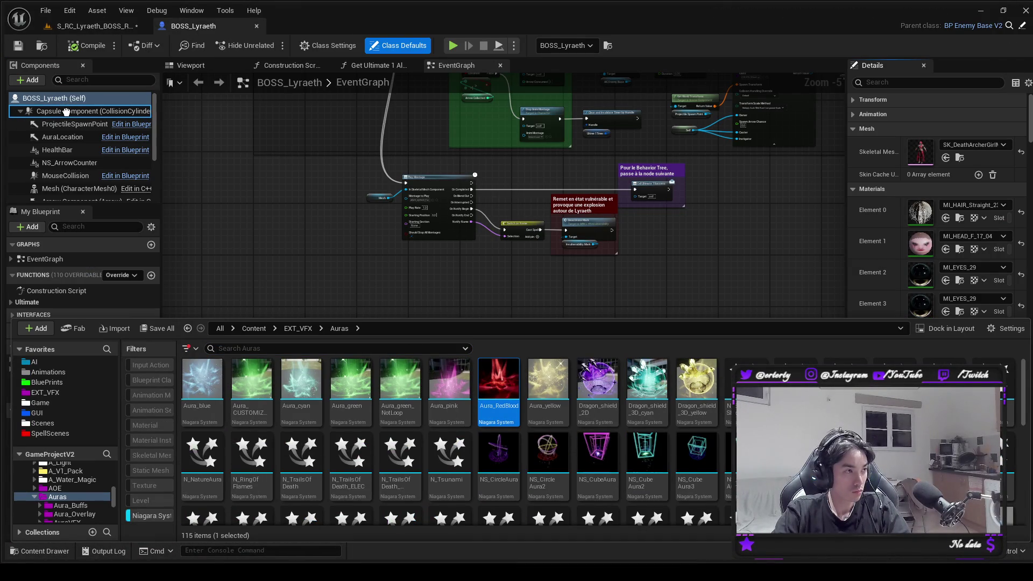
left_click(96, 42)
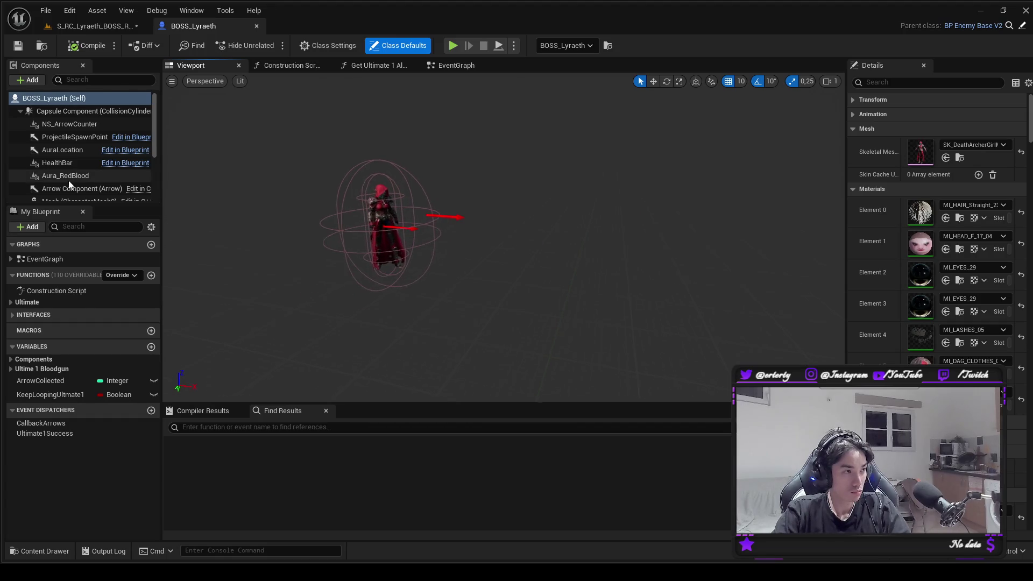
Set the Aura_RedBlood component's ColorScale to 0.5 and lower it to Z -113 at the boss's feet.
scroll(75, 180, "down", 1)
left_click(80, 163)
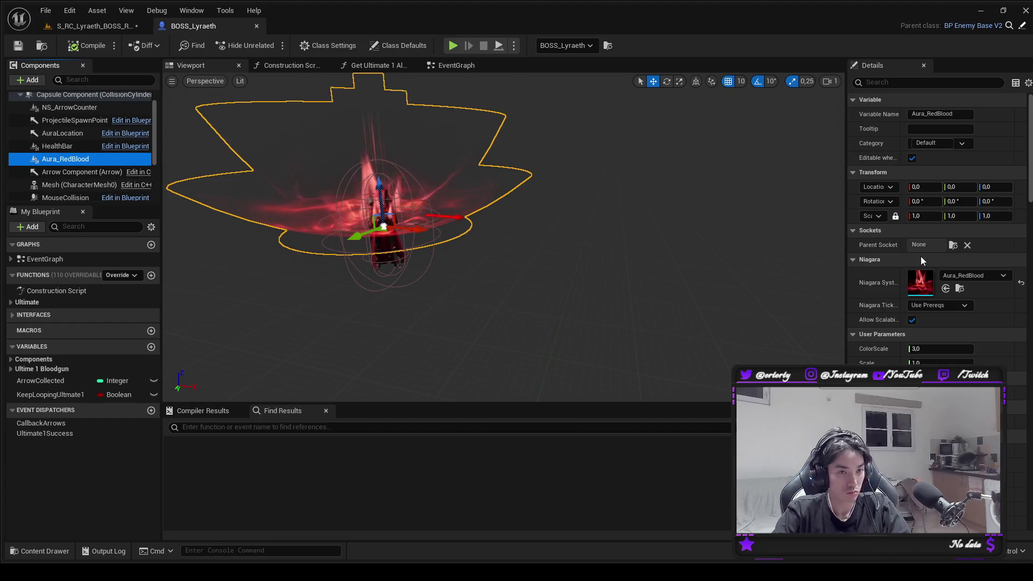
key("f")
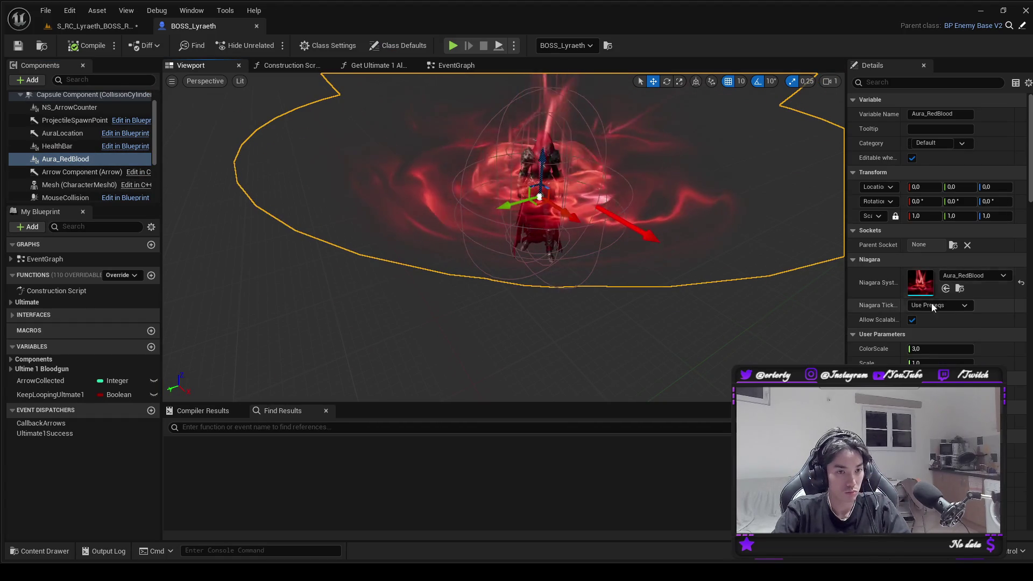
left_click(939, 349)
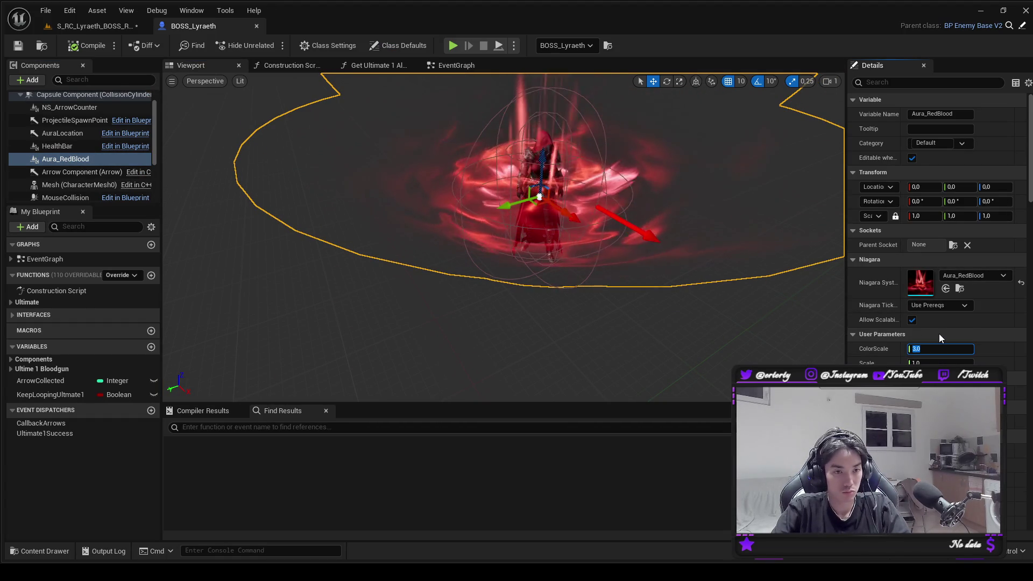
type("1")
key("Return")
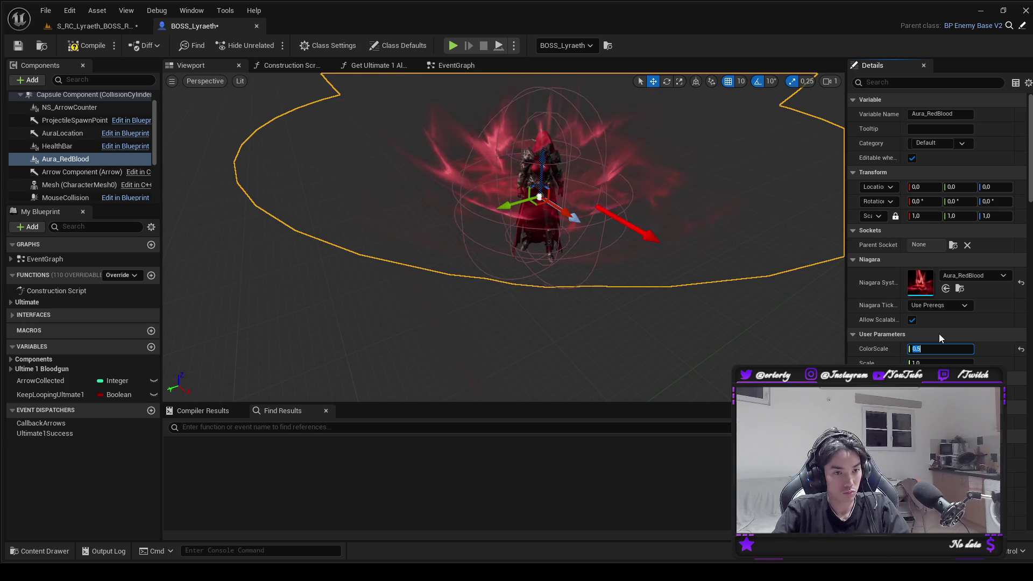
left_click_drag(994, 187, 989, 203)
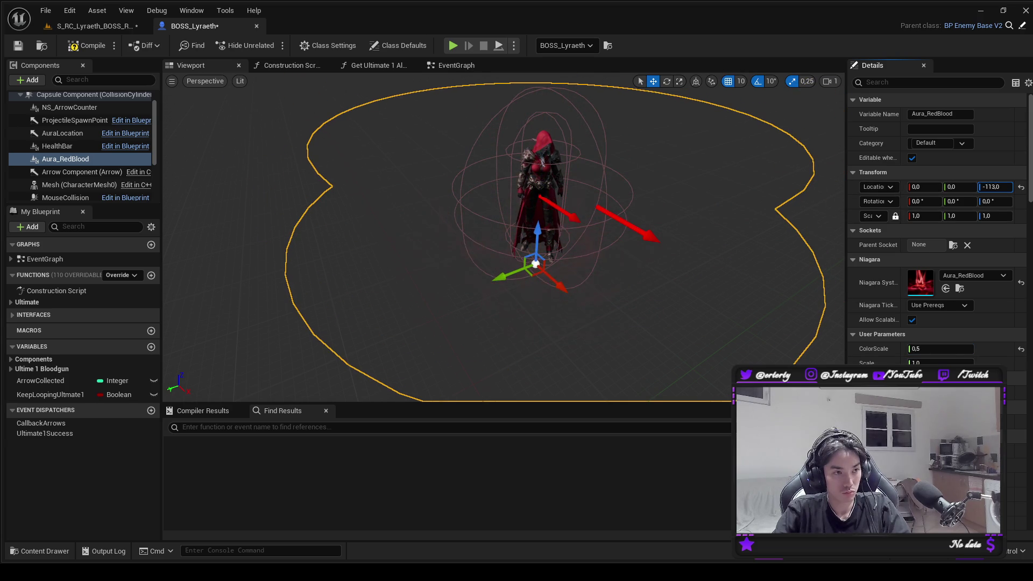
Compile and save the blueprint, then playtest the game to check the aura.
scroll(503, 237, "up", 5)
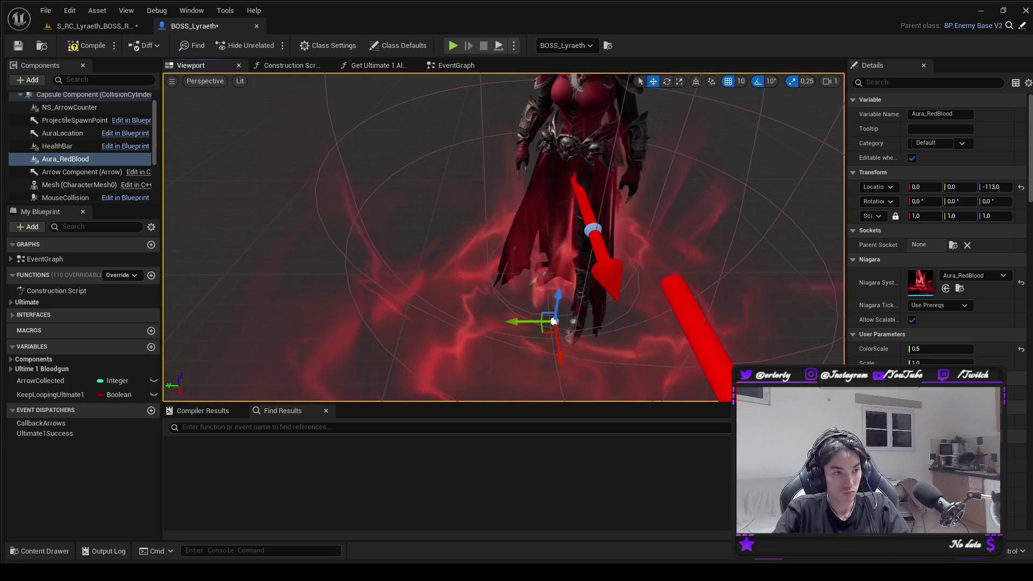
scroll(503, 236, "down", 5)
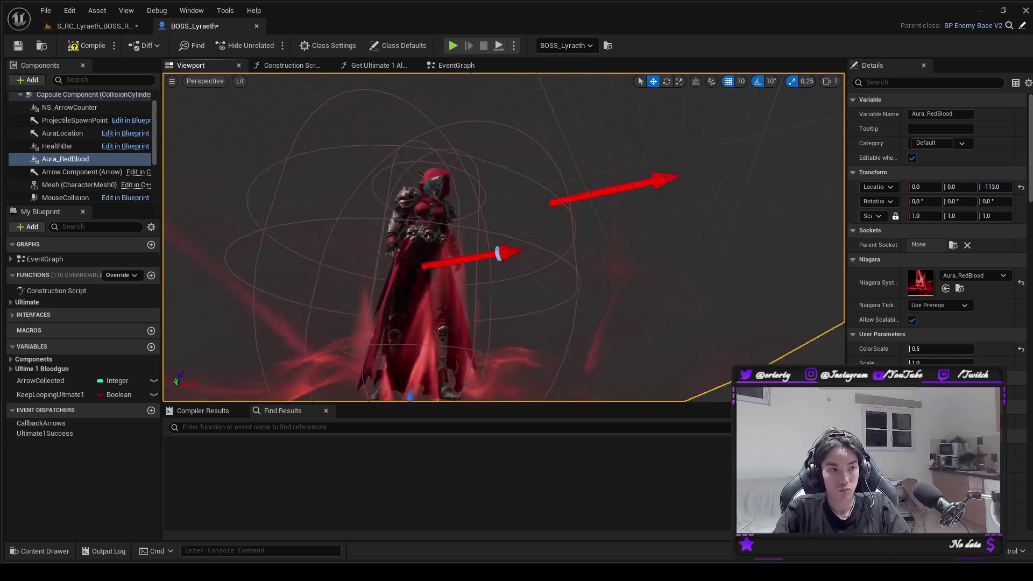
scroll(503, 236, "down", 5)
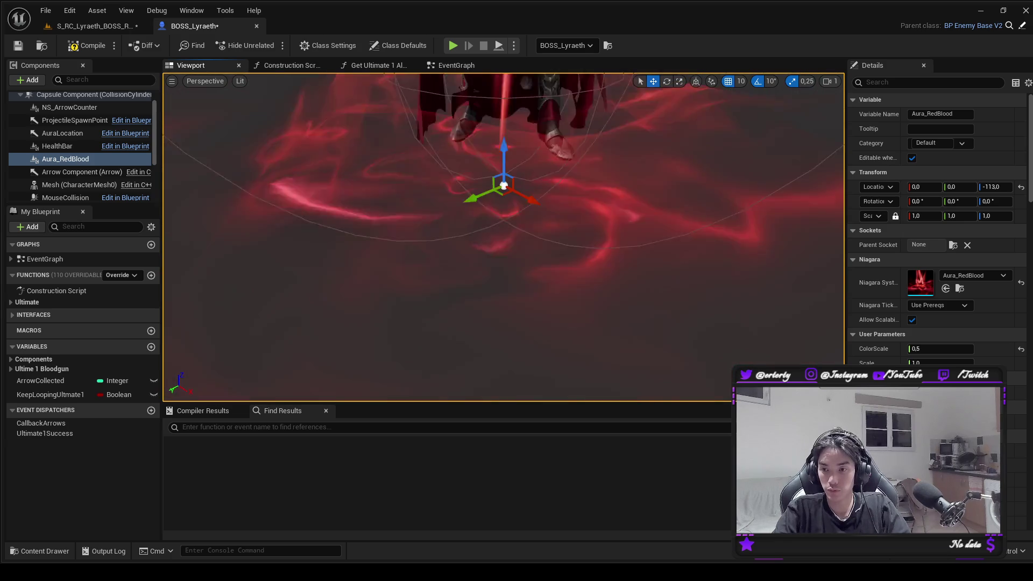
scroll(503, 237, "down", 5)
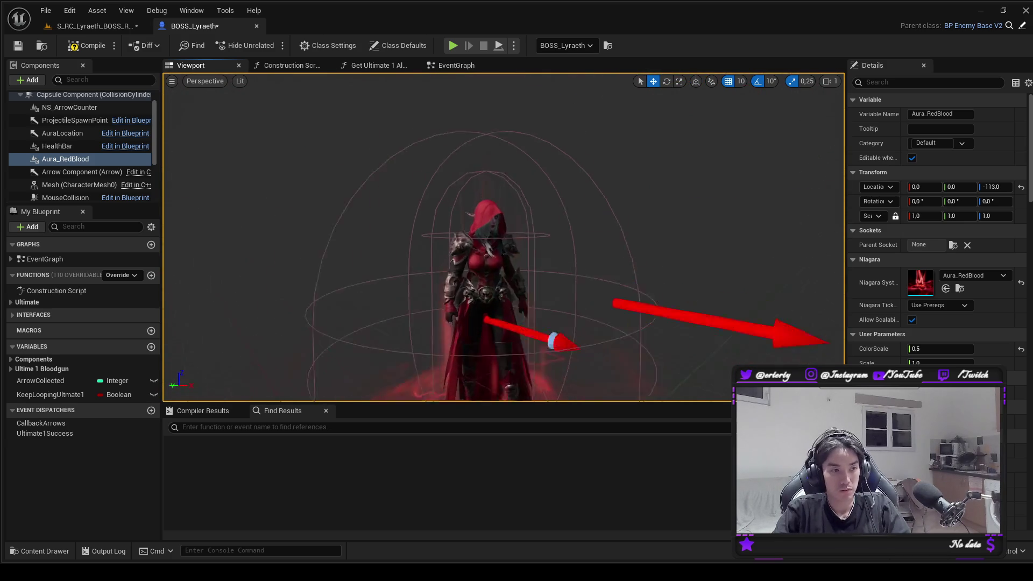
scroll(503, 237, "up", 8)
scroll(696, 177, "down", 8)
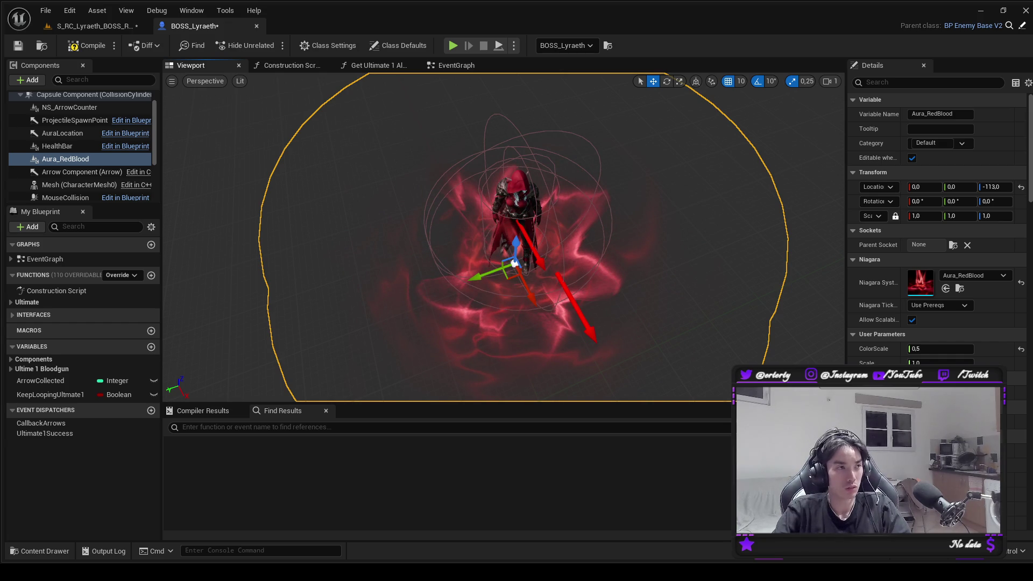
left_click(102, 48)
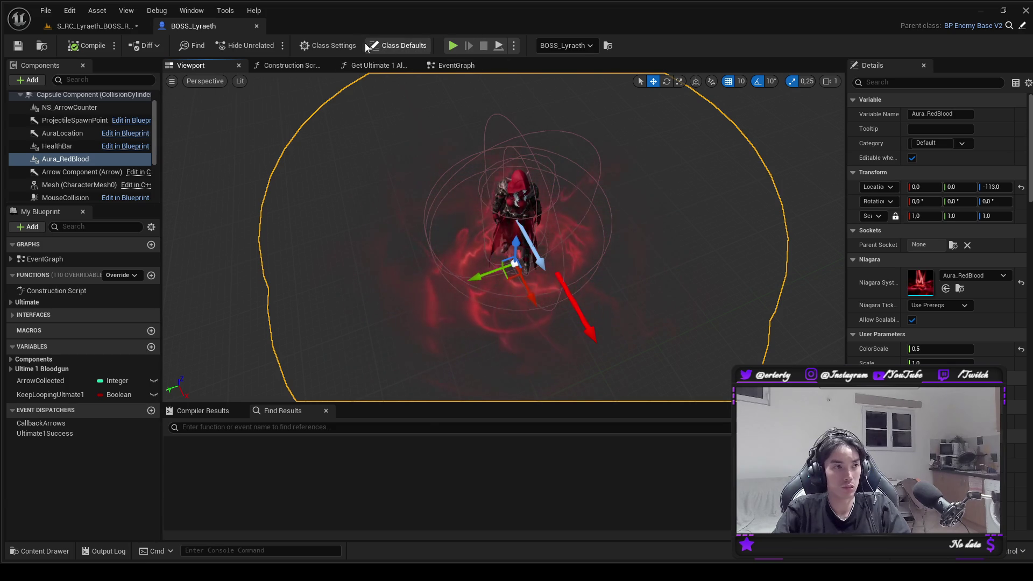
left_click(454, 45)
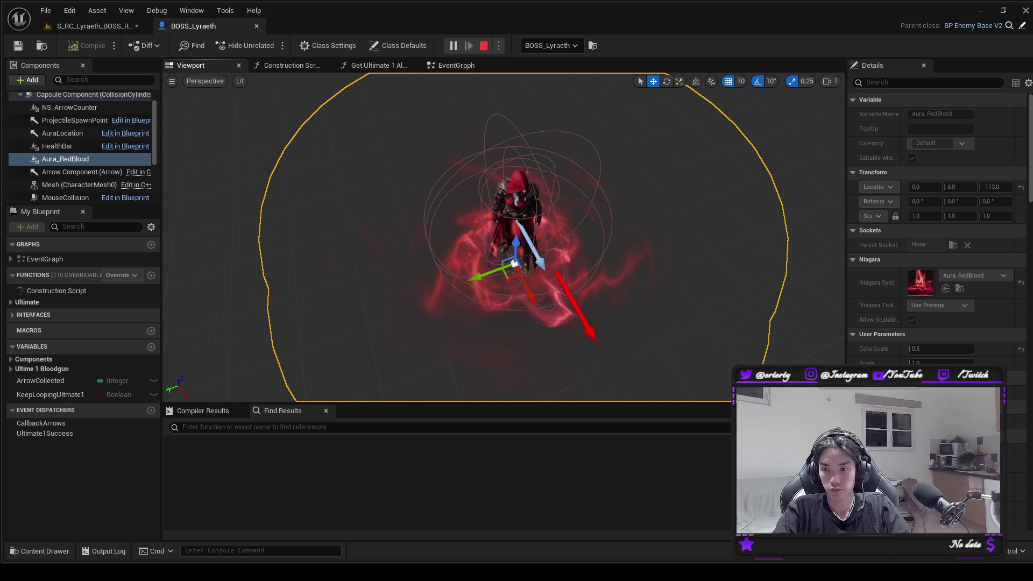
key("Escape")
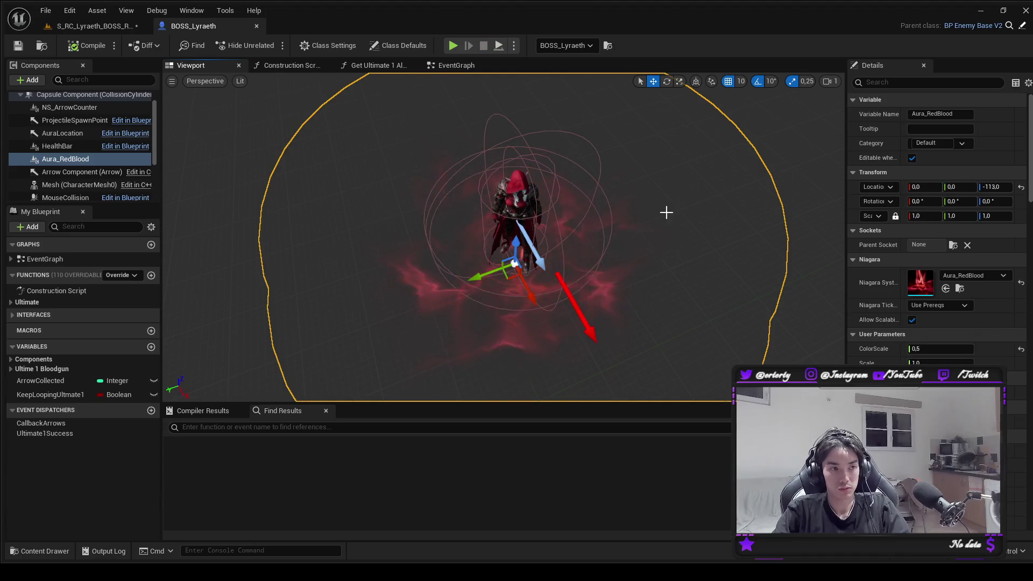
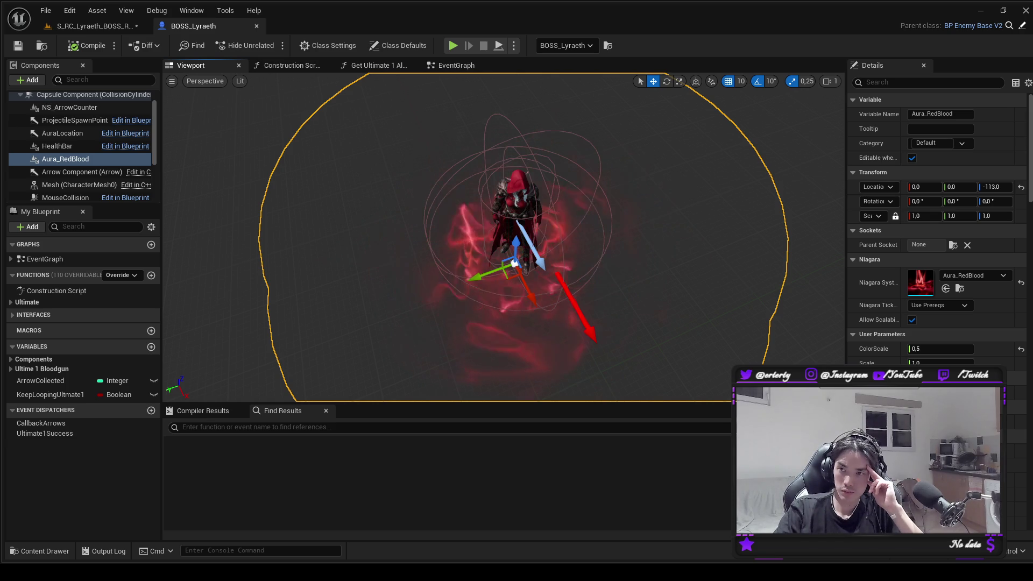
Set BOSS_Lyraeth's Aura_RedBlood ColorScale to 0.1 and save the blueprint.
left_click(933, 349)
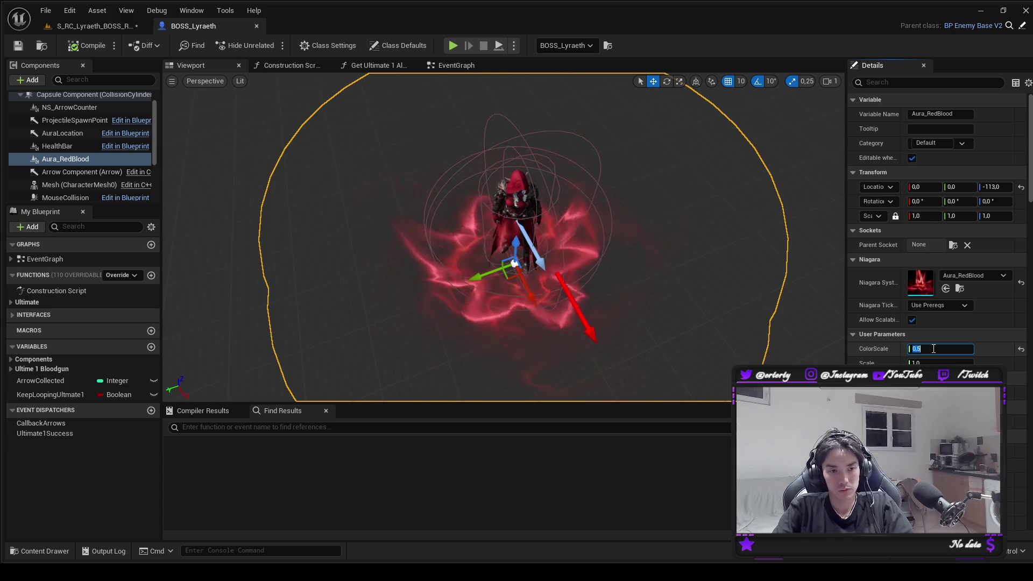
type("1")
key("Return")
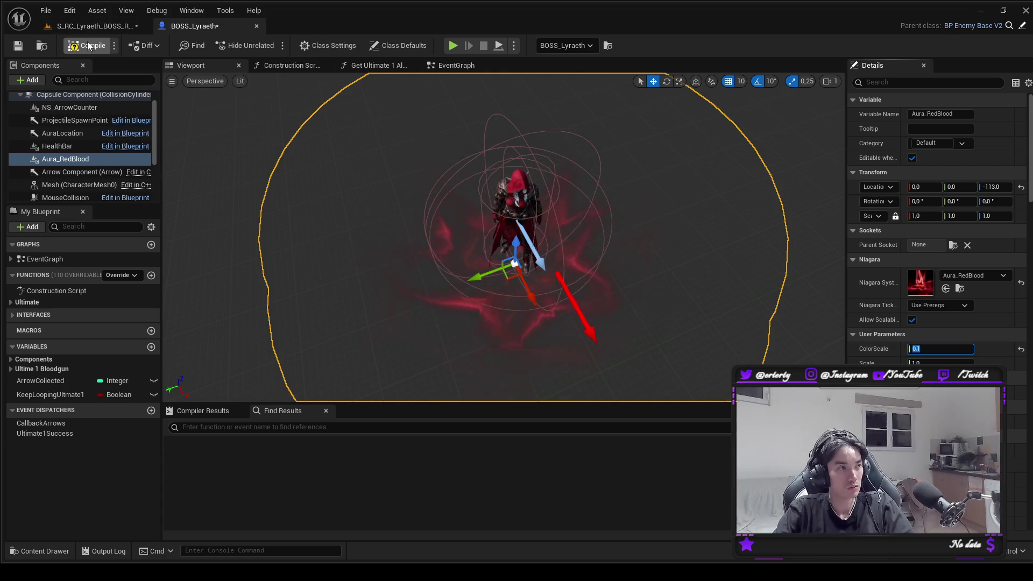
key("ctrl+s")
Back on the boss room level, run a quick playtest and end it.
left_click(89, 28)
left_click(270, 46)
key("Escape")
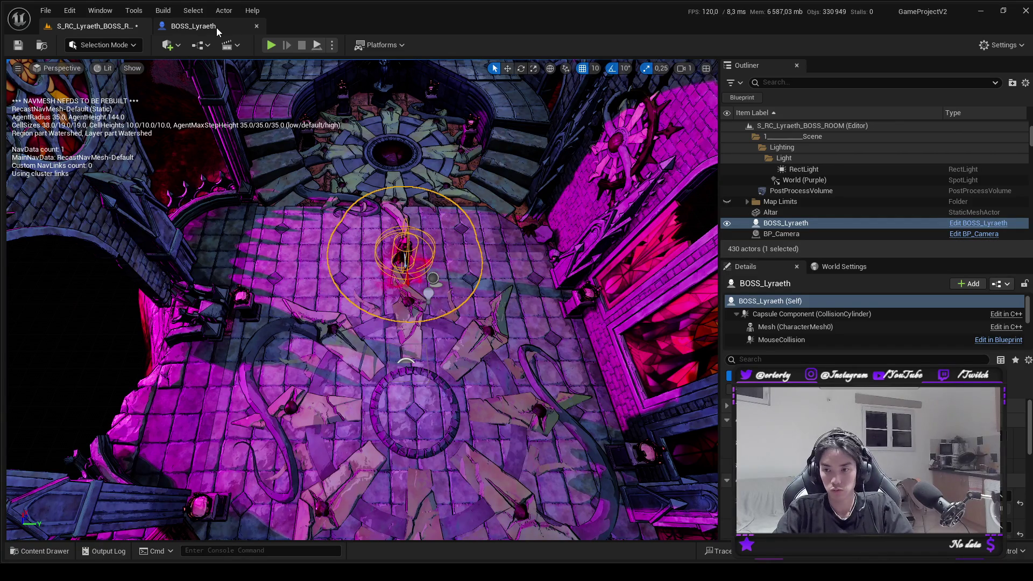
left_click(271, 45)
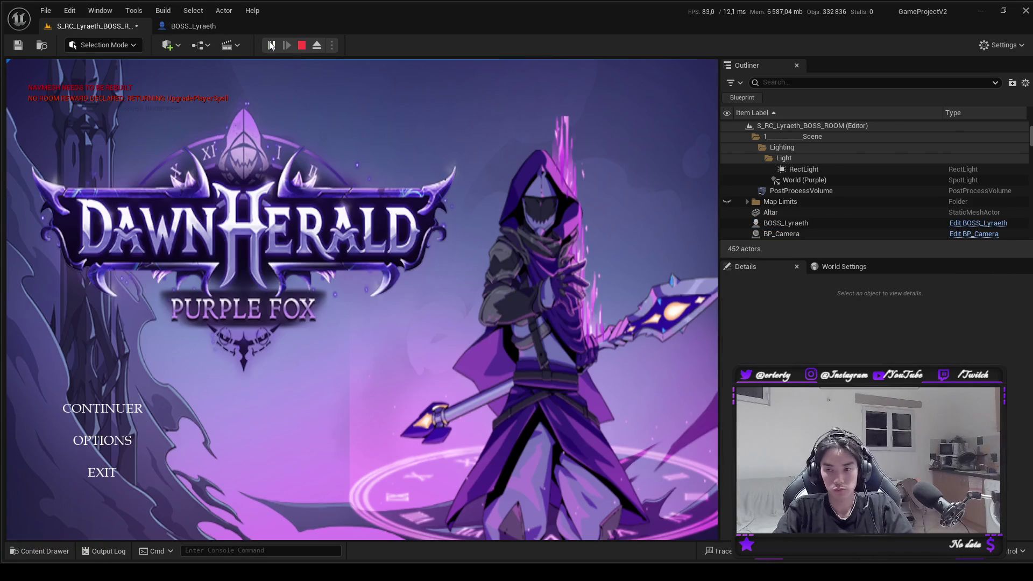
left_click(102, 409)
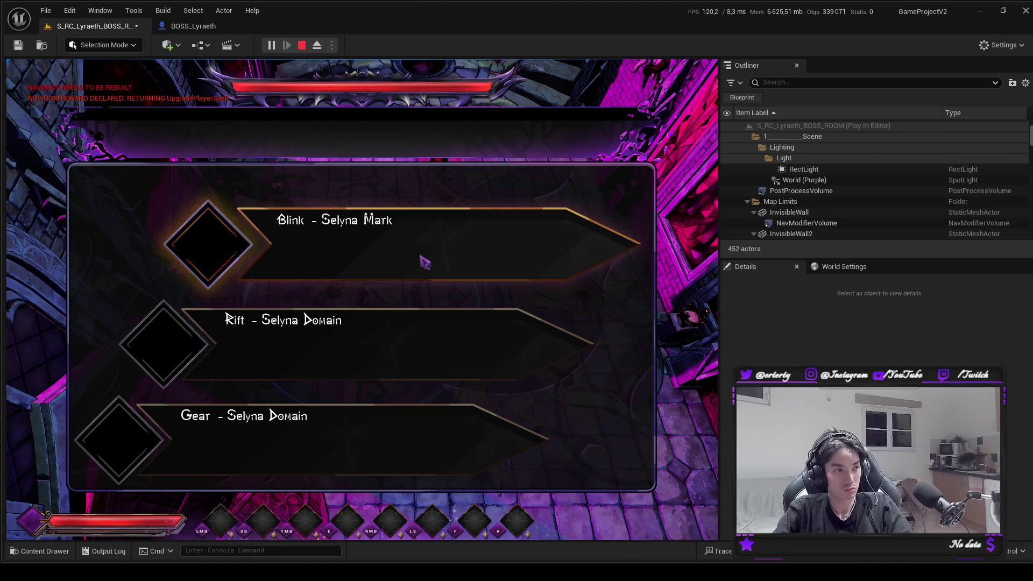
left_click(425, 261)
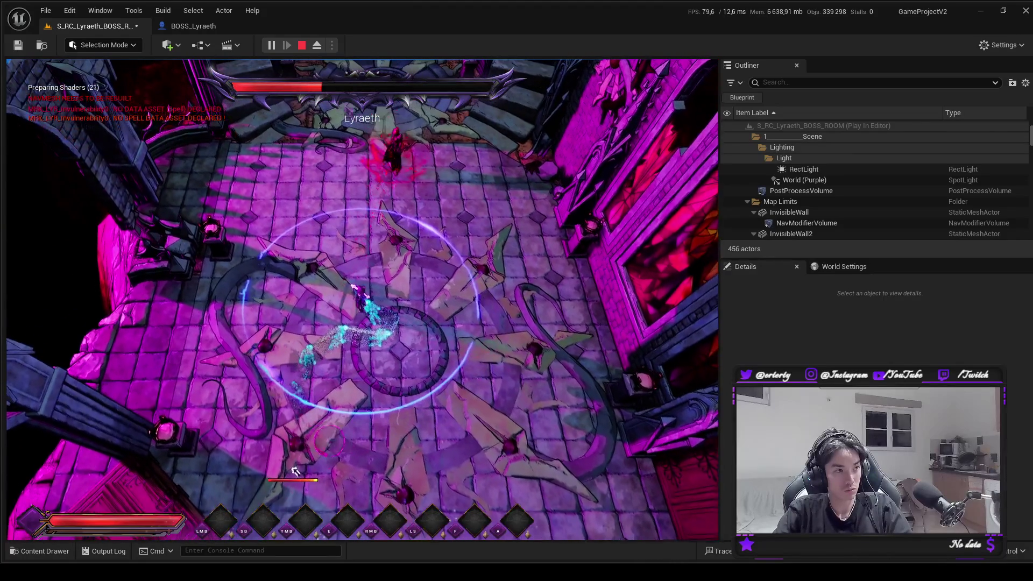
left_click(299, 46)
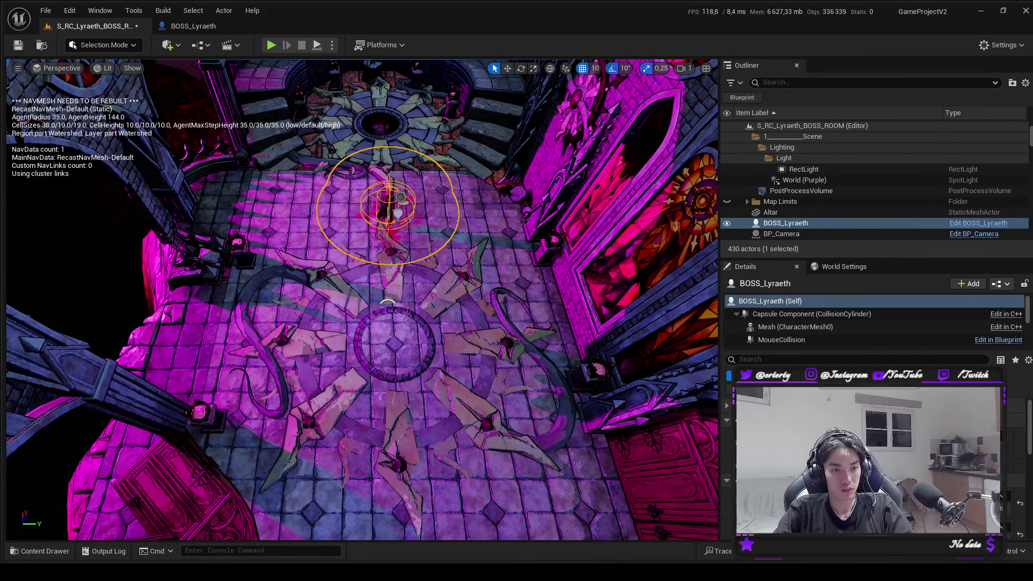
scroll(872, 458, "down", 5)
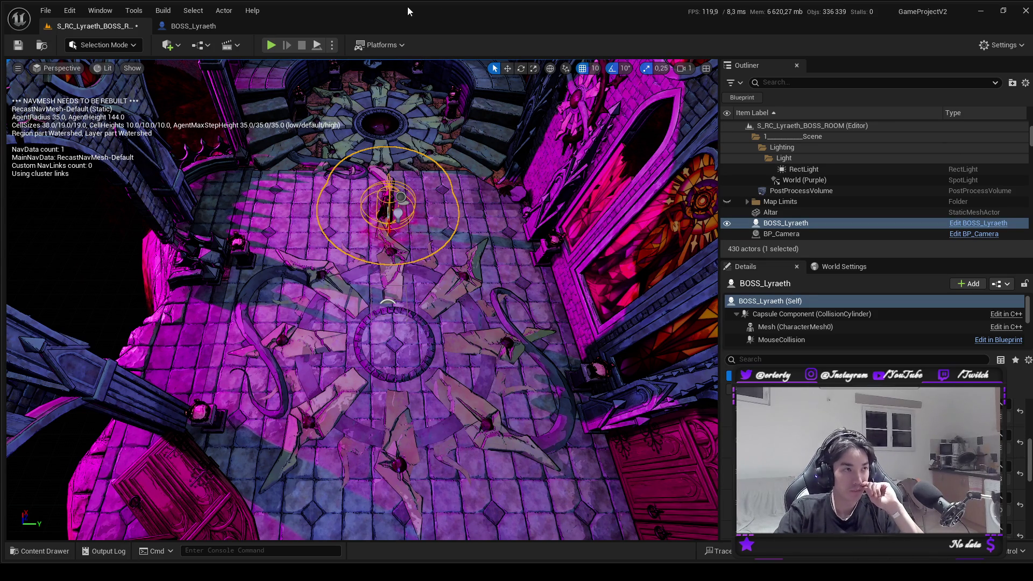
From BOSS_Lyraeth, browse to the Aura_RedBlood Niagara system and open it for editing.
left_click(231, 24)
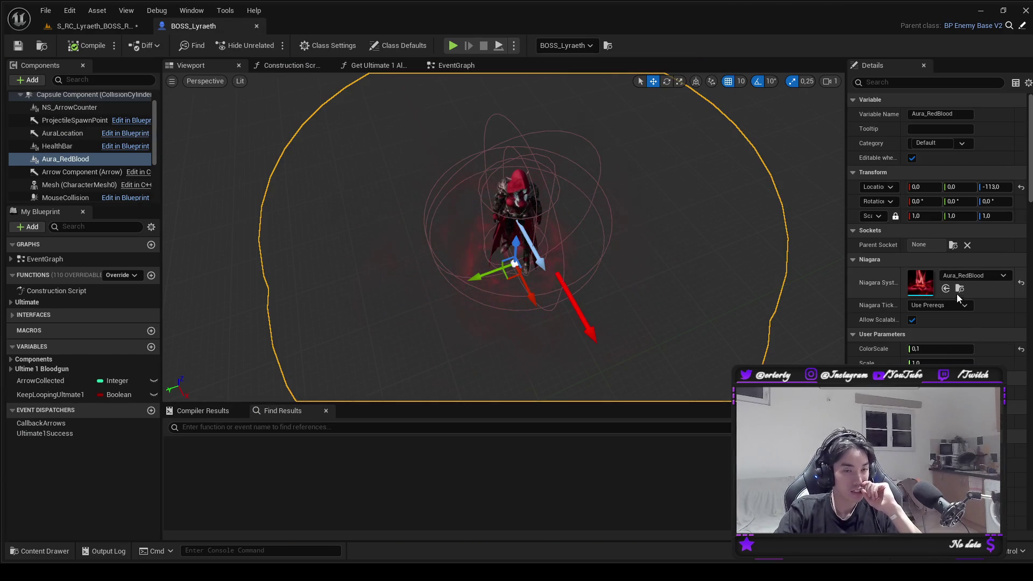
left_click(959, 289)
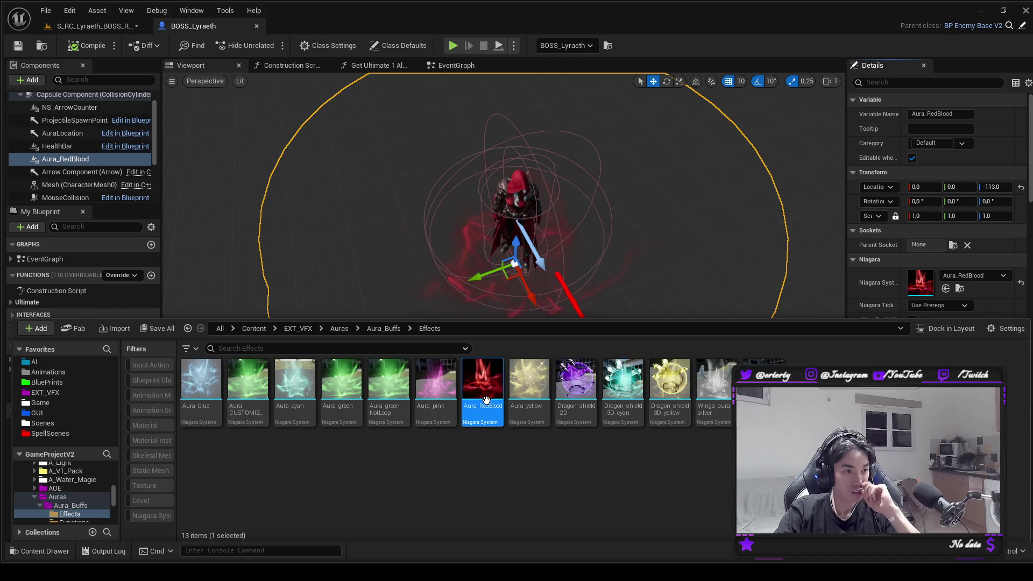
double_click(486, 400)
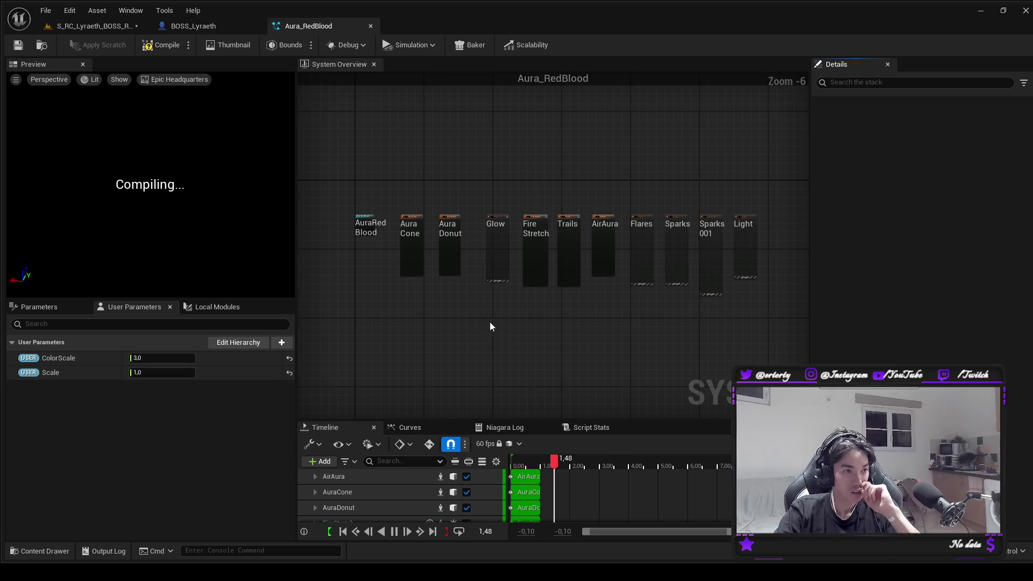
Return to the boss room level, survey the room, and select its post-process volume.
left_click(92, 25)
left_click(421, 231)
left_click_drag(421, 232, 277, 253)
left_click(28, 156)
left_click_drag(28, 156, 169, 303)
left_click(218, 330)
left_click_drag(218, 330, 404, 350)
left_click_drag(439, 381, 424, 393)
left_click(407, 362)
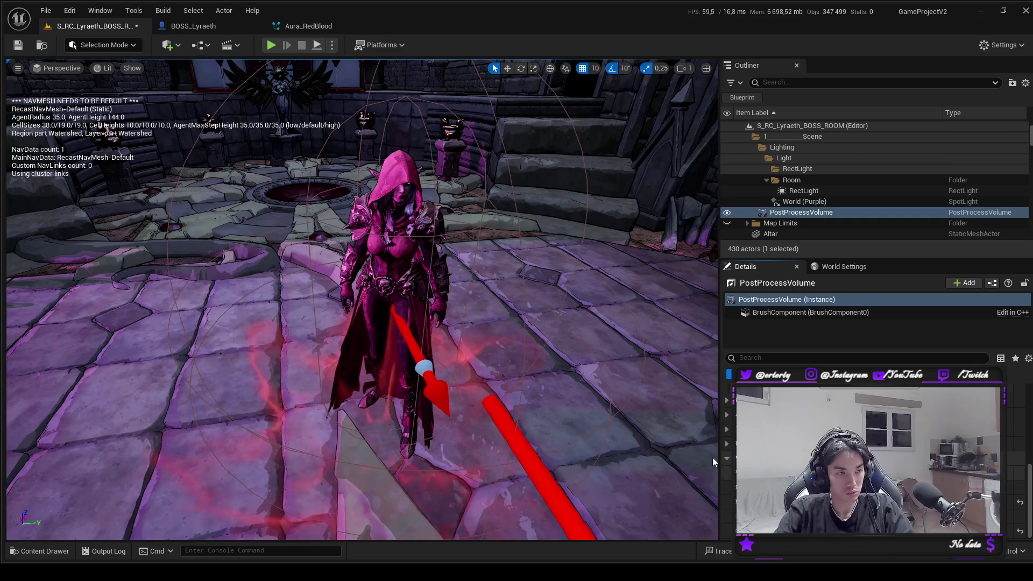
Select the World (Purple) spotlight and raise its light colour value to 250.
scroll(297, 99, "down", 5)
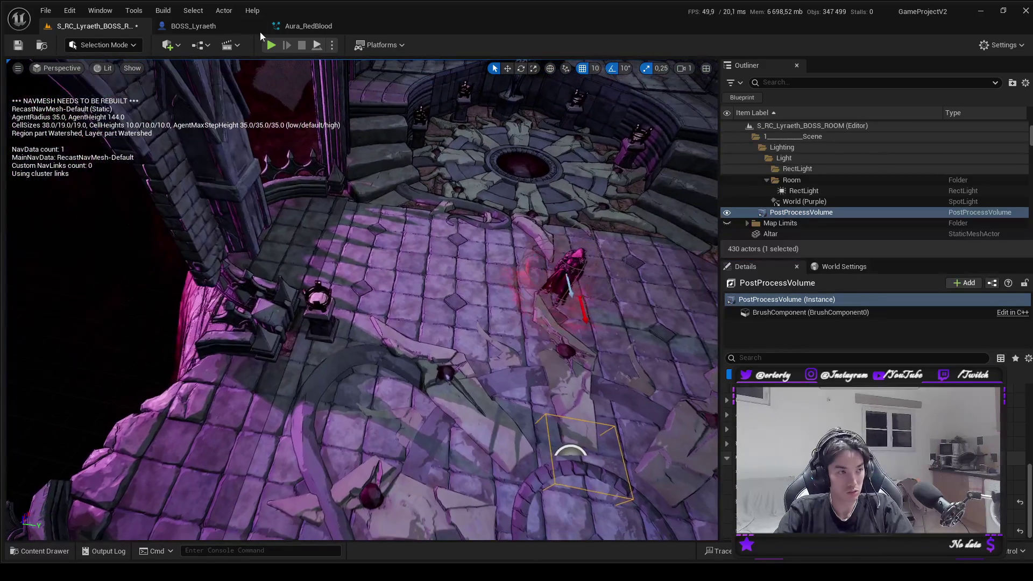
left_click_drag(298, 99, 323, 193)
left_click(361, 231)
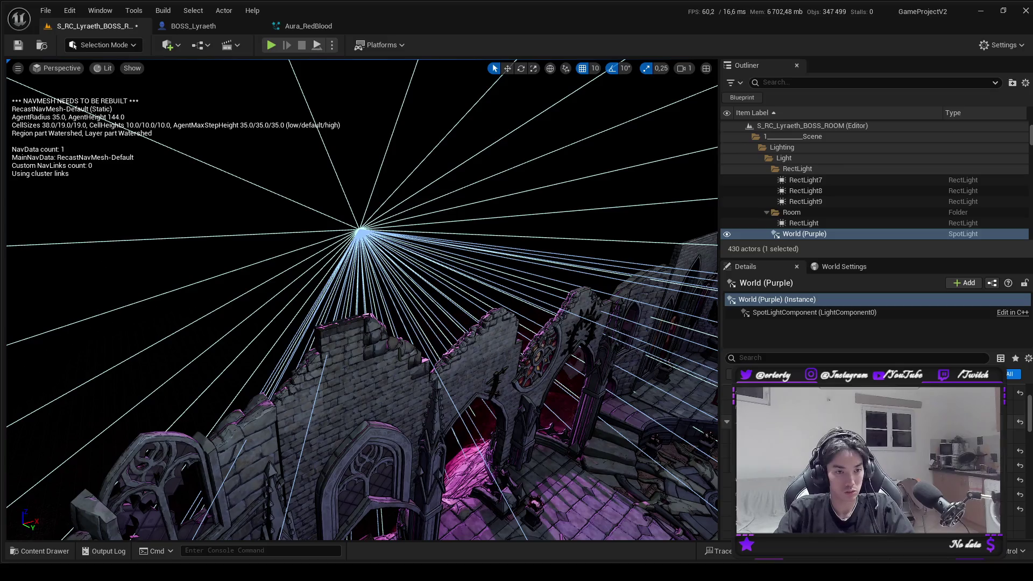
left_click(201, 200)
type("250")
key("Return")
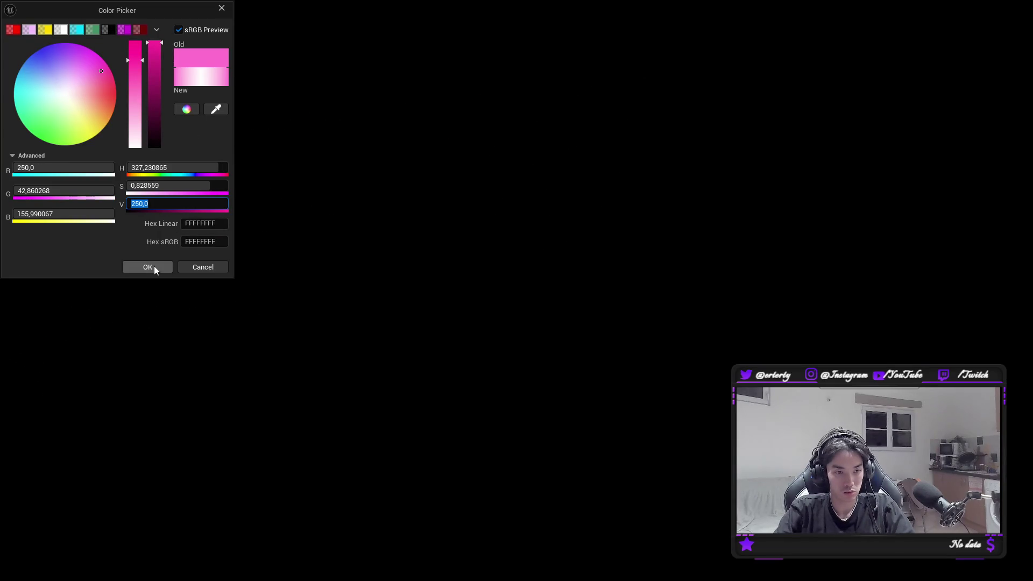
left_click(153, 266)
mouse_move(610, 410)
left_mouse_down()
mouse_move(538, 376)
mouse_move(610, 410)
left_mouse_up()
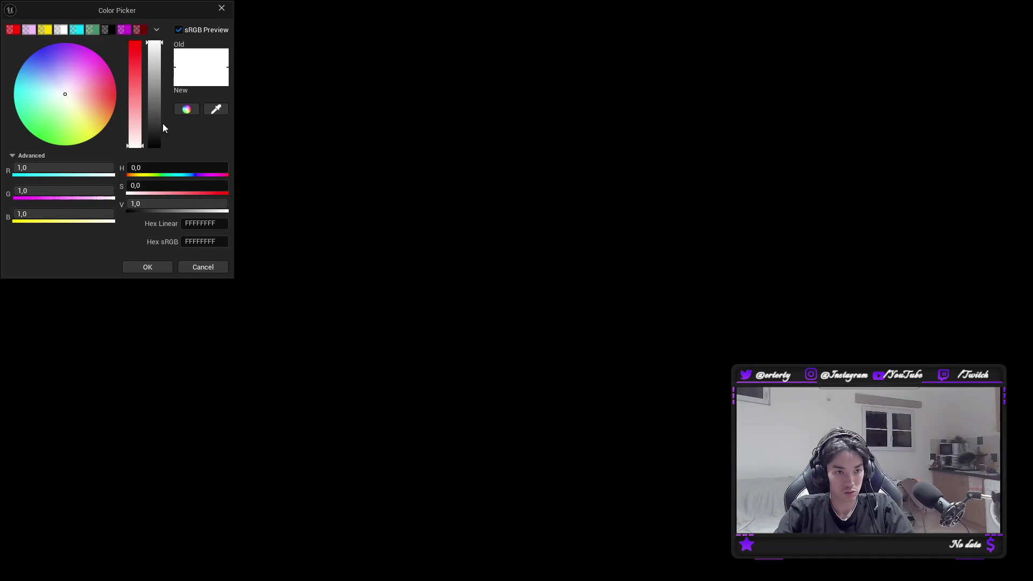
Give the spotlight a fully saturated magenta hue with value 250 and apply it.
left_click(124, 34)
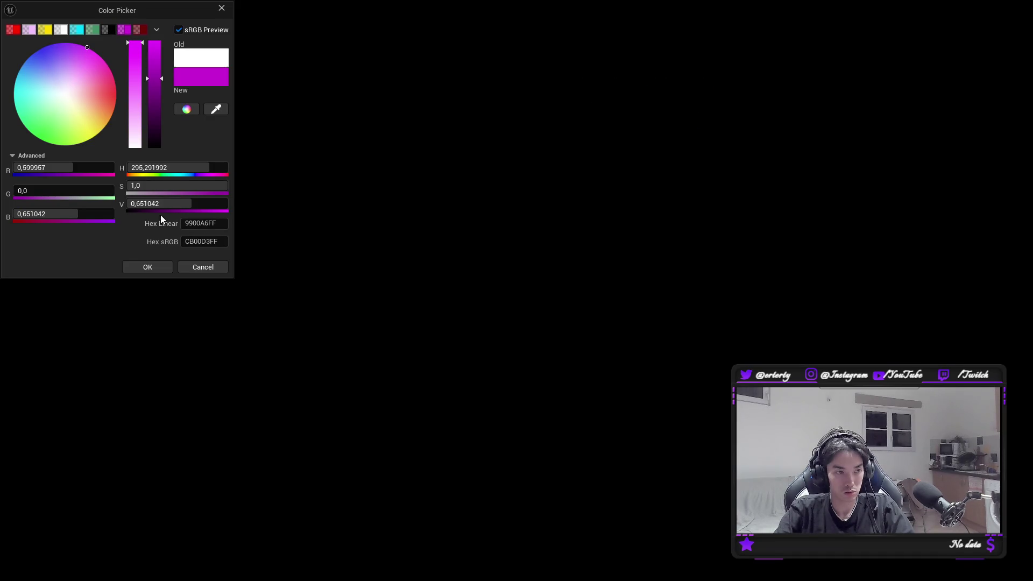
left_click(203, 267)
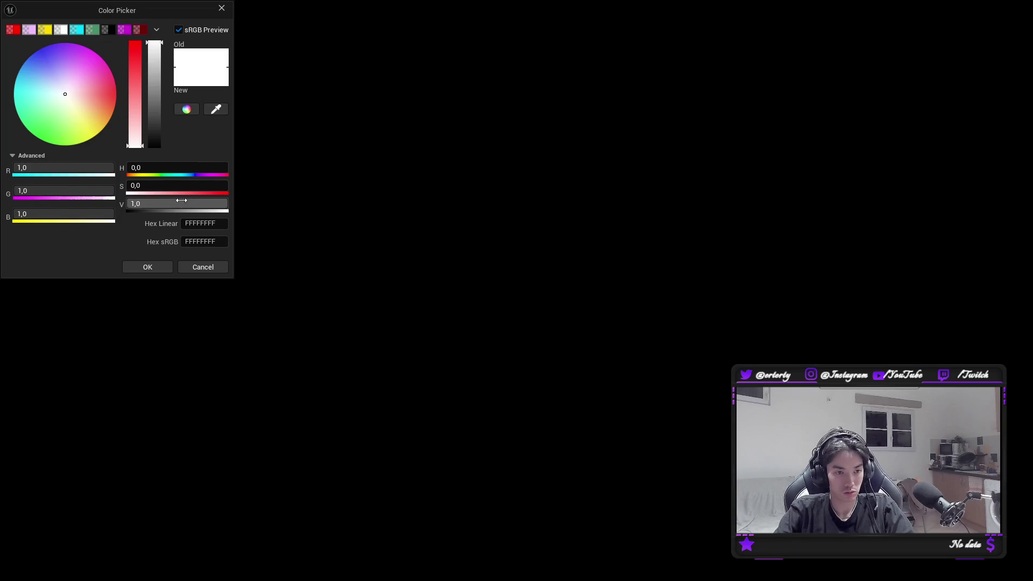
left_click_drag(80, 89, 107, 31)
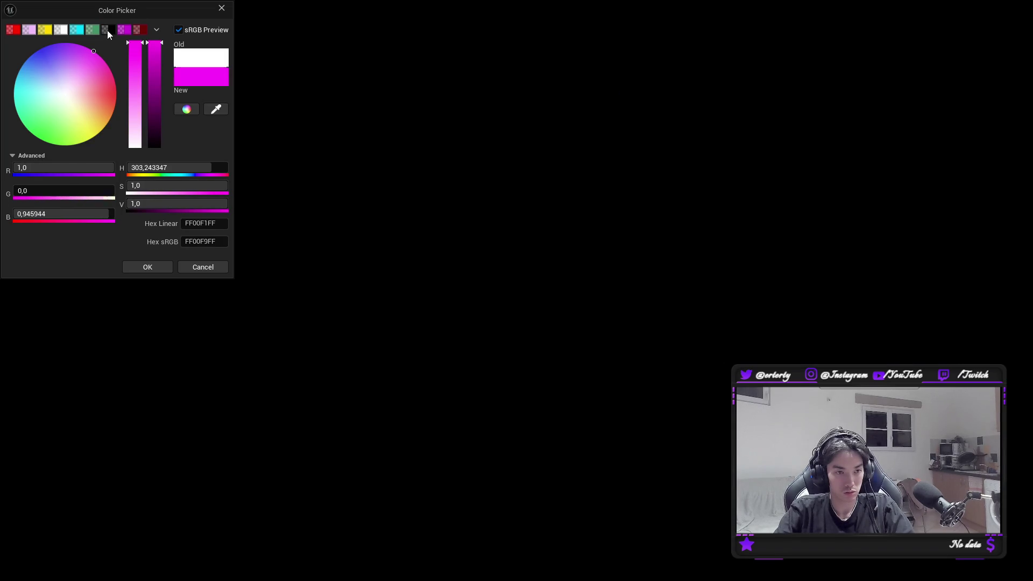
left_click(181, 204)
type("20")
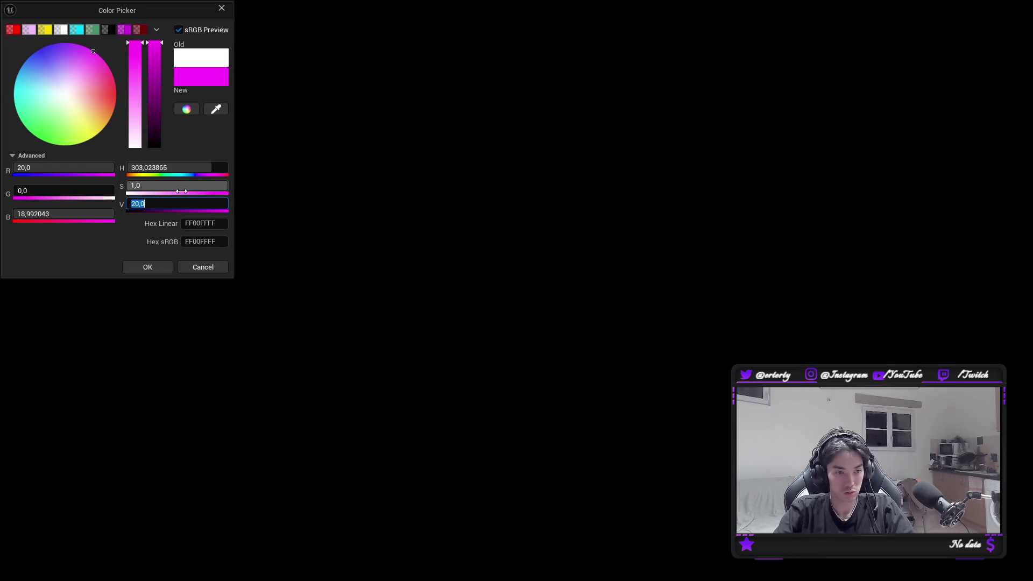
type("250")
key("Return")
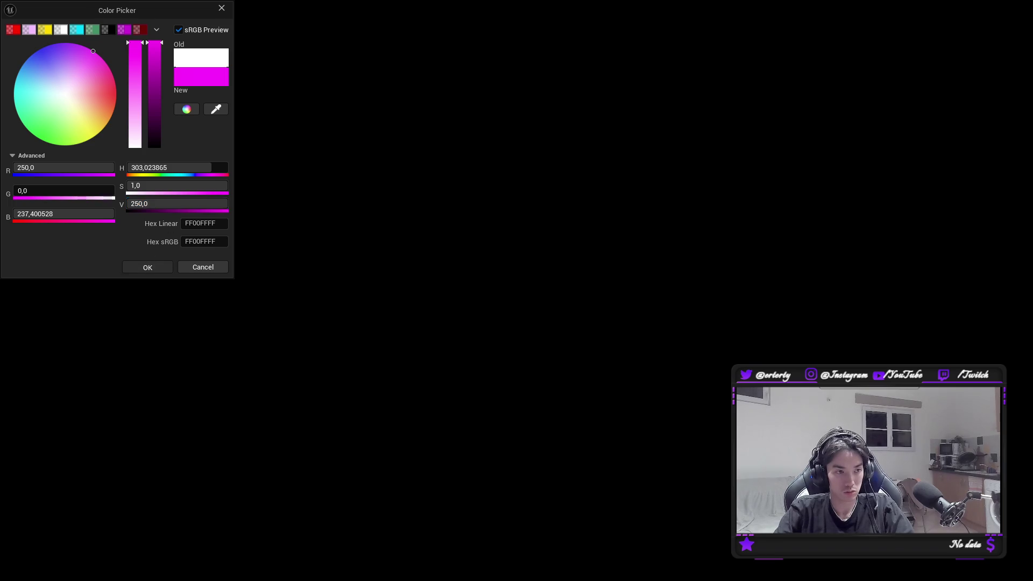
left_click(147, 267)
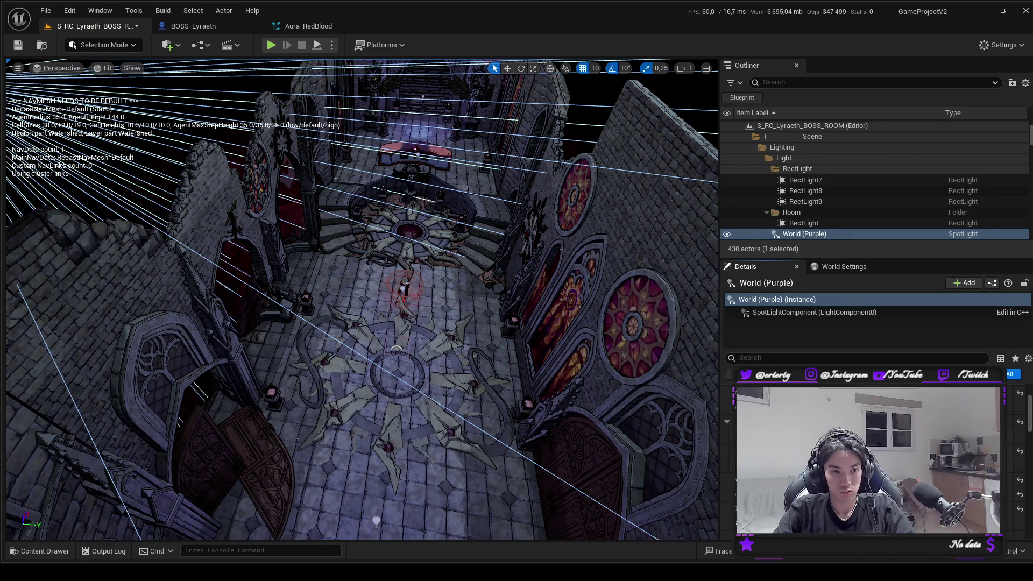
Frame the purple spotlight, then playtest the boss fight dodging fire attacks before stopping.
key("ctrl+z")
key("f")
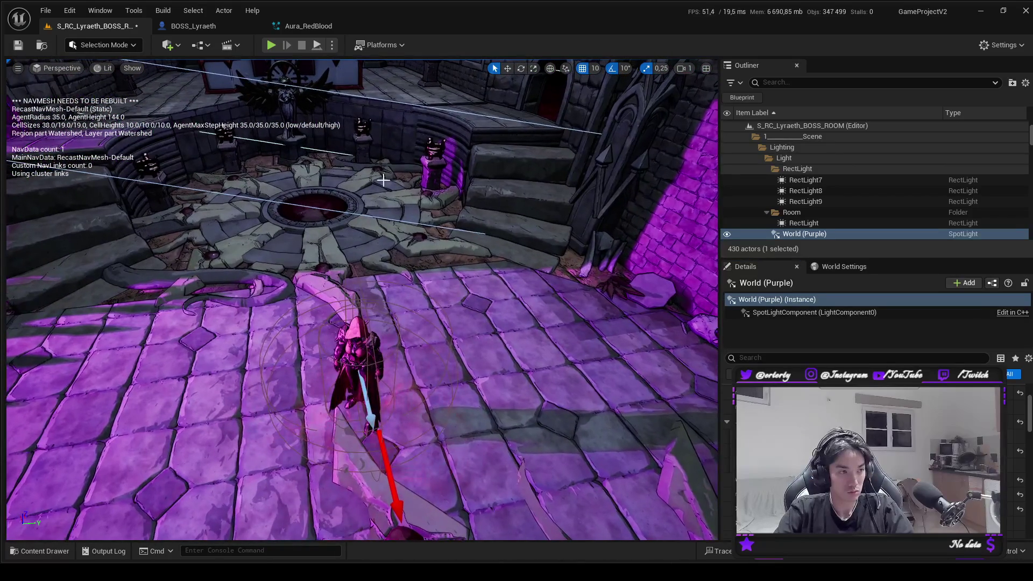
left_click(271, 45)
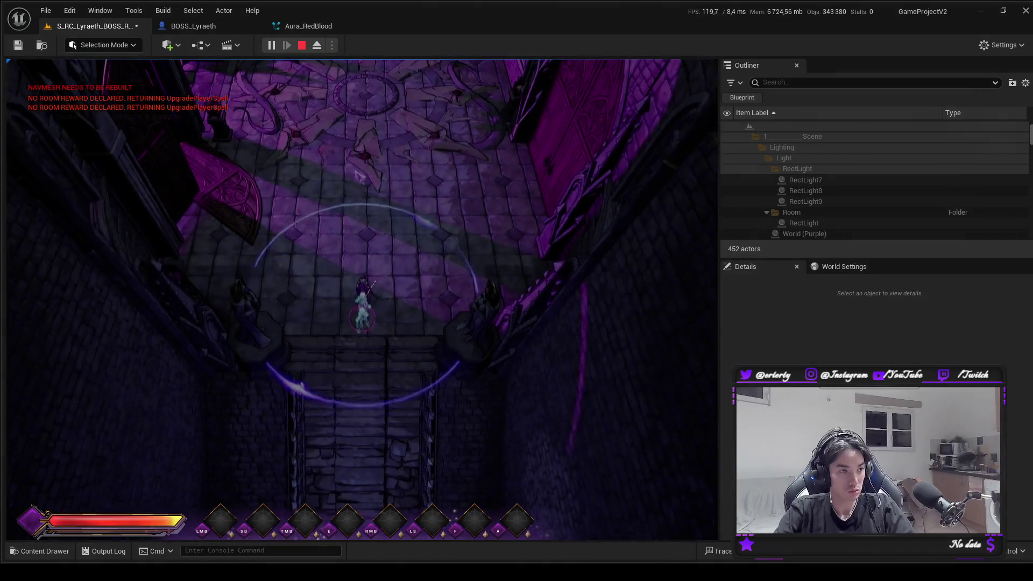
left_click(358, 176)
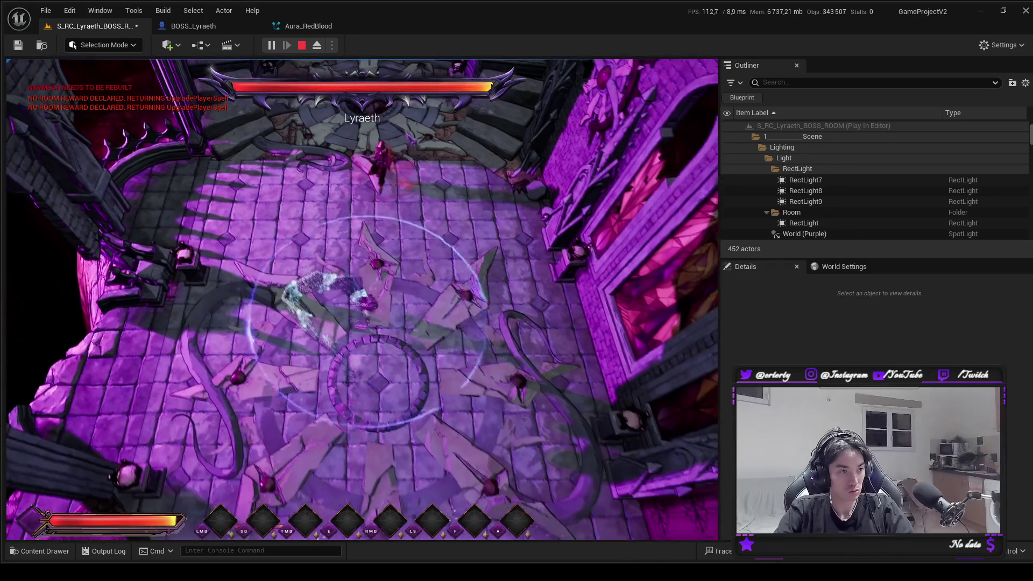
left_click(164, 444)
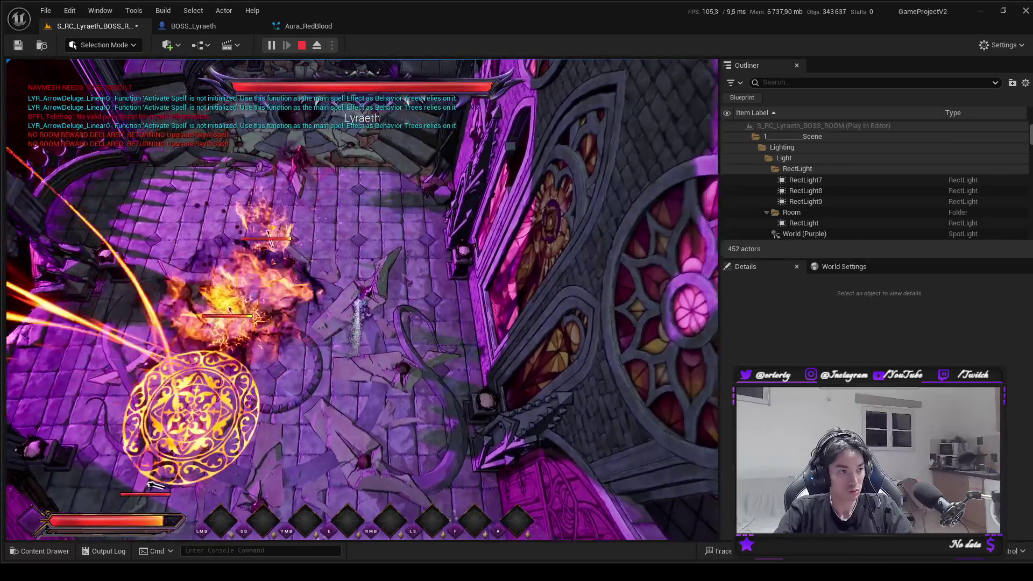
left_click(260, 219)
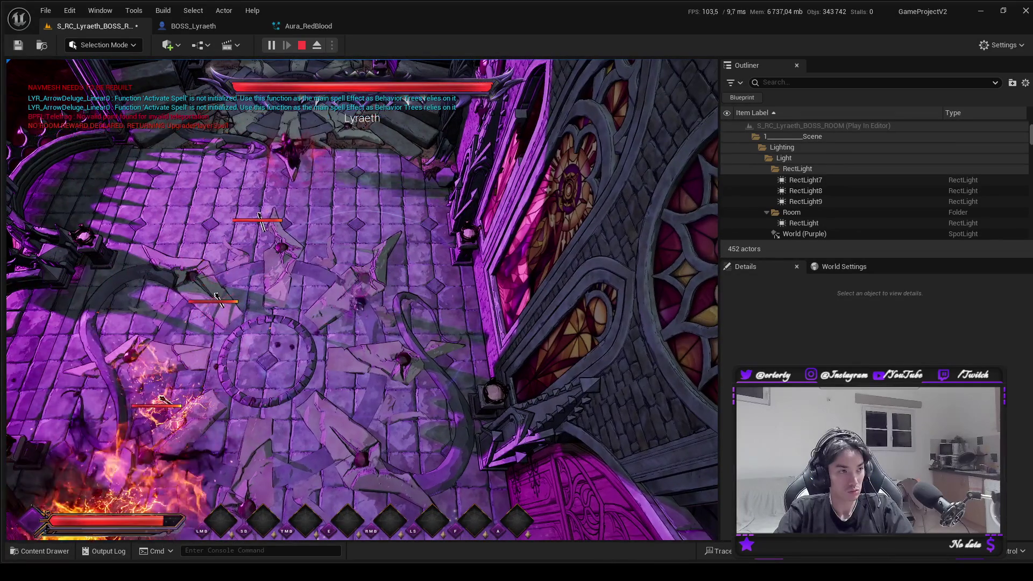
left_click(269, 290)
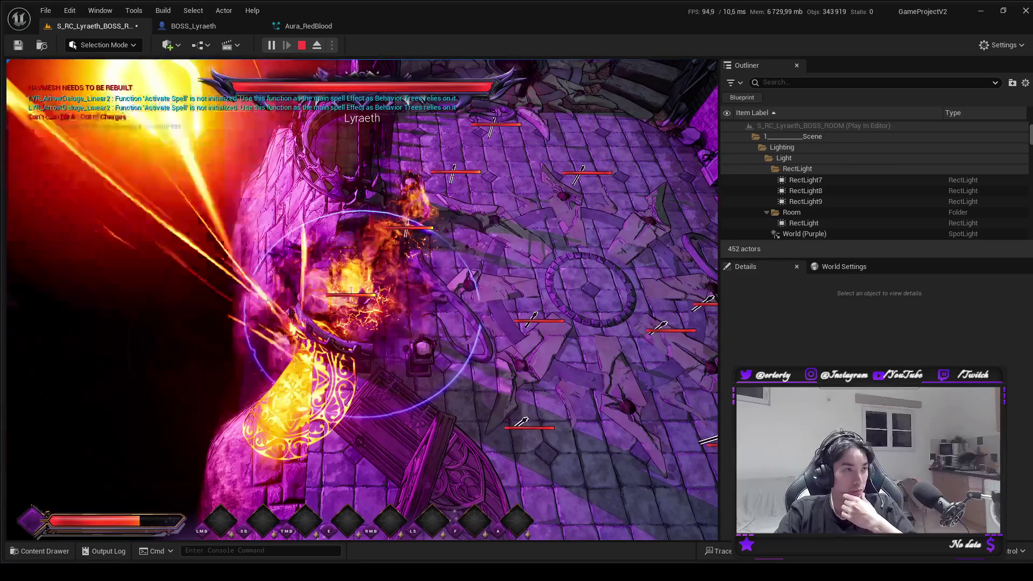
left_click(303, 46)
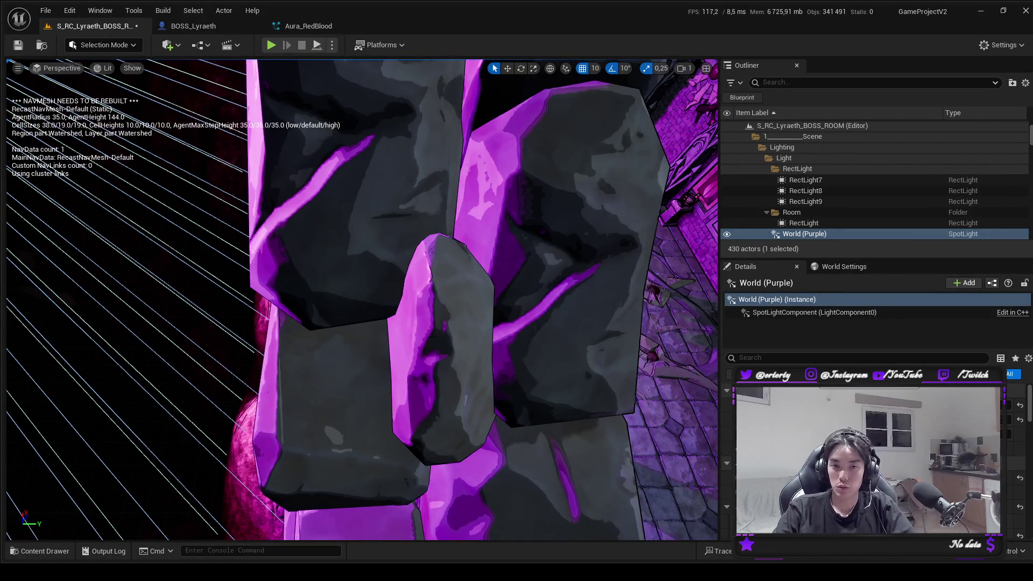
Select the post-process volume and purple spotlight while orbiting over the magenta altar floor.
scroll(807, 204, "up", 1)
mouse_move(694, 258)
left_mouse_down()
mouse_move(657, 261)
mouse_move(571, 237)
left_mouse_up()
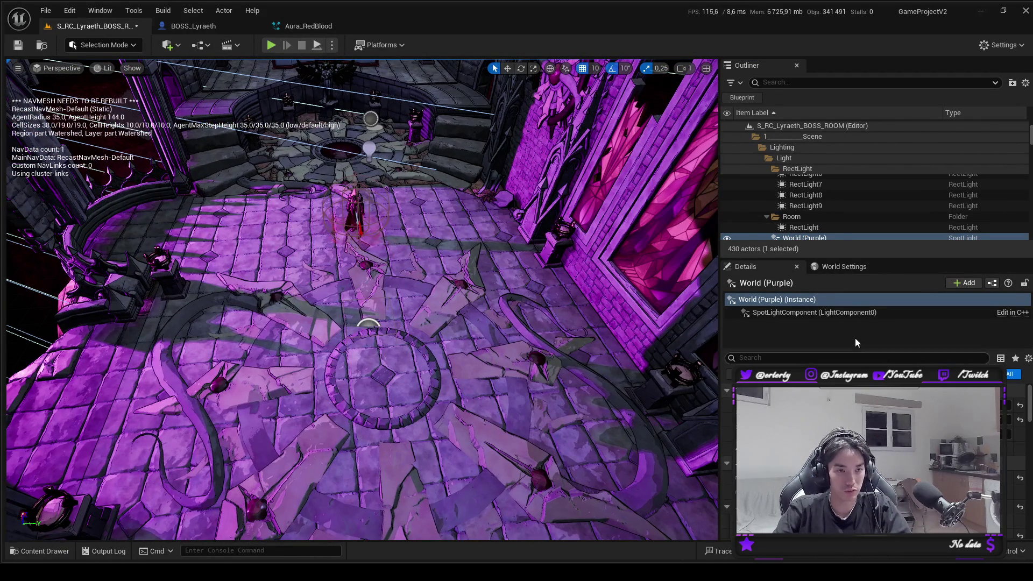
left_click(386, 307)
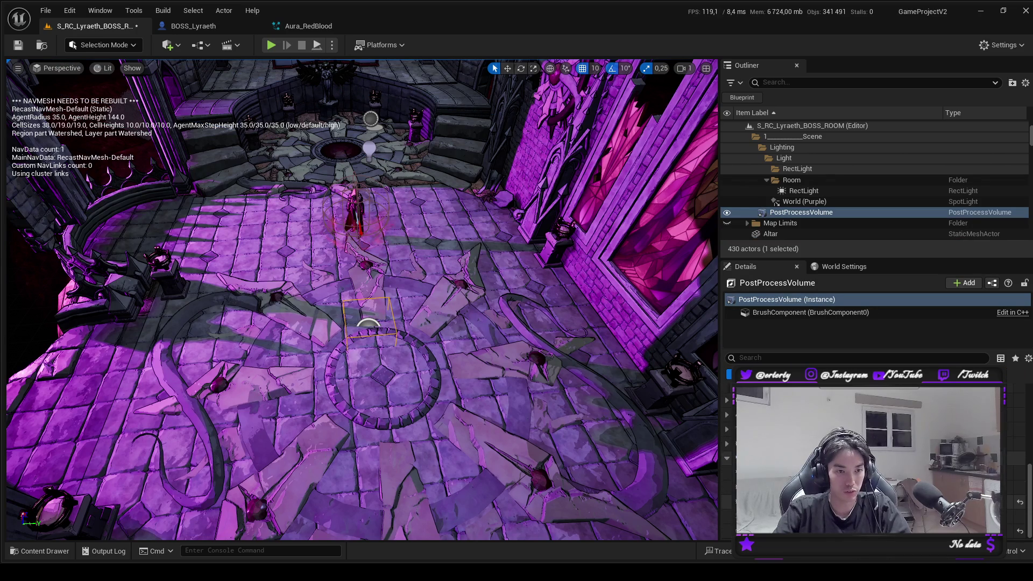
left_click_drag(640, 420, 619, 506)
left_click_drag(393, 172, 392, 129)
left_click(378, 110)
scroll(867, 458, "up", 5)
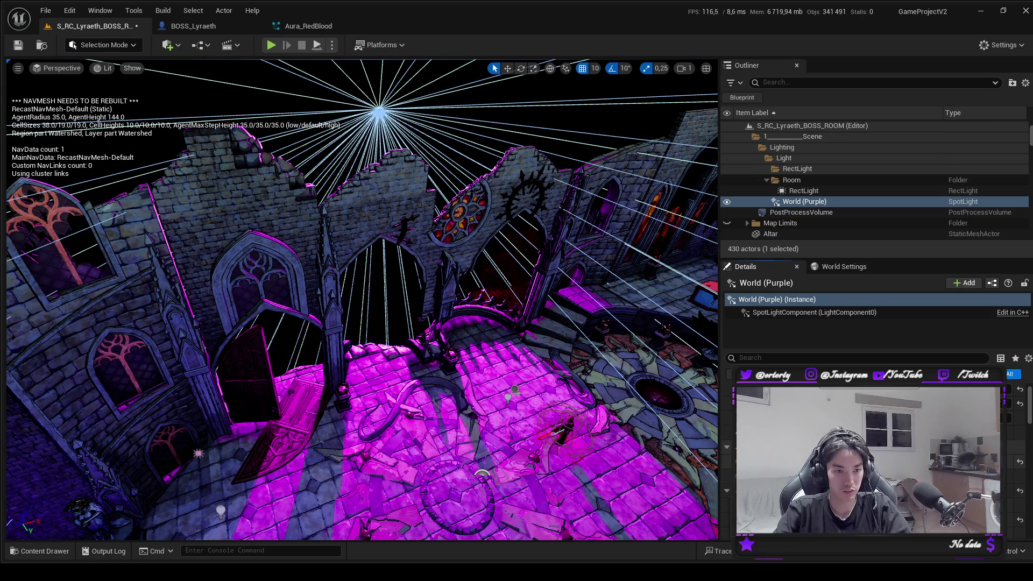
left_click_drag(517, 438, 468, 387)
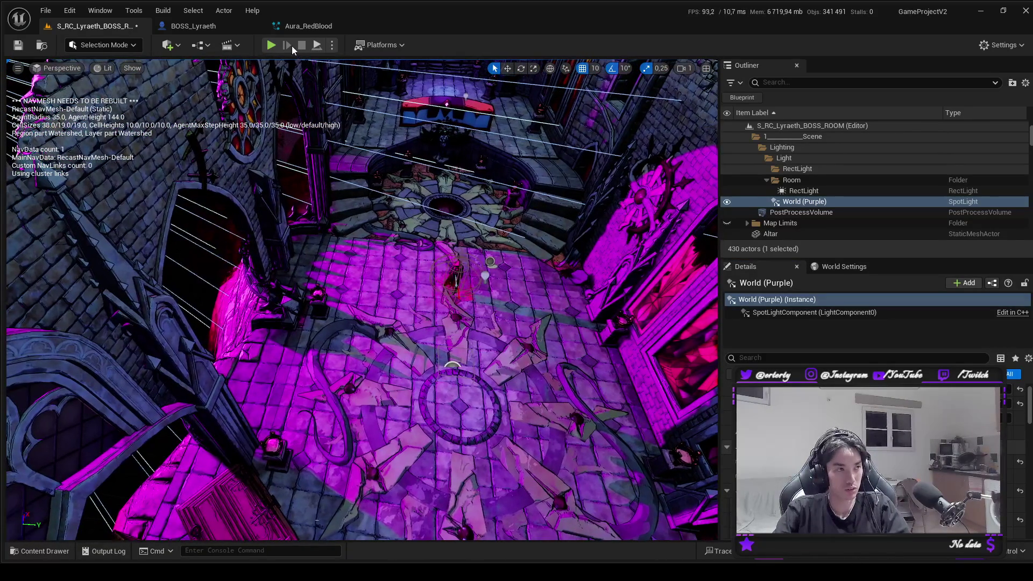
left_click_drag(301, 106, 302, 81)
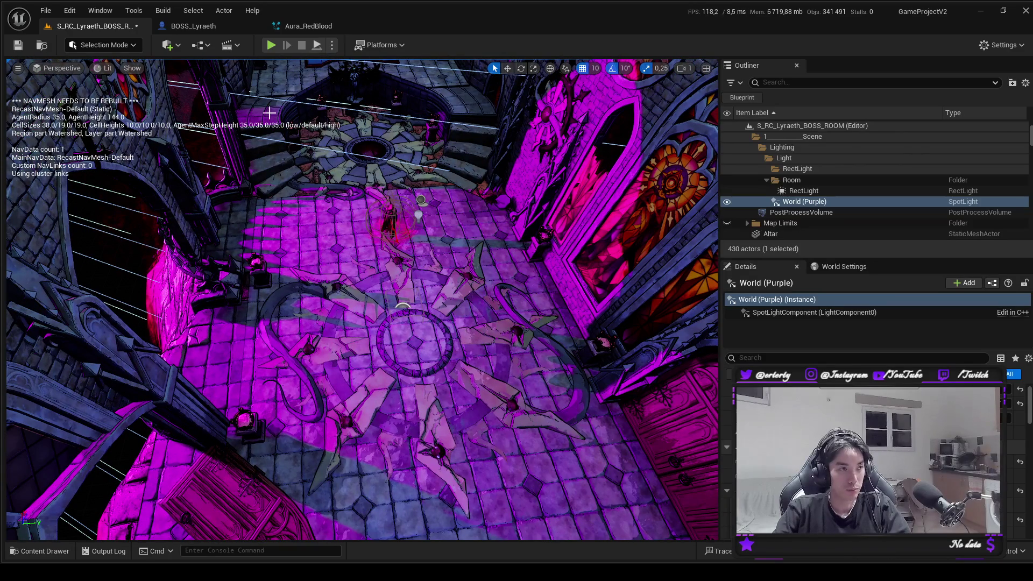
Run a short test play from the title menu and stop it.
left_click(271, 44)
left_click(108, 396)
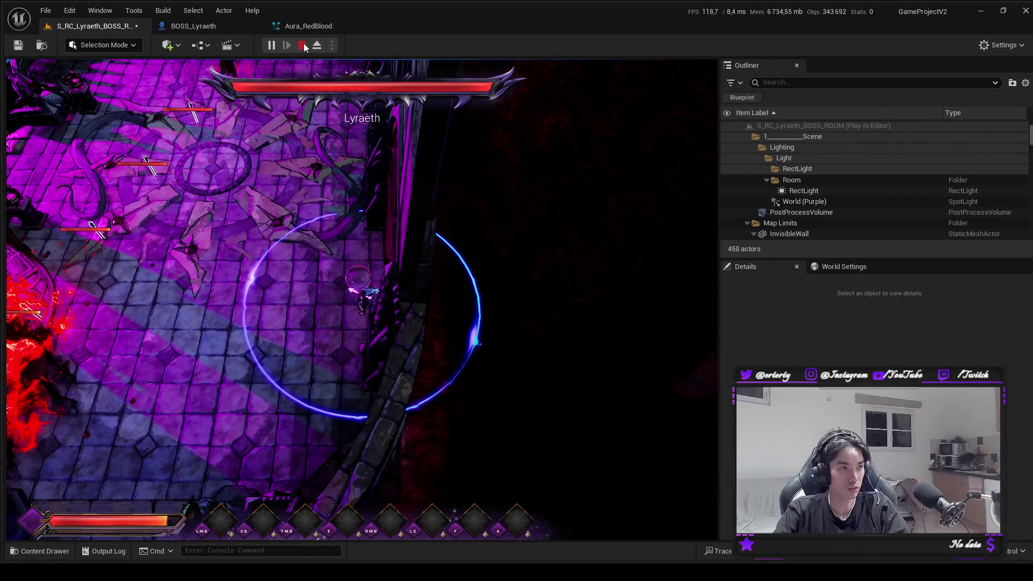
left_click(303, 45)
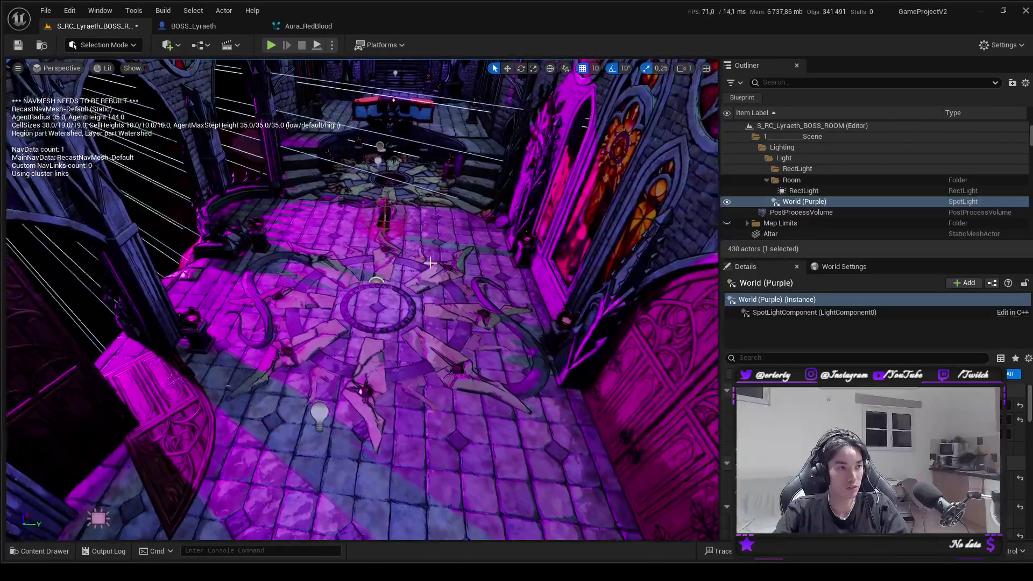
Lower the PostProcessVolume's Saturation for a grey-purple look and launch a playtest.
left_click_drag(431, 263, 390, 262)
left_click(392, 264)
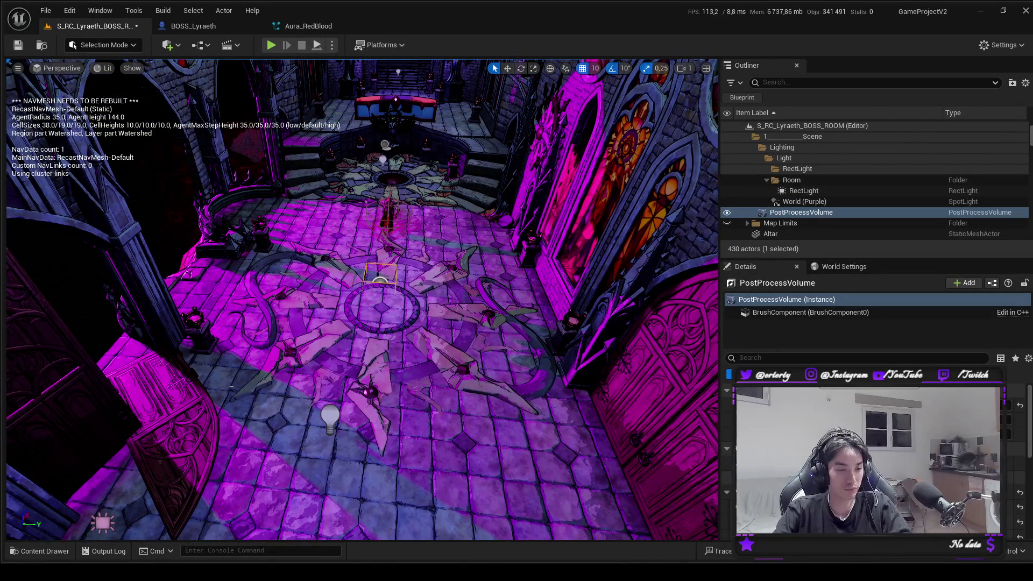
scroll(877, 457, "down", 5)
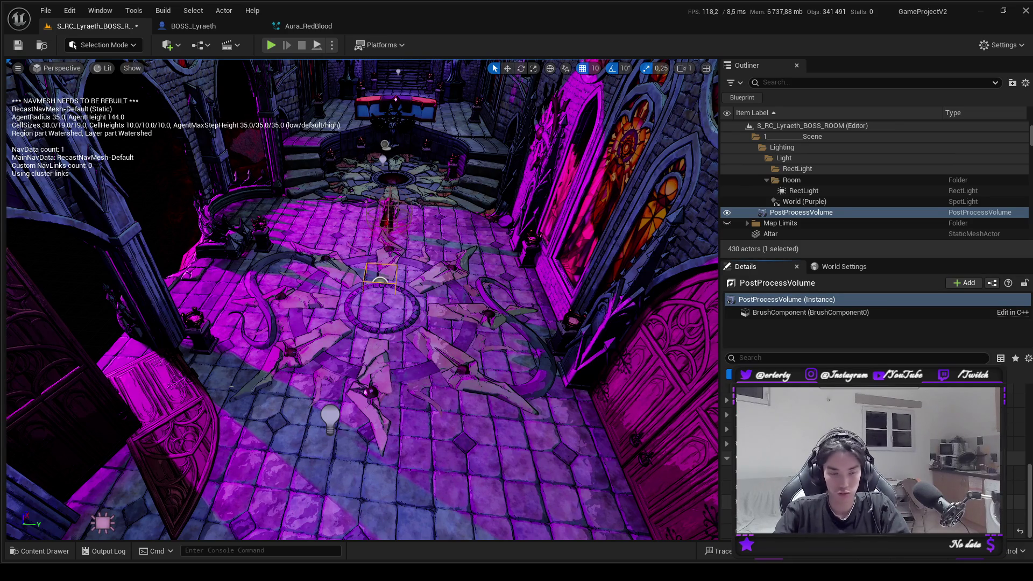
left_click_drag(947, 501, 926, 502)
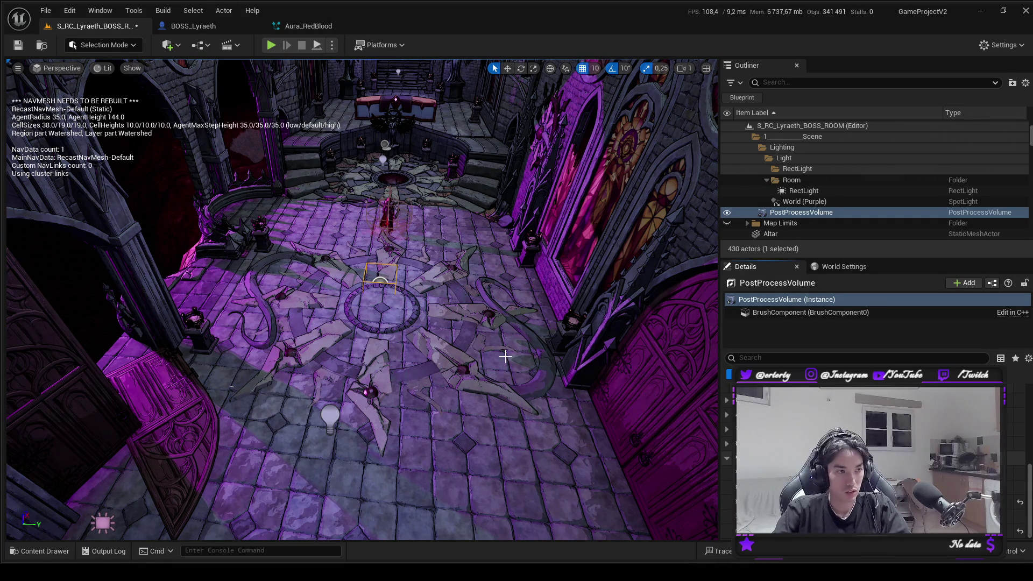
left_click_drag(580, 384, 435, 273)
left_click(272, 45)
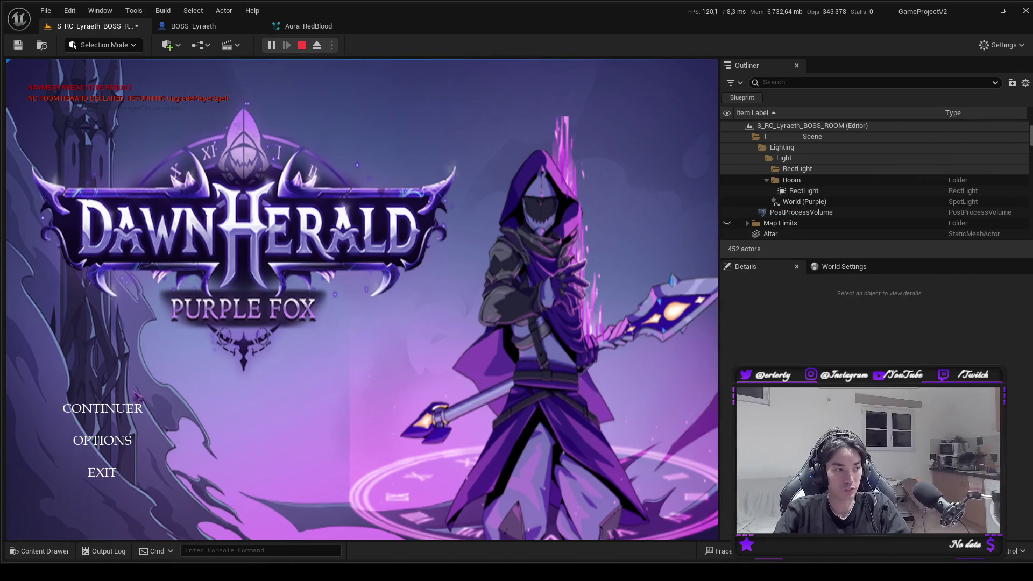
Fight the boss in the muted room, stop the playtest, and frame the PostProcessVolume.
left_click(104, 408)
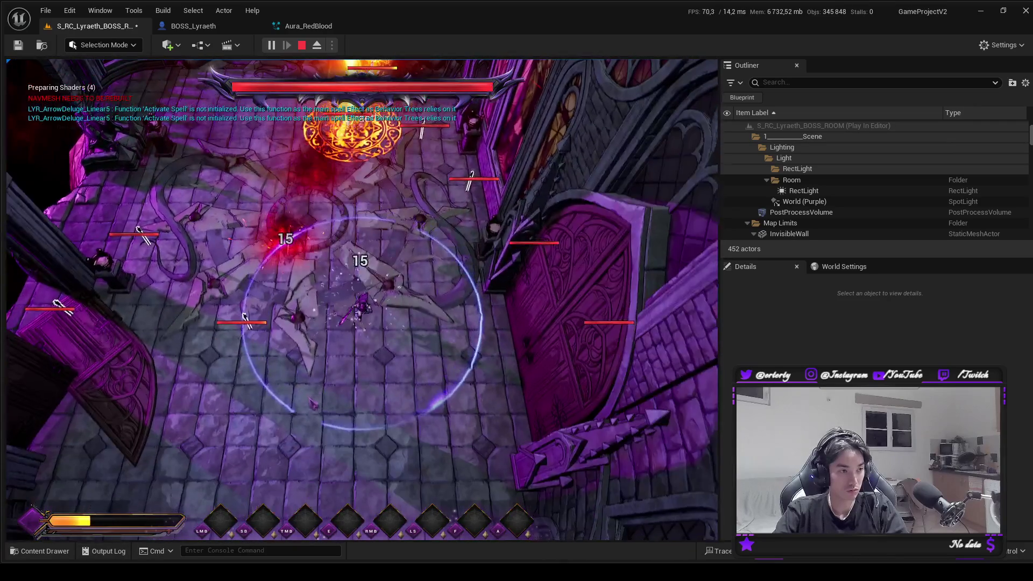
left_click(312, 397)
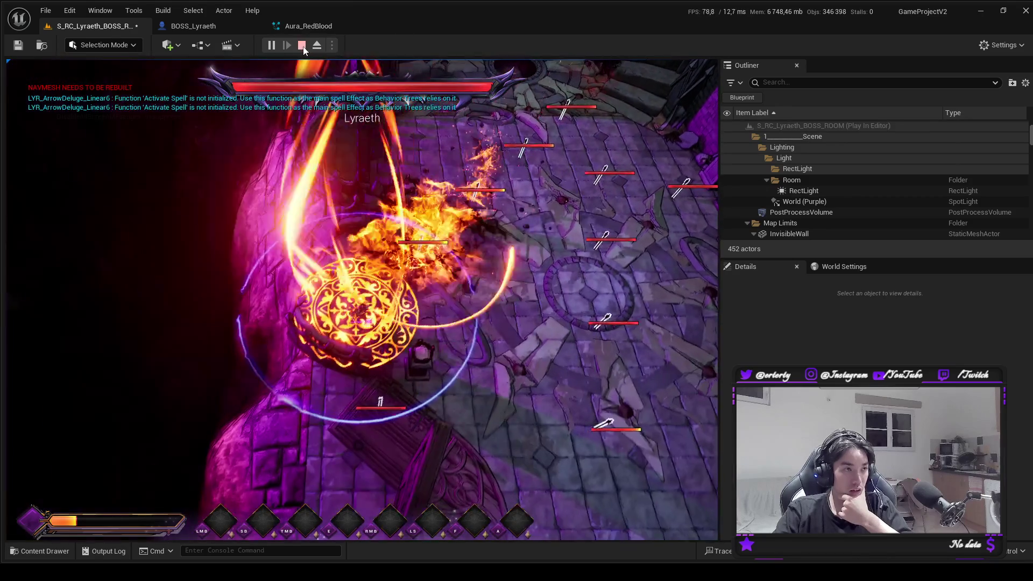
left_click(302, 45)
key("f")
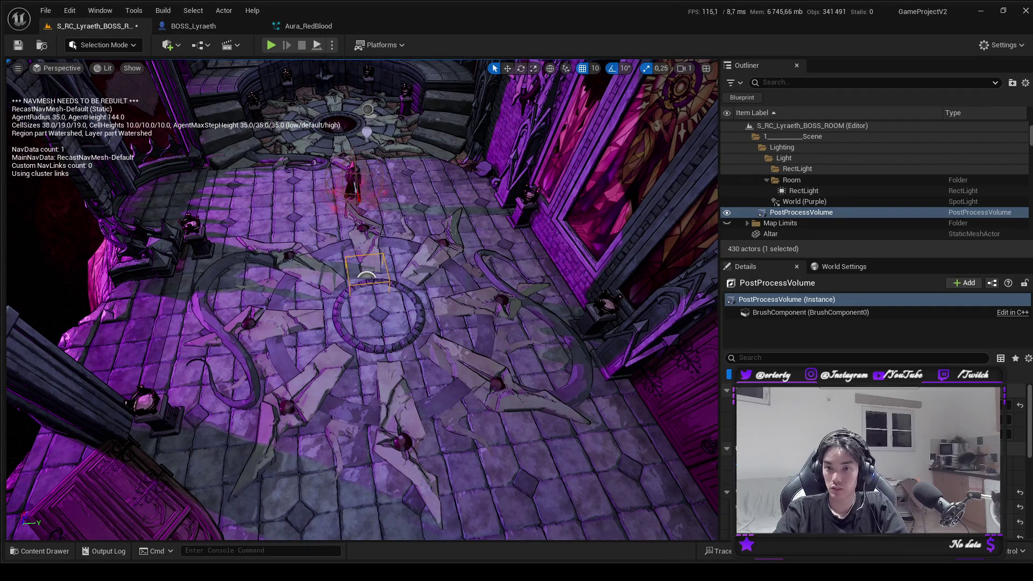
Reset the PostProcessVolume's Saturation to its default value for vivid colours.
scroll(871, 457, "down", 5)
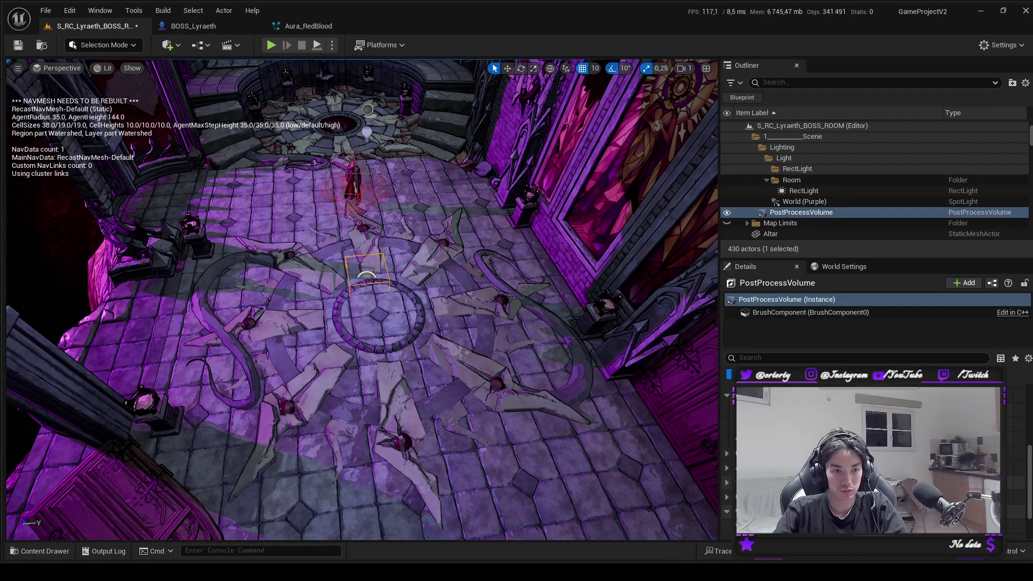
left_click(1021, 450)
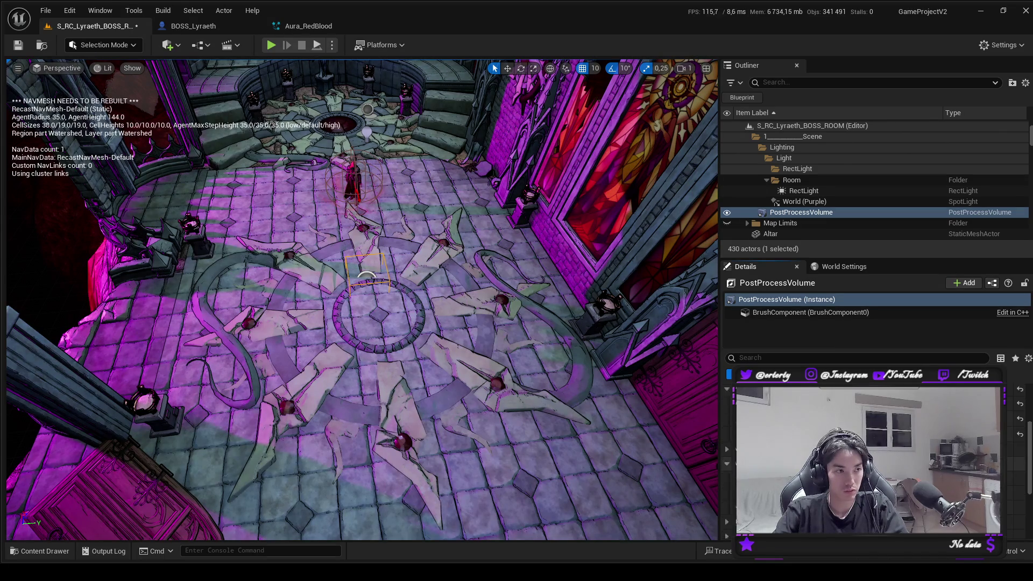
left_click(1020, 502)
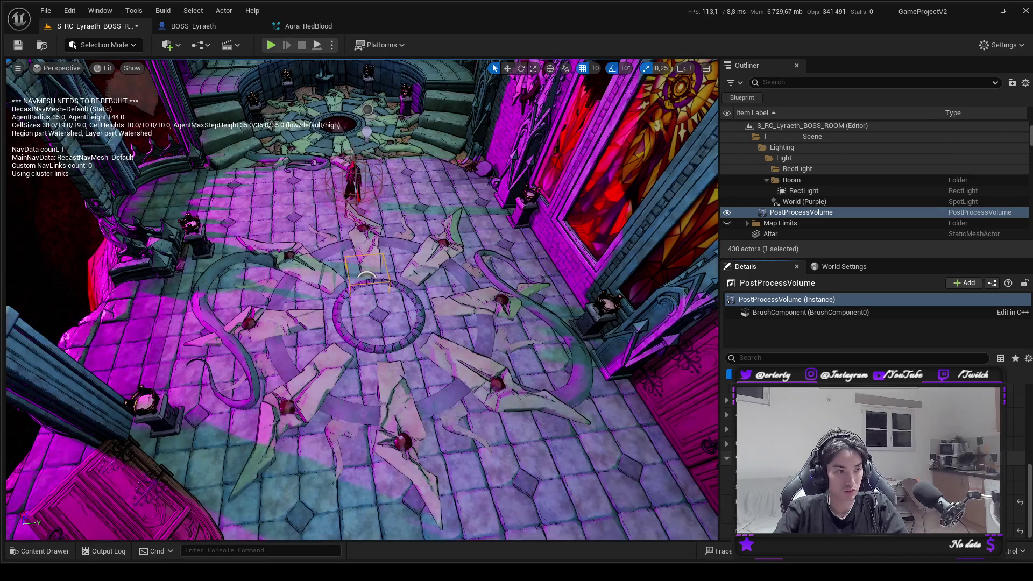
scroll(872, 457, "up", 5)
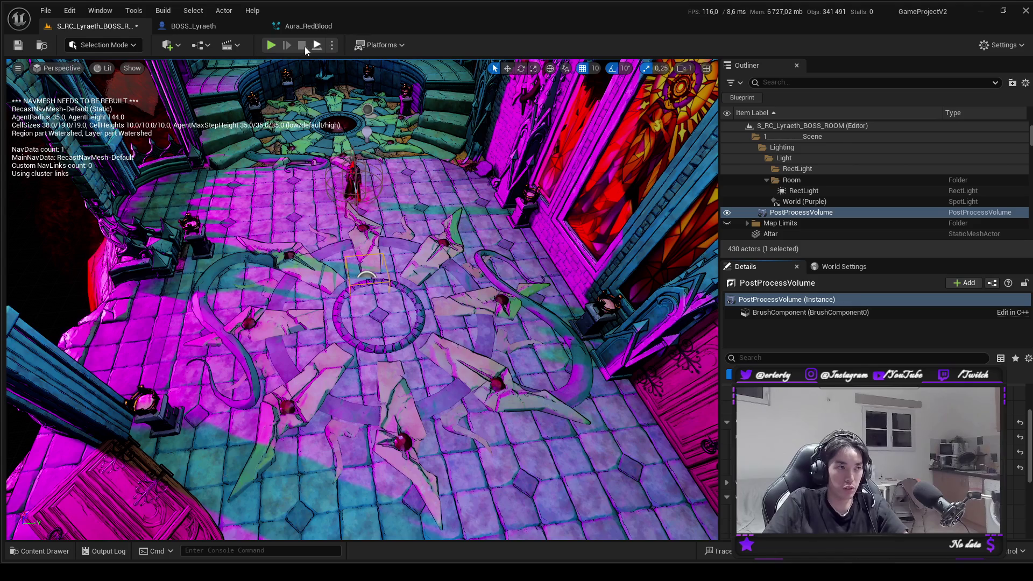
Playtest via CONTINUER, moving the character with W, A, S, D around the vivid room, then stop.
left_click(271, 44)
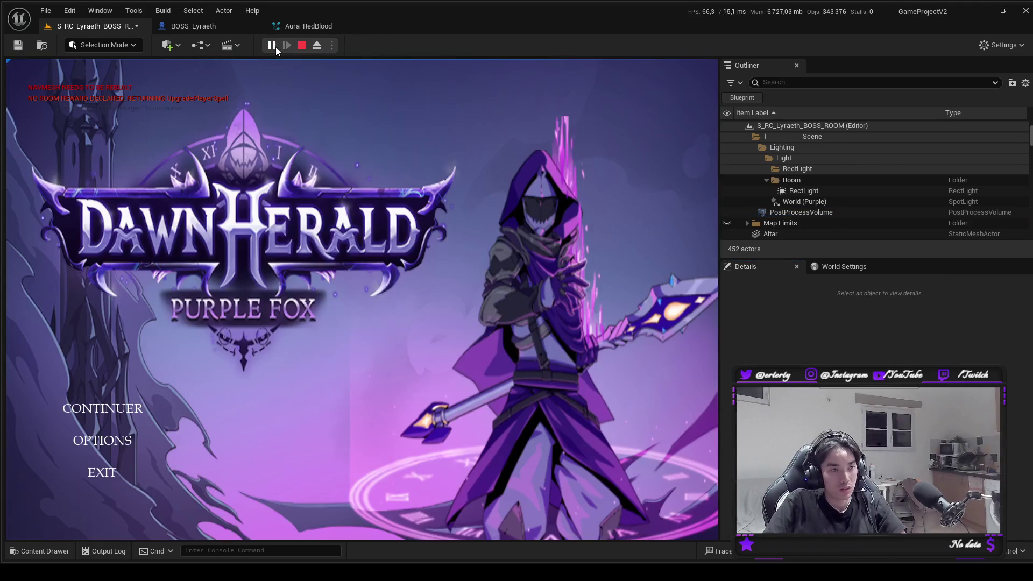
left_click(103, 409)
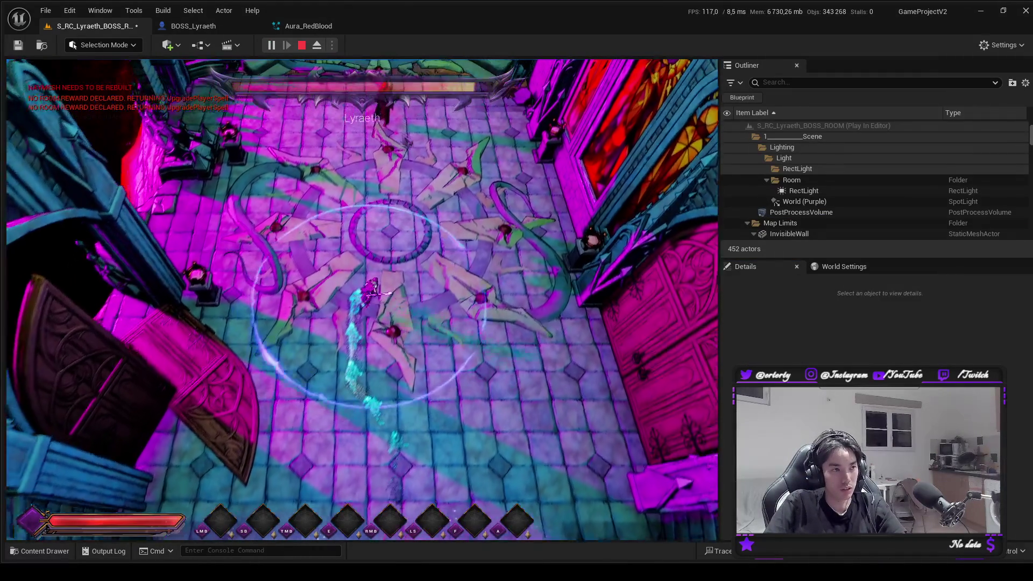
key("w")
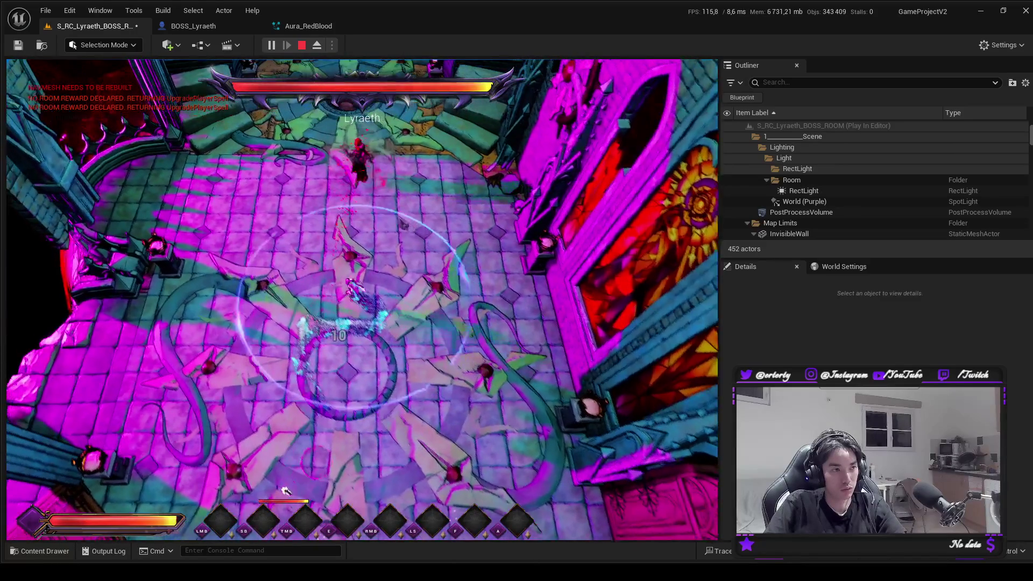
key("a")
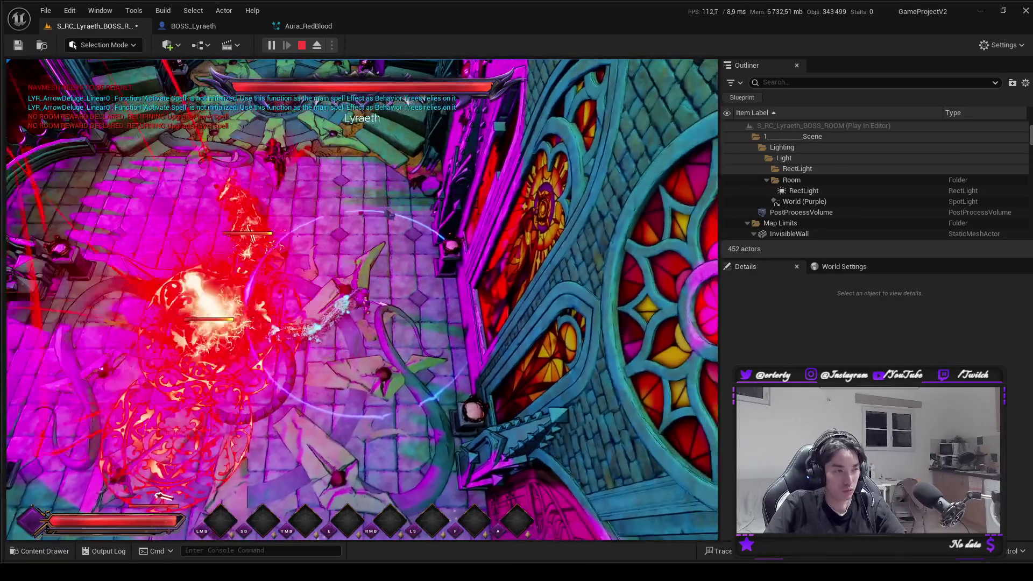
key("s")
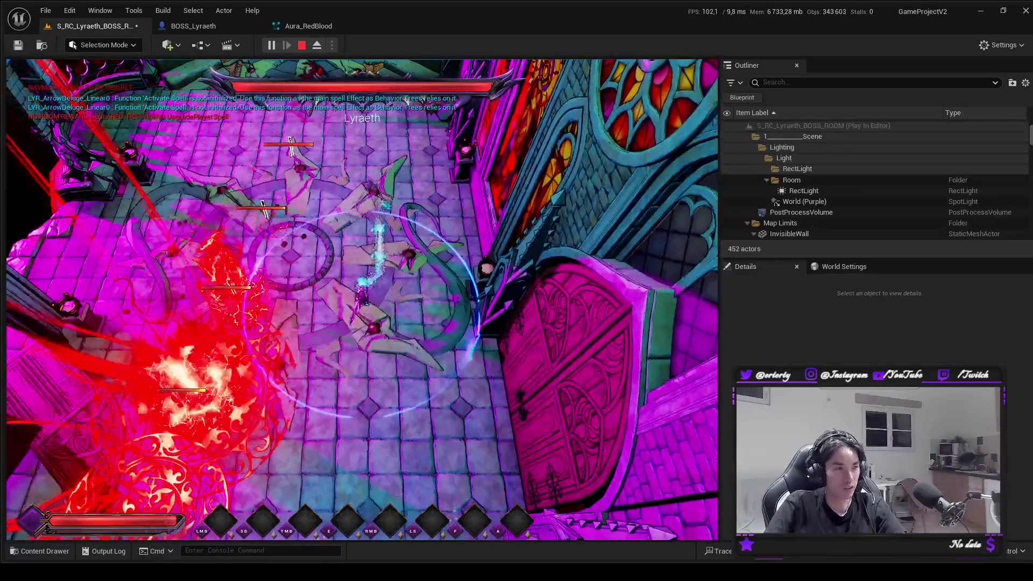
key("a")
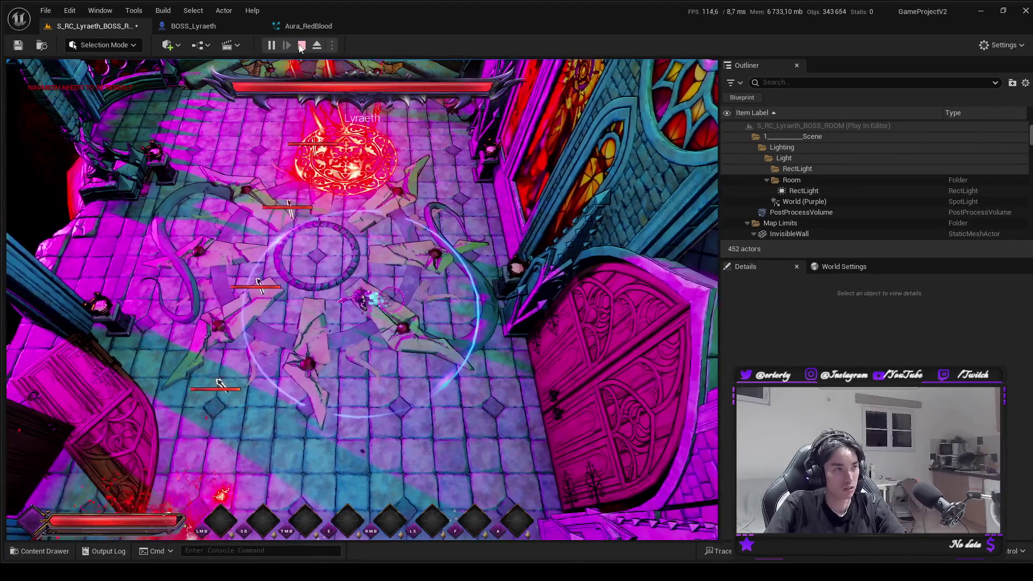
key("d")
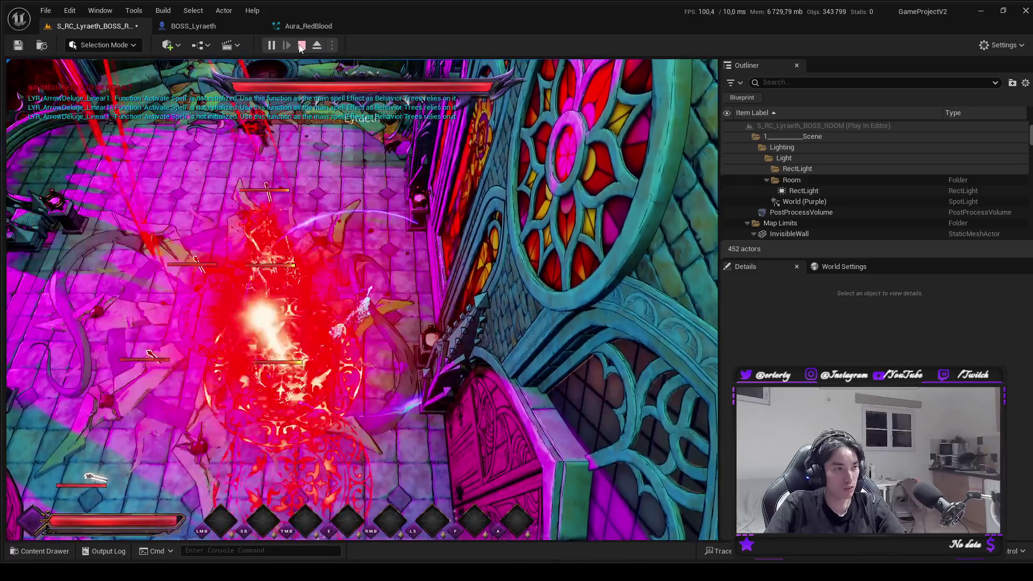
left_click(301, 46)
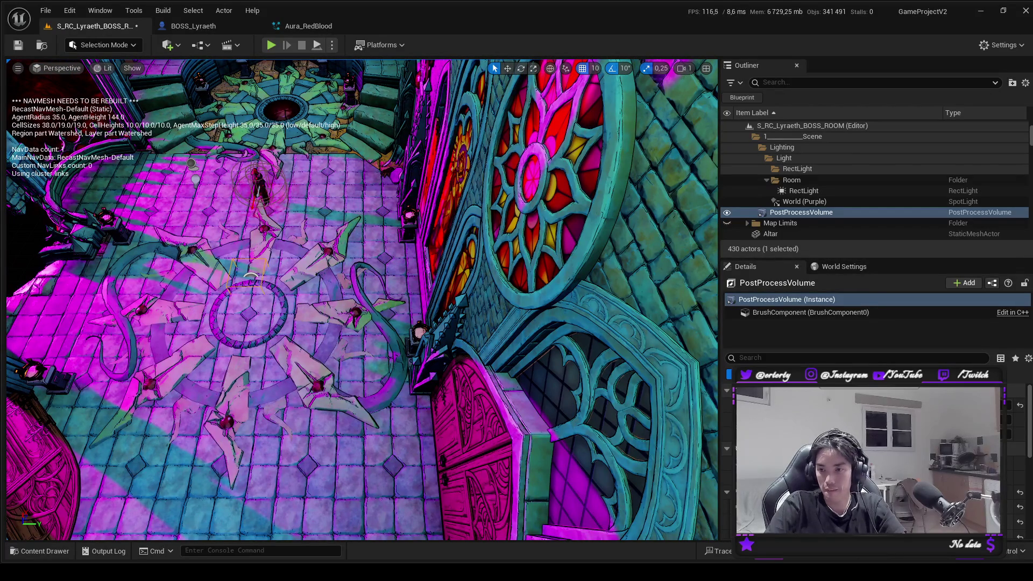
Reselect the PostProcessVolume and reset a setting to default, leaving a purple-magenta tint without teal.
scroll(872, 457, "down", 3)
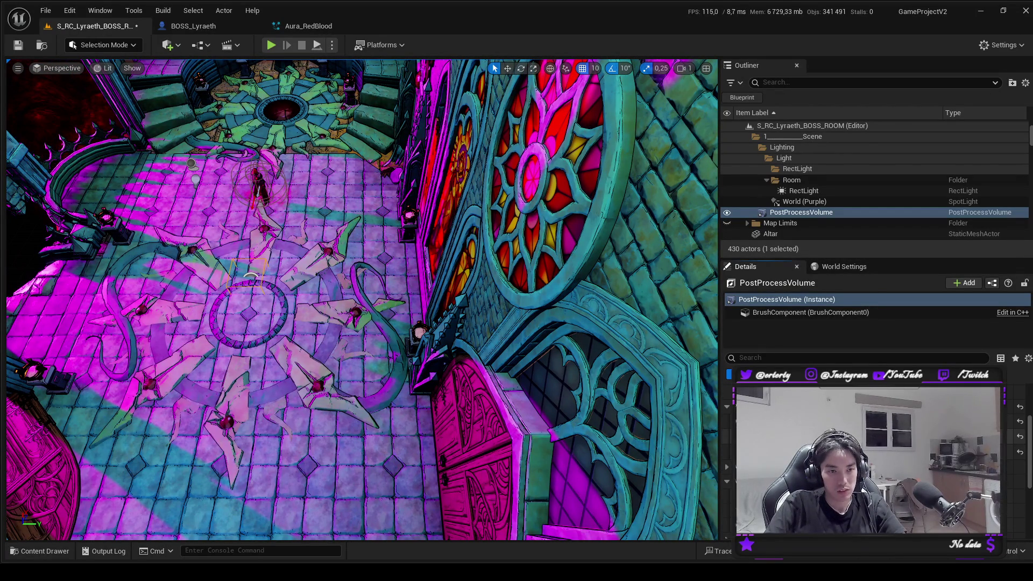
key("ctrl+space")
left_click(633, 367)
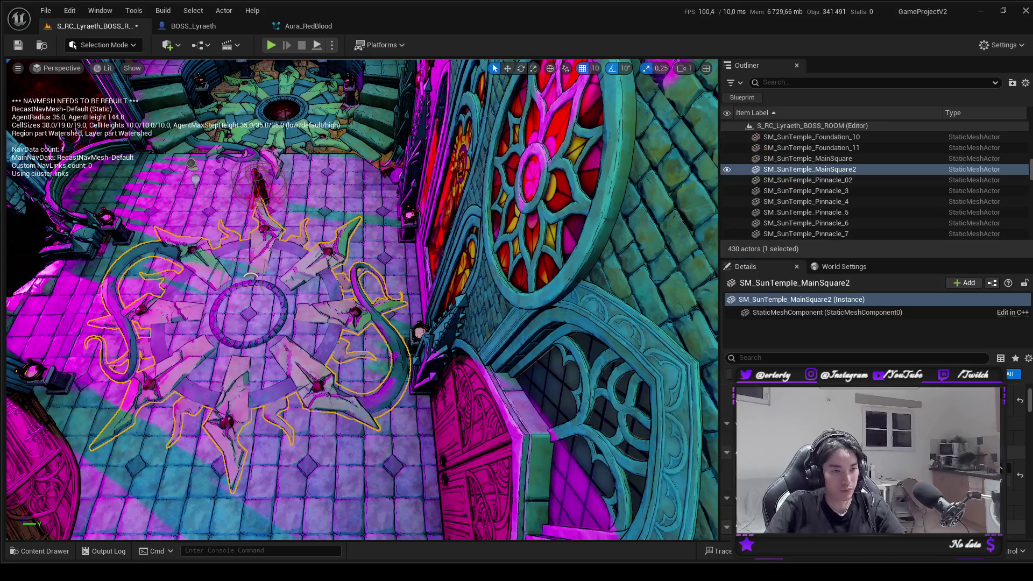
left_click(263, 273)
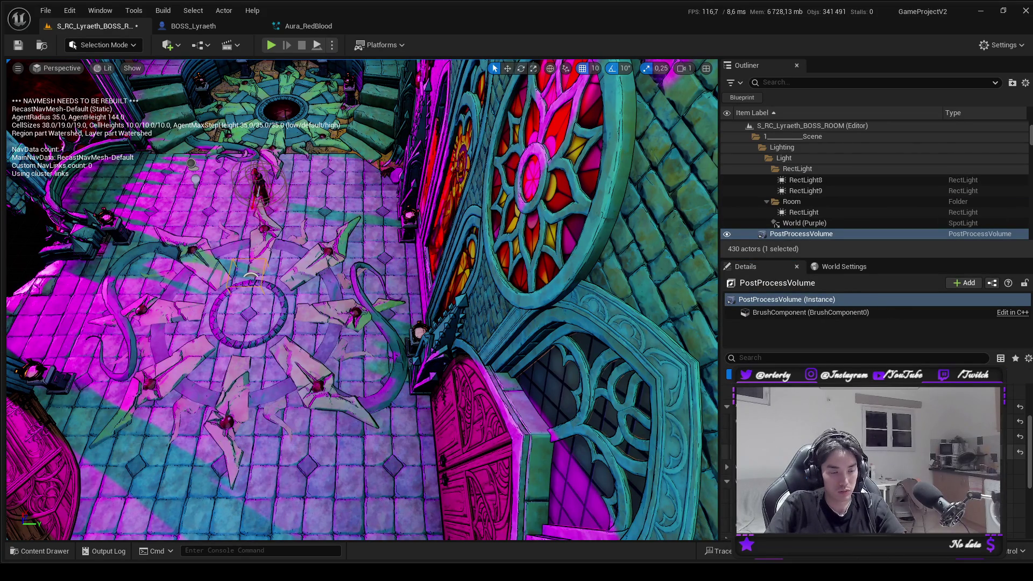
key("p")
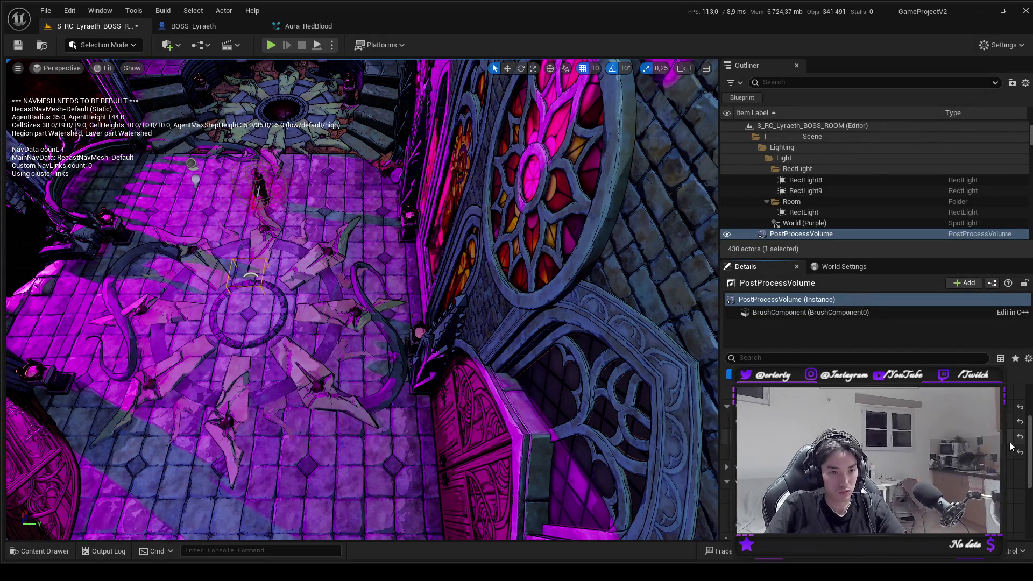
left_click(1020, 438)
key("1")
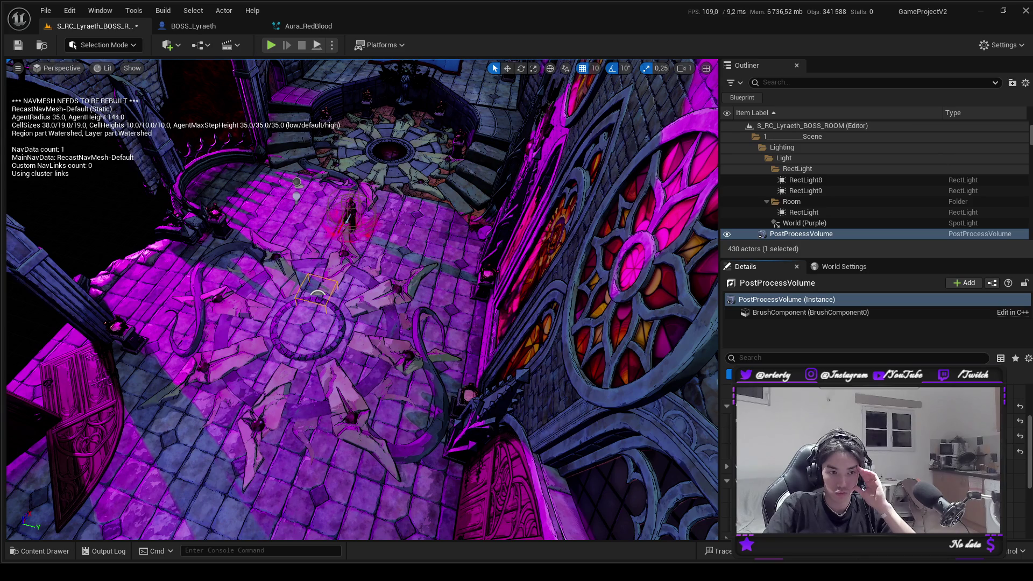
Change a PostProcessVolume colour grading setting to mute the purple, then select floor tile SM_SunTemple_Floor_12.
scroll(872, 457, "down", 3)
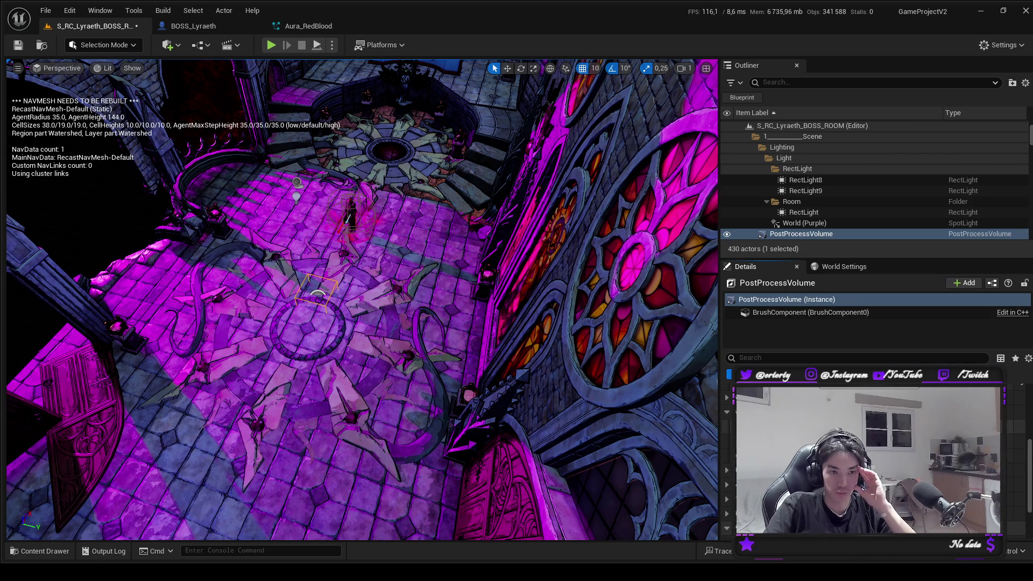
left_click(748, 427)
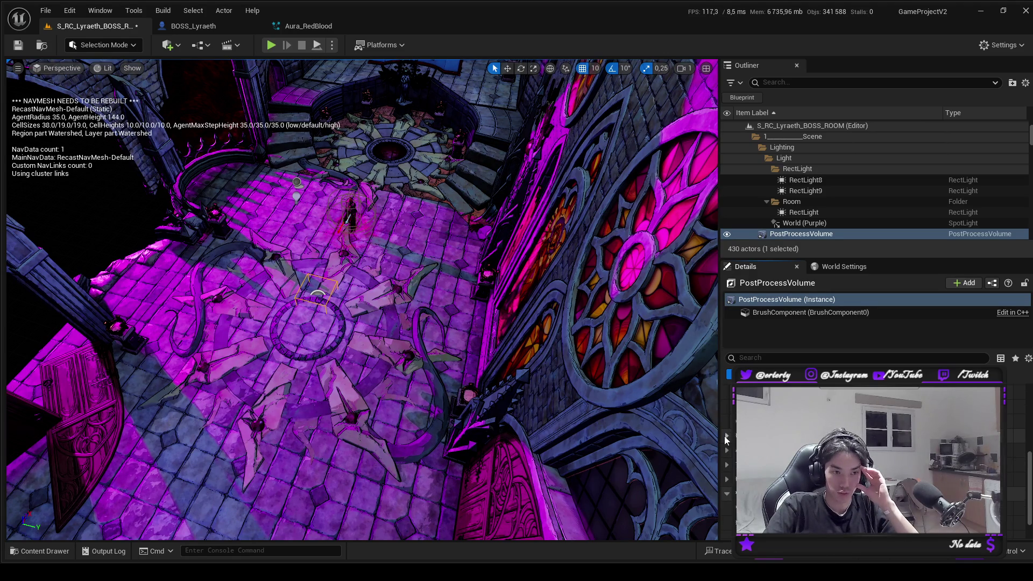
scroll(727, 465, "down", 2)
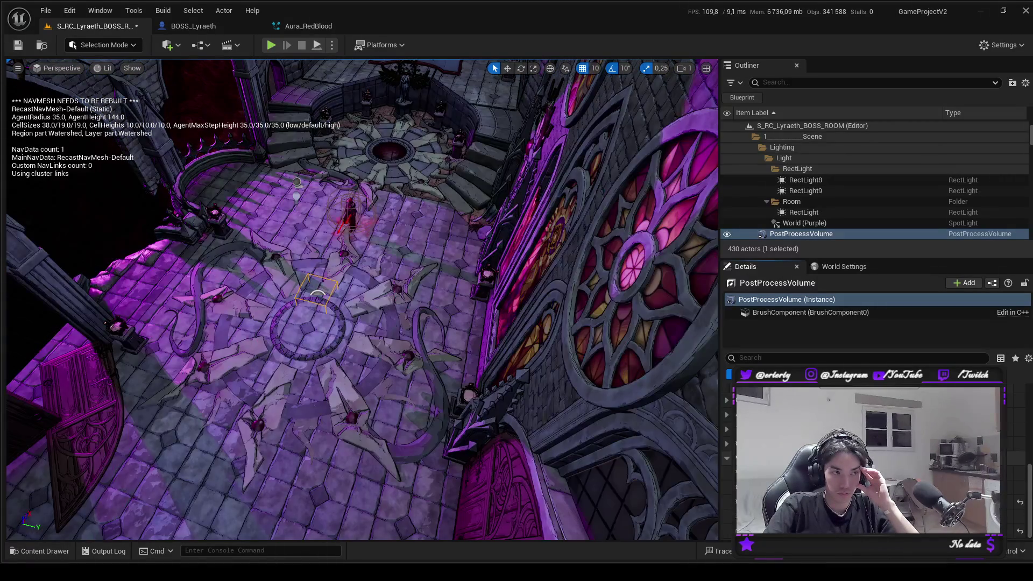
scroll(728, 465, "up", 2)
scroll(728, 464, "down", 1)
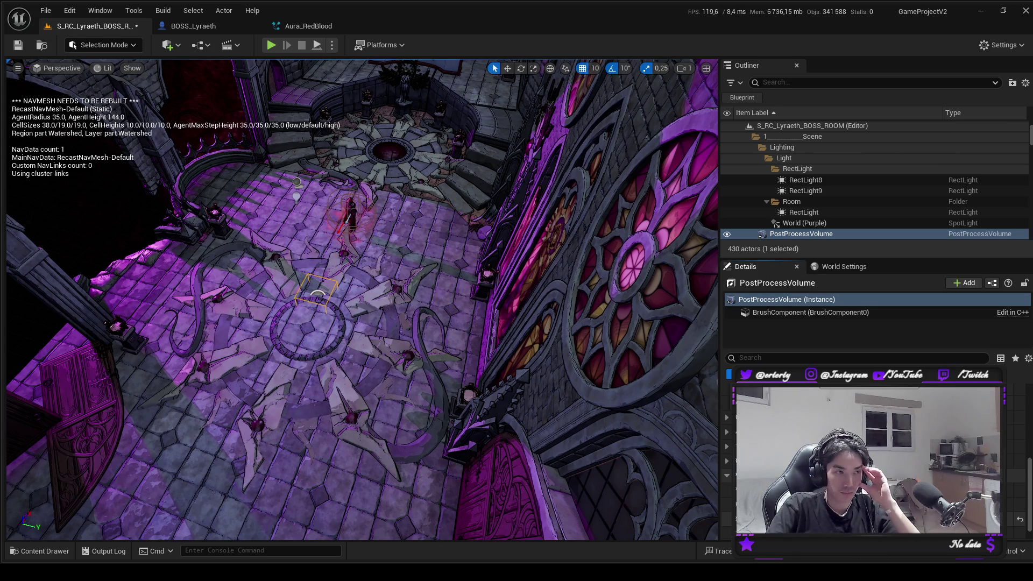
mouse_move(360, 302)
left_mouse_down()
mouse_move(393, 279)
mouse_move(409, 291)
left_mouse_up()
left_click(419, 321)
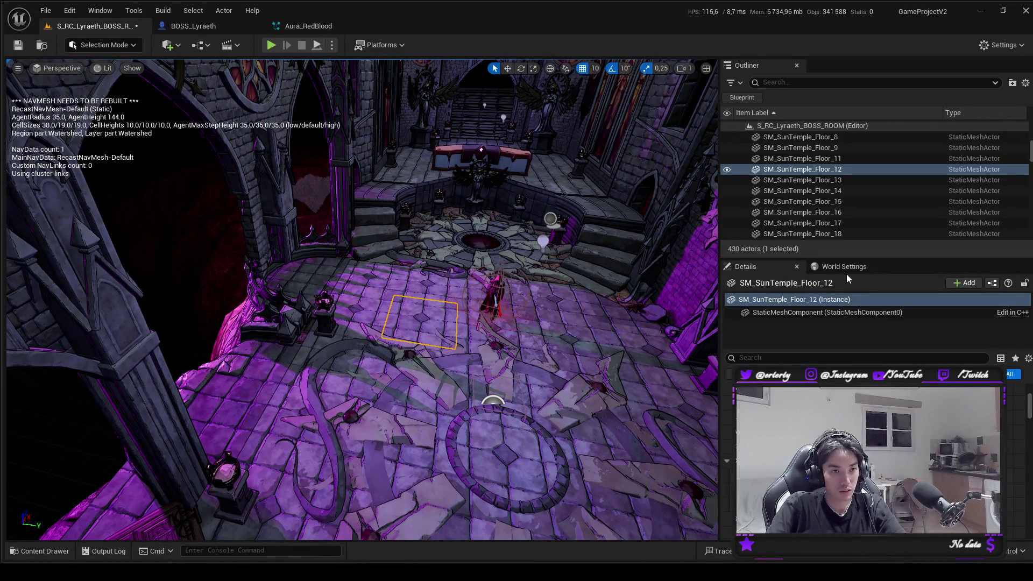
Open MI_Suntemple_StoneFloor_03, the material instance on floor tile SM_SunTemple_Floor_12's static mesh component.
left_click(808, 311)
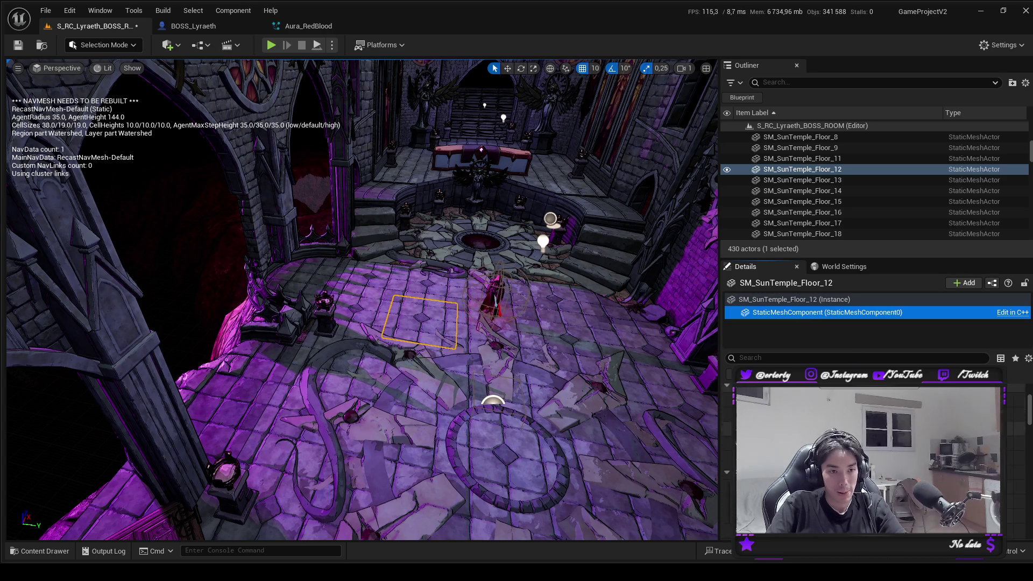
left_click(1017, 508)
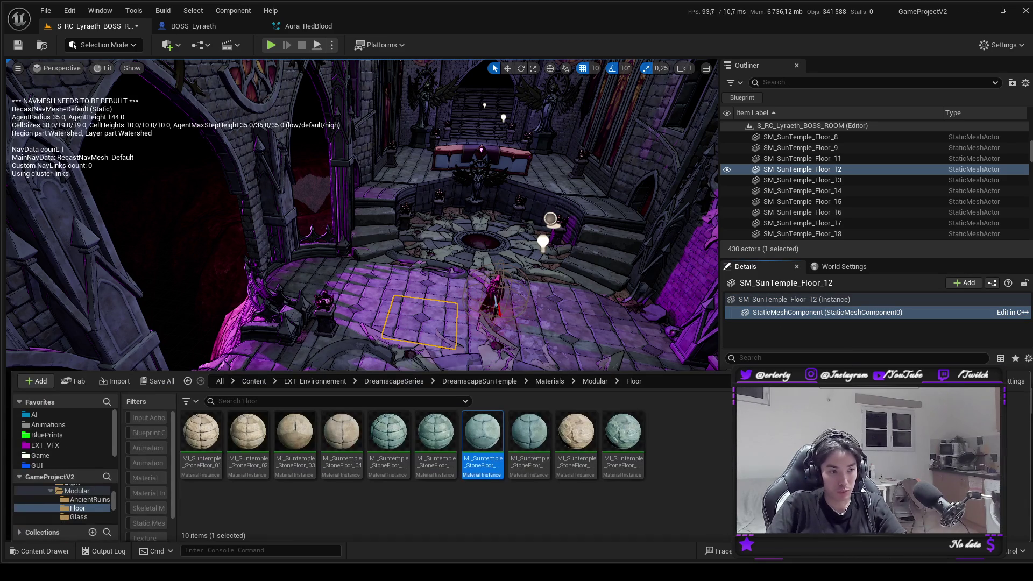
double_click(487, 453)
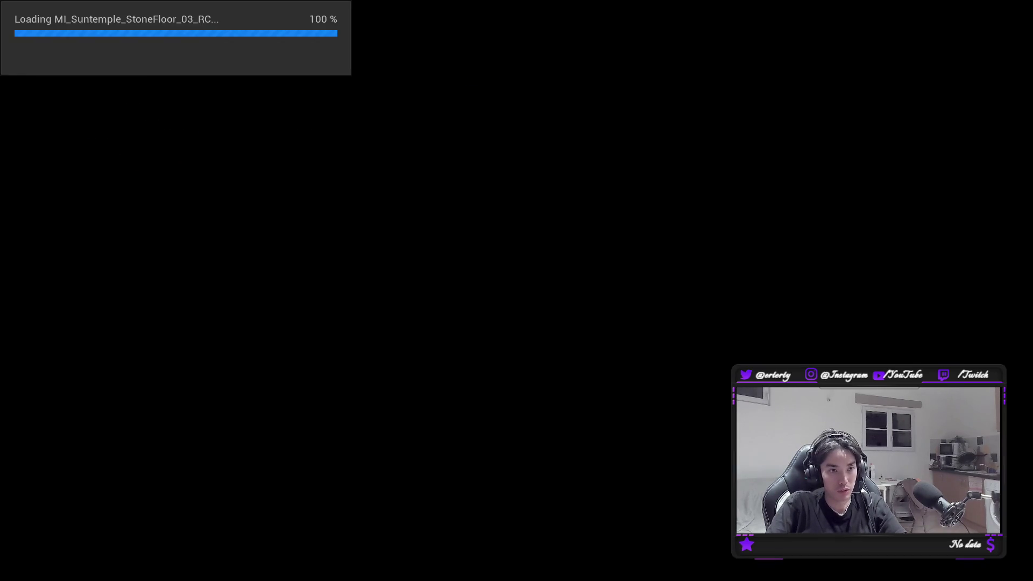
left_click(780, 169)
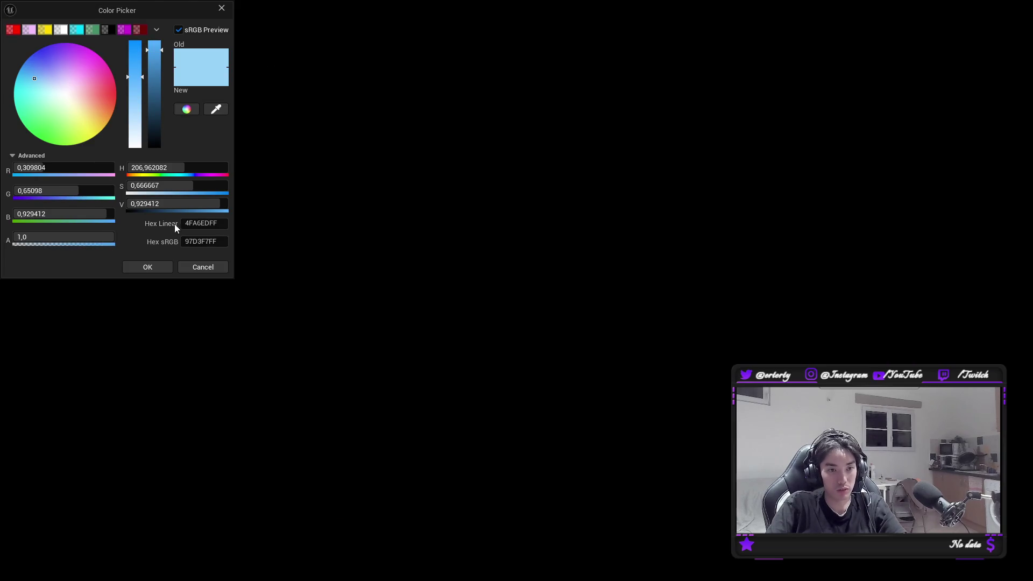
left_click(147, 267)
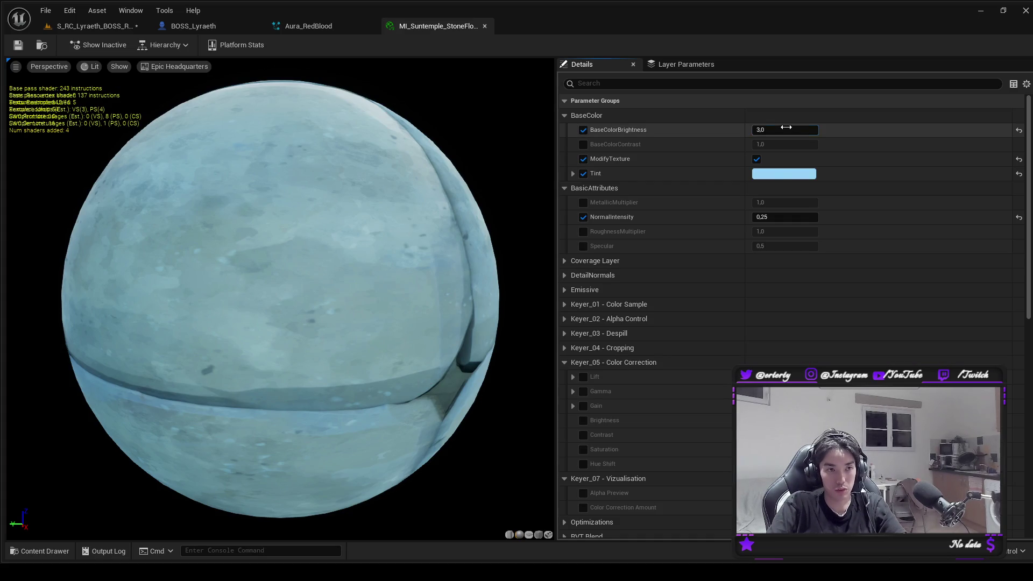
Try BaseColorBrightness values of 20 and 10 on the stone floor, comparing in the level, and save.
key("Return")
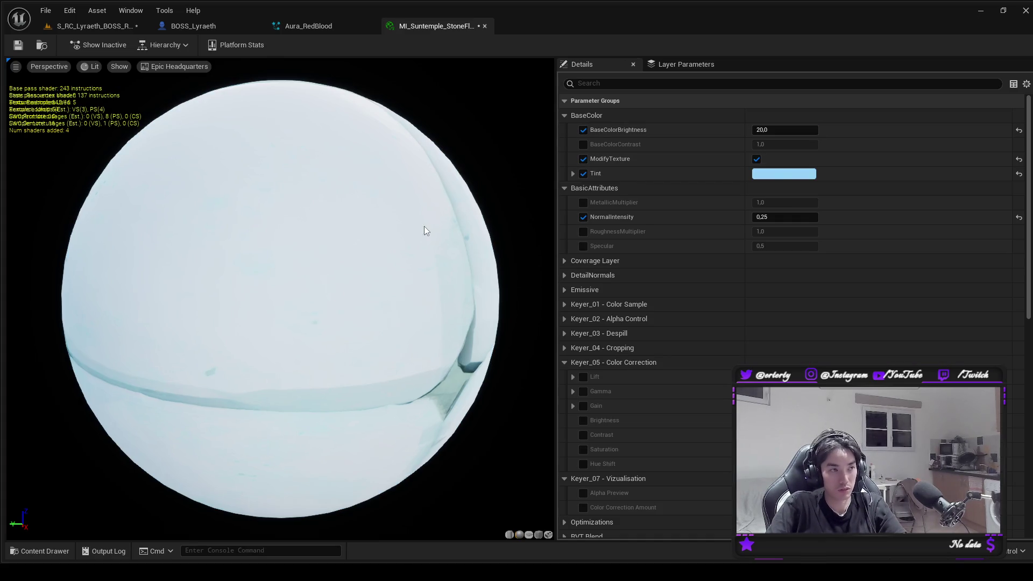
left_click(100, 27)
left_click_drag(334, 153, 334, 152)
left_click(424, 28)
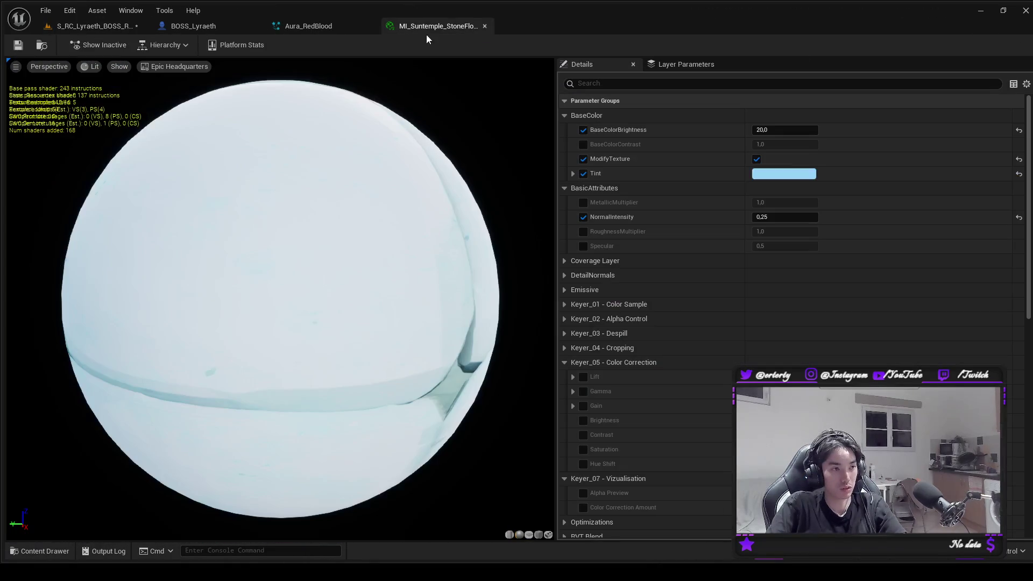
left_click(786, 130)
type("10")
key("Return")
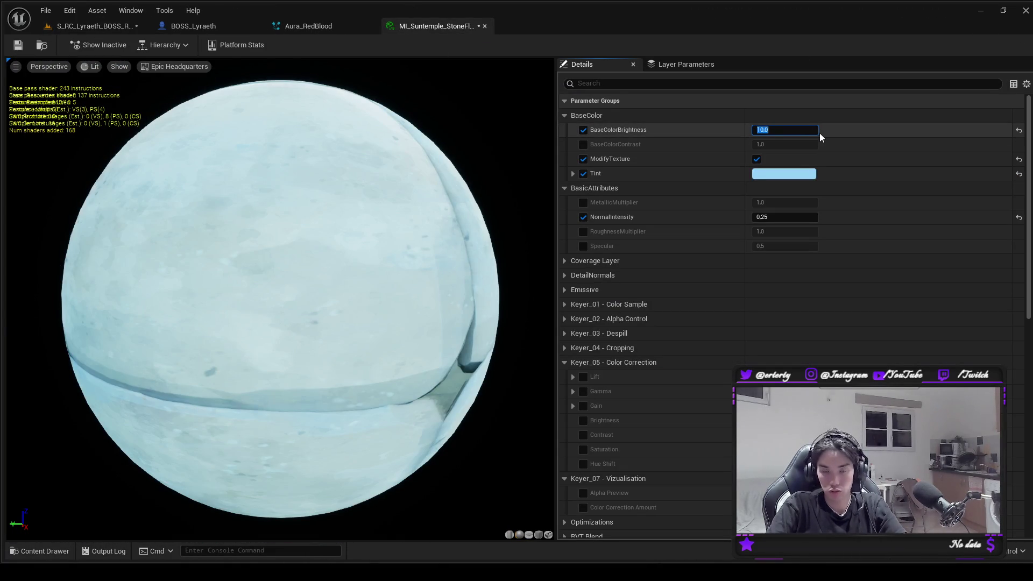
key("ctrl+s")
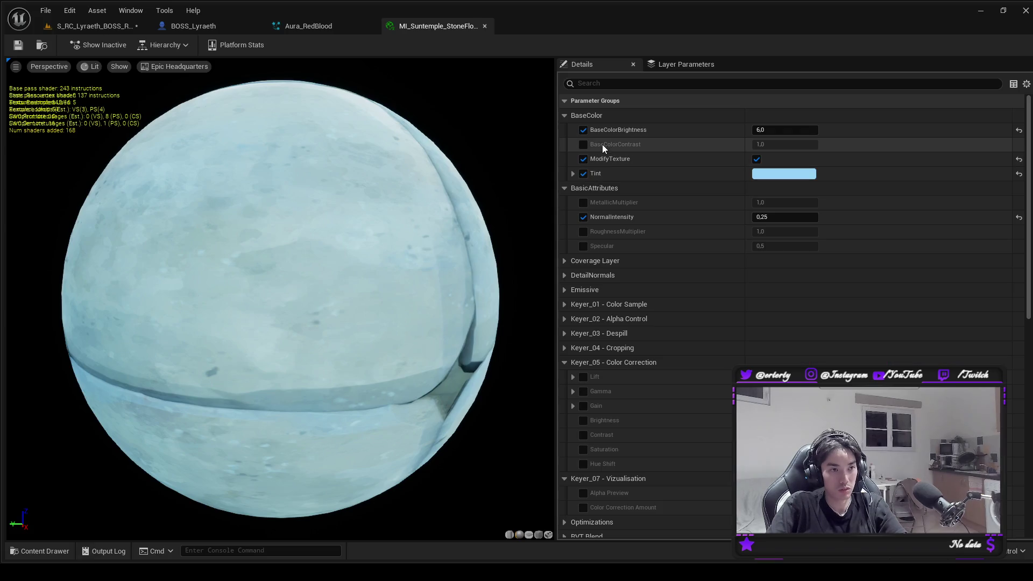
Enable BaseColorContrast and try values 2, 0.5 and 1.0 before settling on 3.0.
left_click(583, 144)
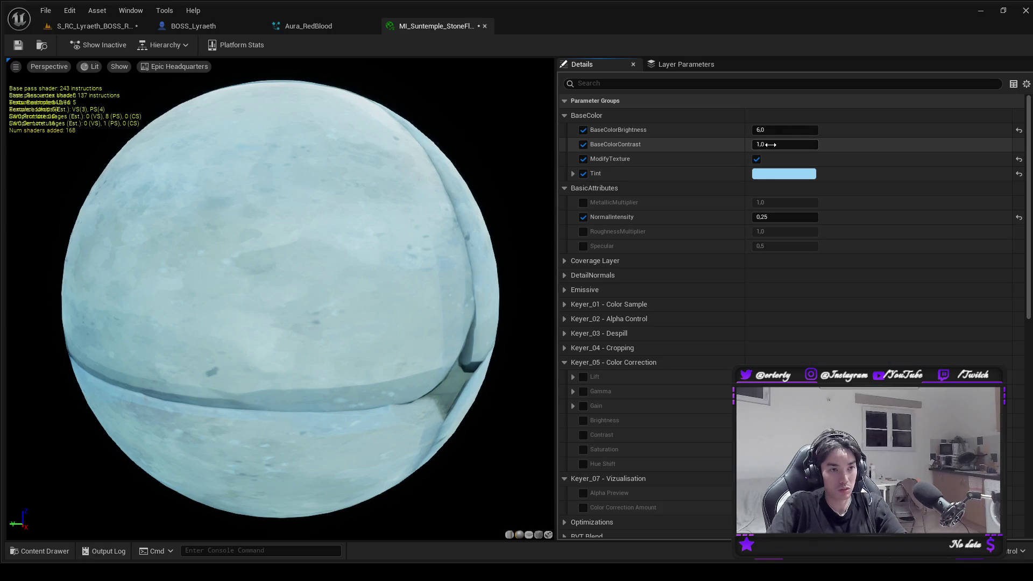
type("2")
key("Return")
left_click(17, 45)
left_click(94, 25)
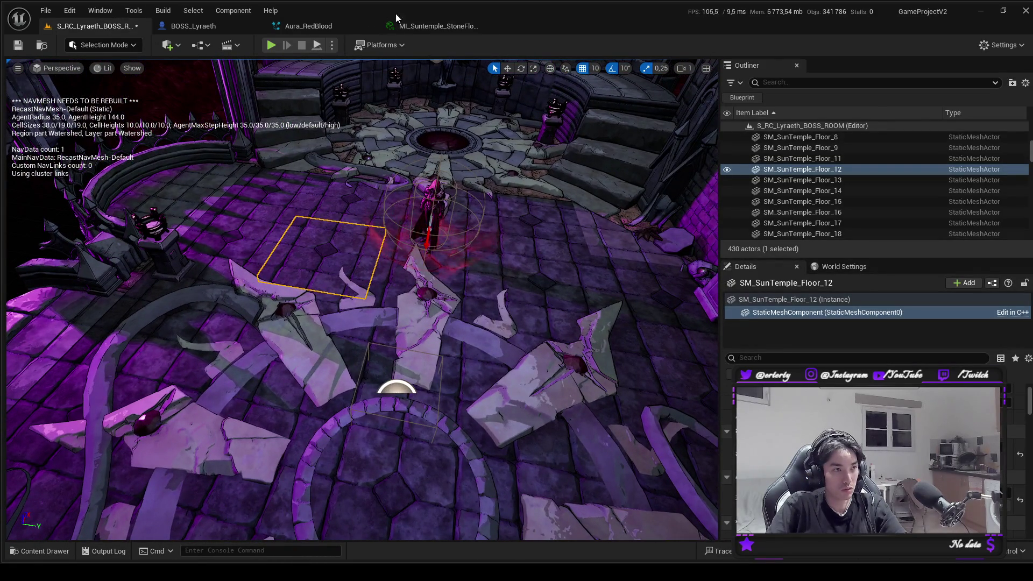
left_click(439, 25)
left_click(786, 145)
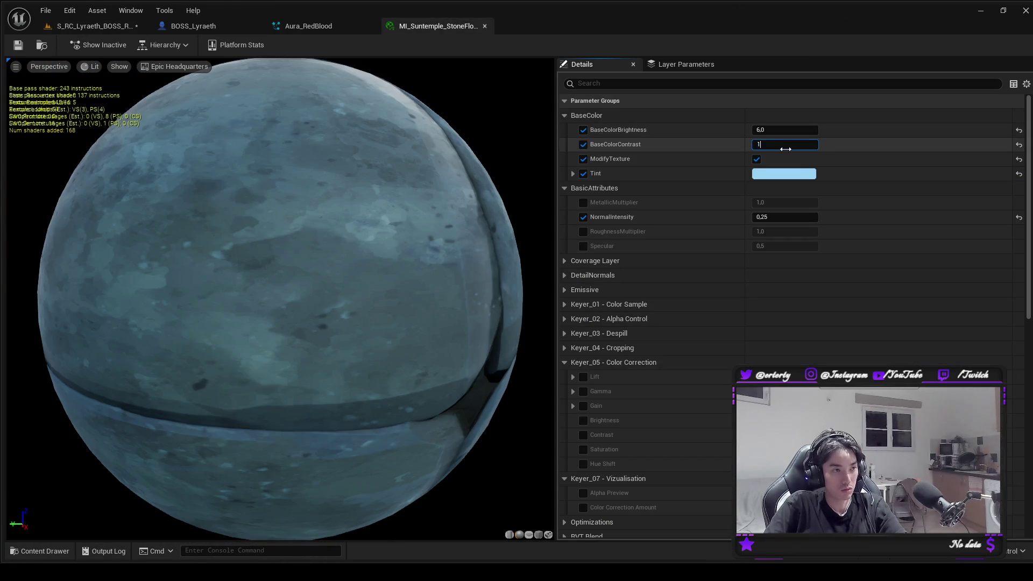
key("Return")
scroll(377, 97, "up", 3)
left_click(779, 145)
type("0,5")
key("Return")
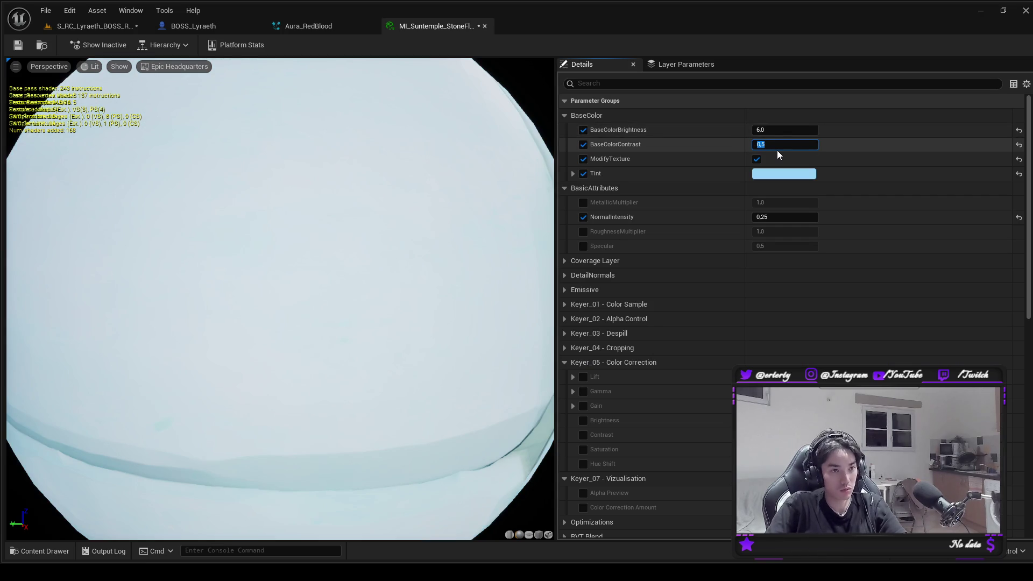
type("1,0")
key("Return")
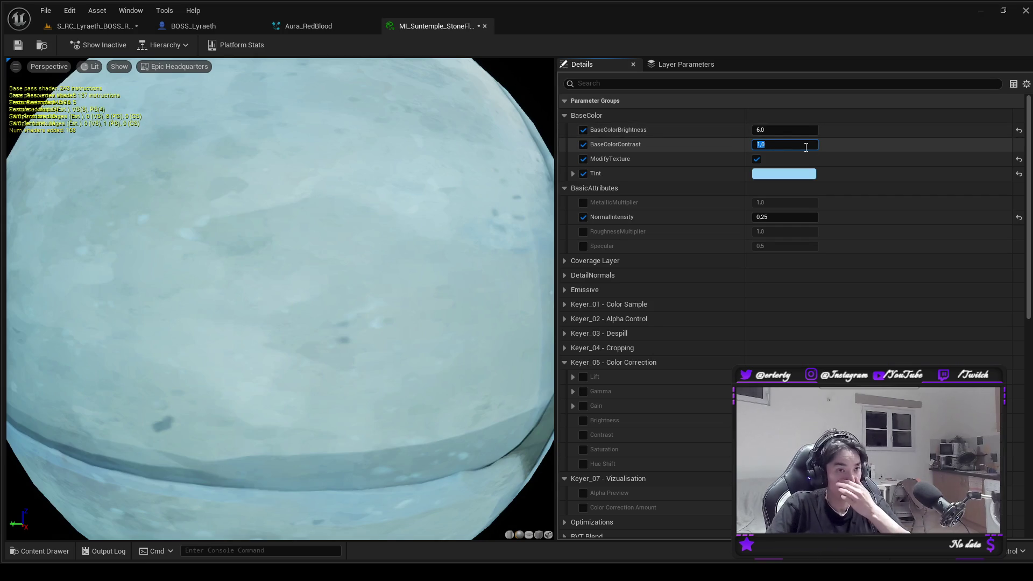
key("Return")
Raise BaseColorBrightness to 150 and save the stone floor material instance.
left_click(793, 130)
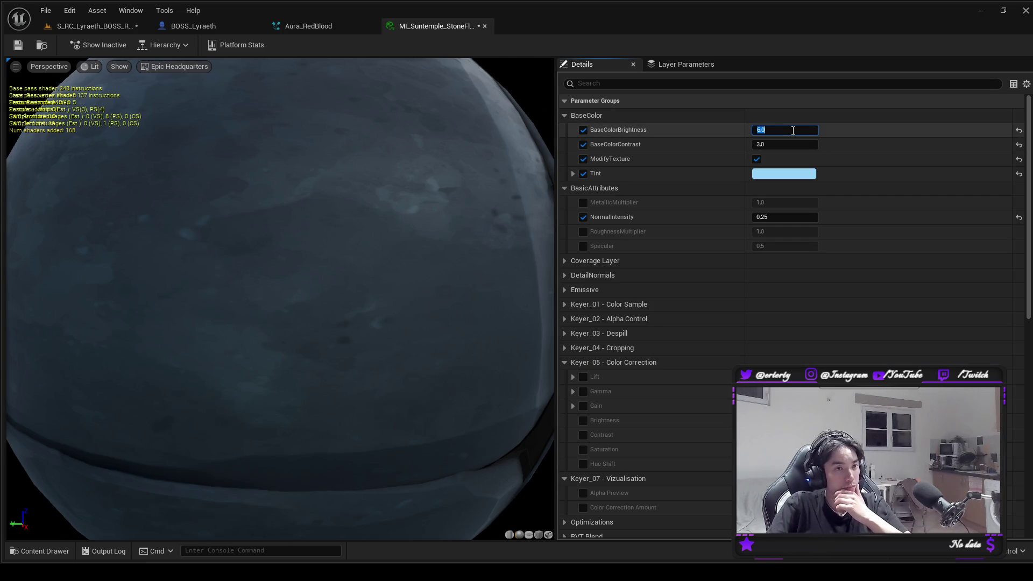
type("30,0")
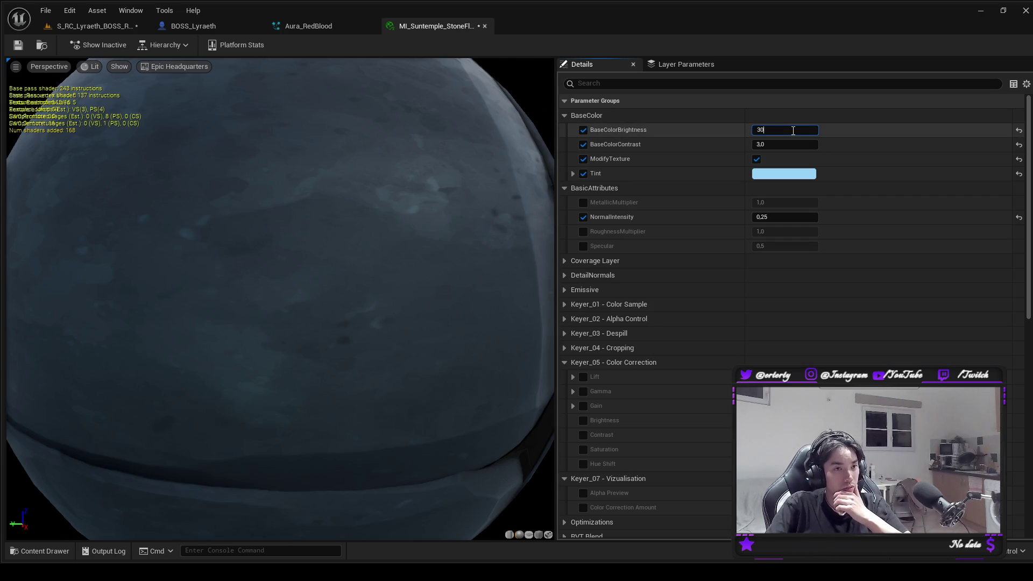
key("Return")
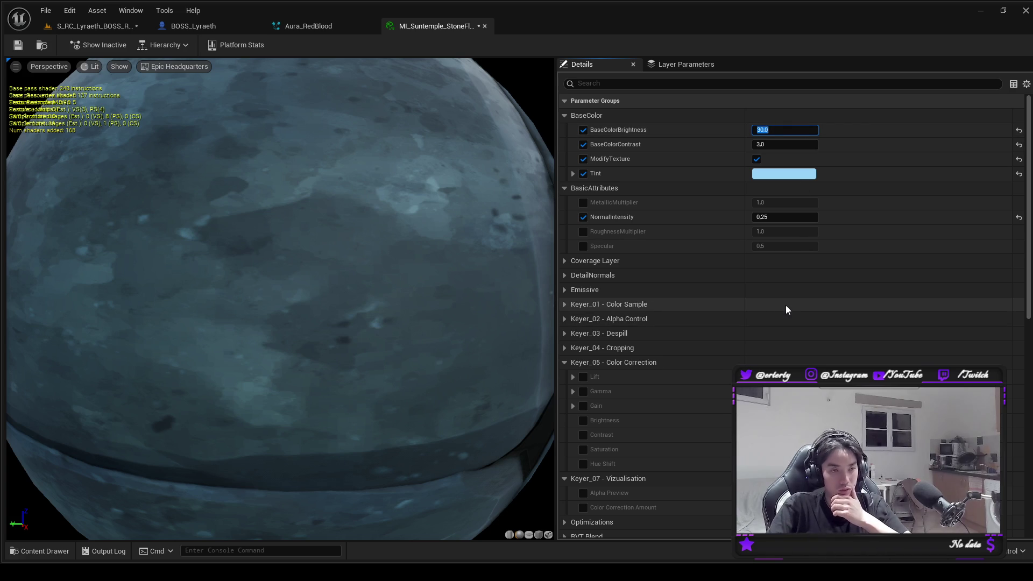
type("150,0")
key("Return")
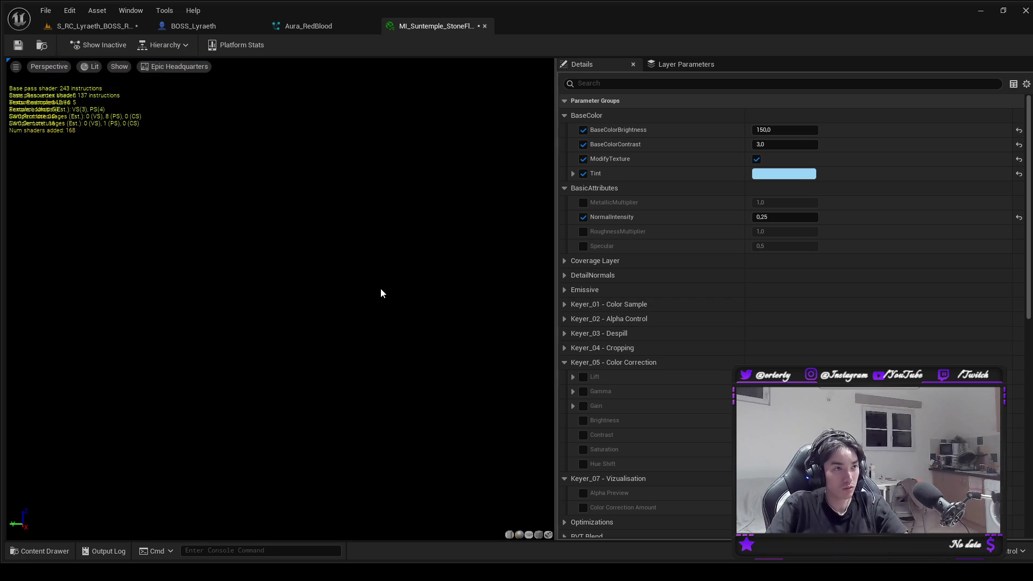
key("ctrl+s")
left_click(95, 27)
Reset BaseColorBrightness to 1.0 and, after trying 1650, return BaseColorContrast to 1.0.
left_click_drag(116, 78, 116, 177)
scroll(362, 299, "up", 10)
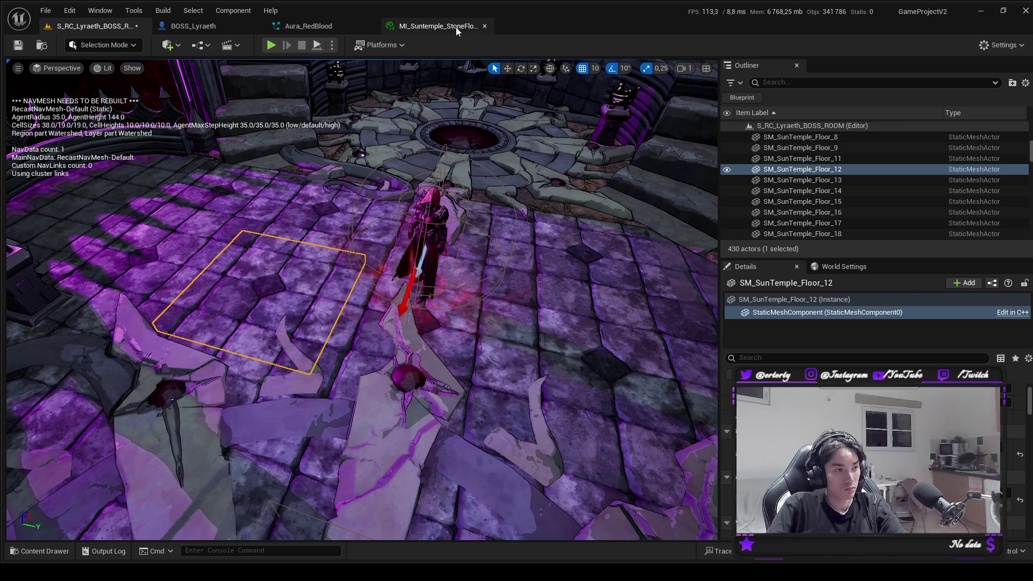
left_click(456, 27)
left_click(787, 132)
type("1")
key("Tab")
type("1")
key("Return")
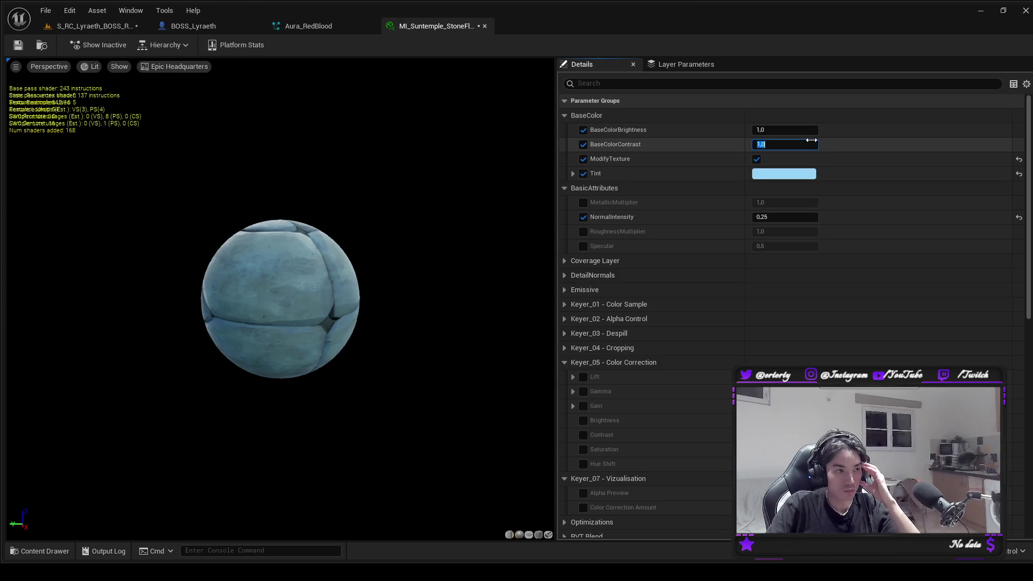
left_click(629, 144)
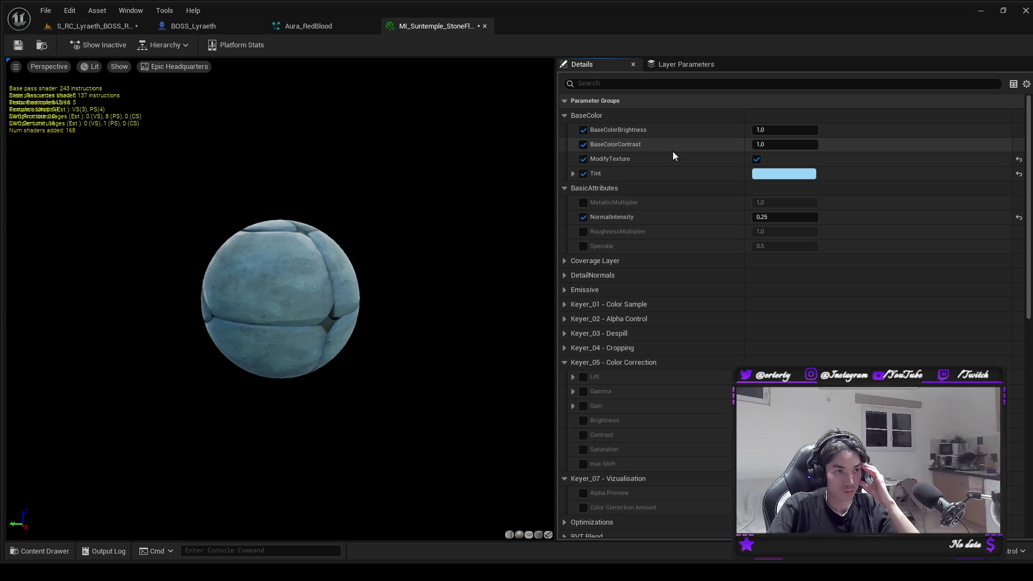
type("1650")
key("Return")
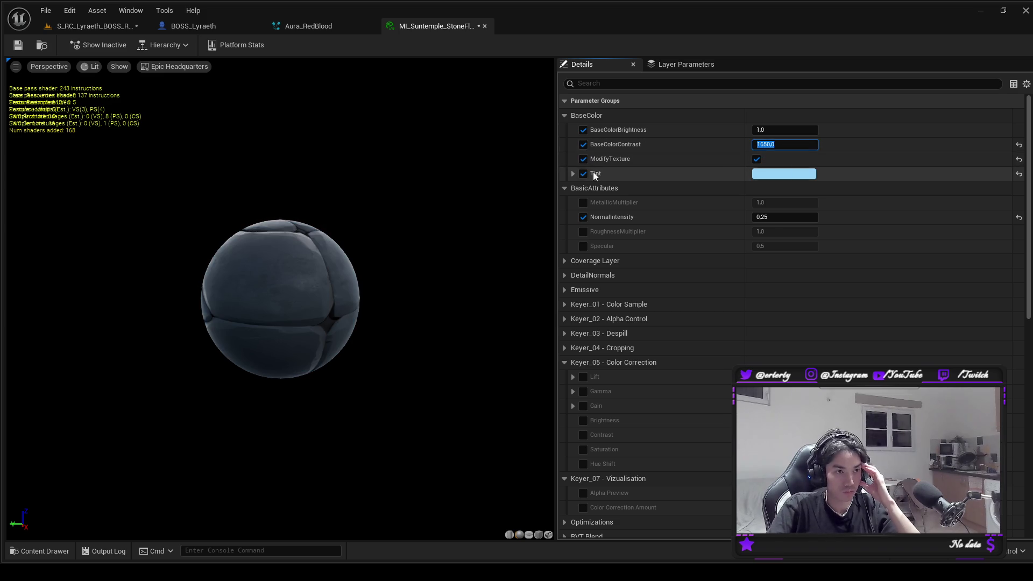
left_click(583, 145)
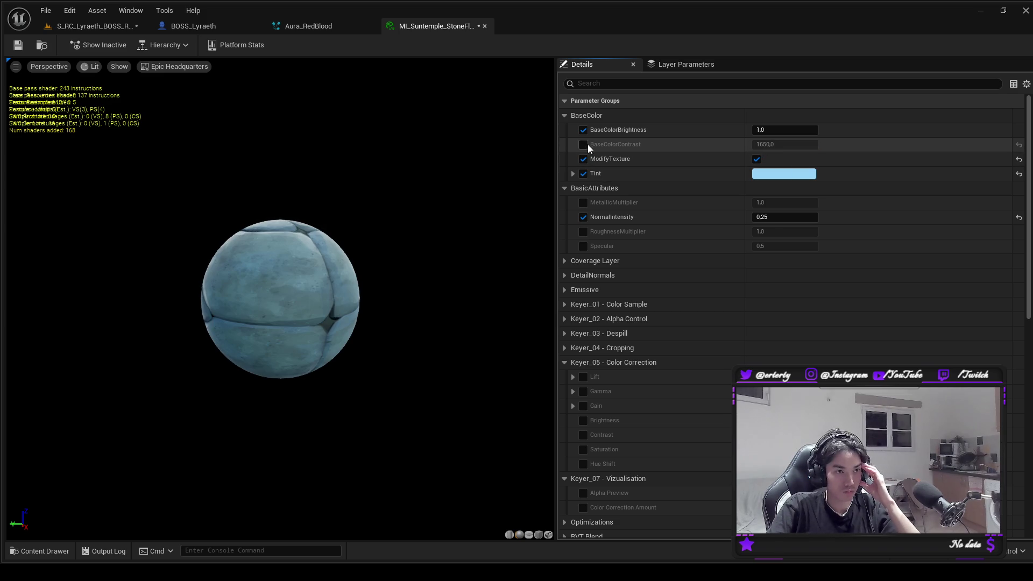
left_click(584, 145)
left_click(781, 145)
type("1")
key("Return")
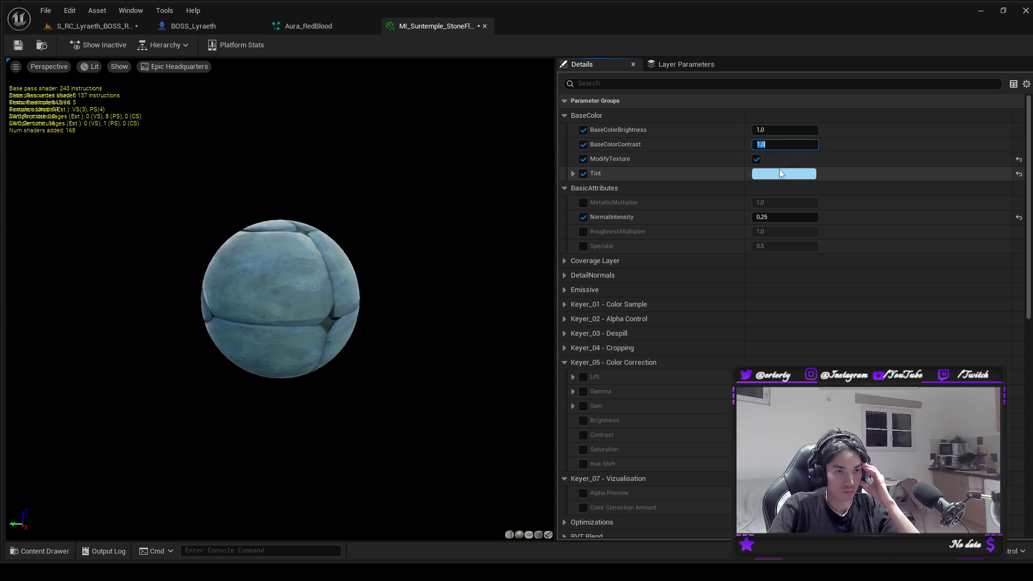
Try a semi-transparent Tint at alpha 0.5, then a Tint value of 150, discarding it.
left_click(778, 172)
left_click(162, 204)
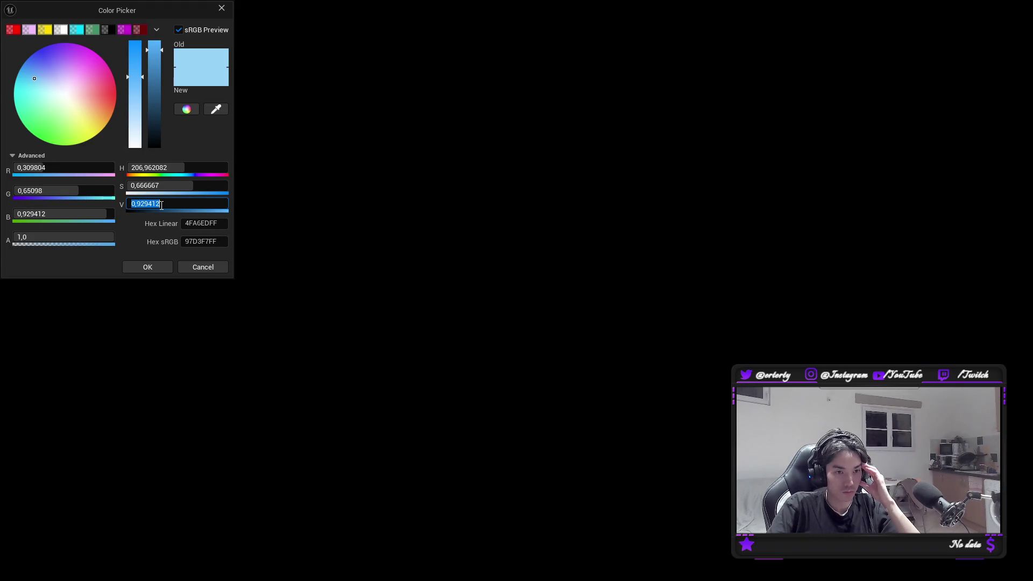
left_click(74, 233)
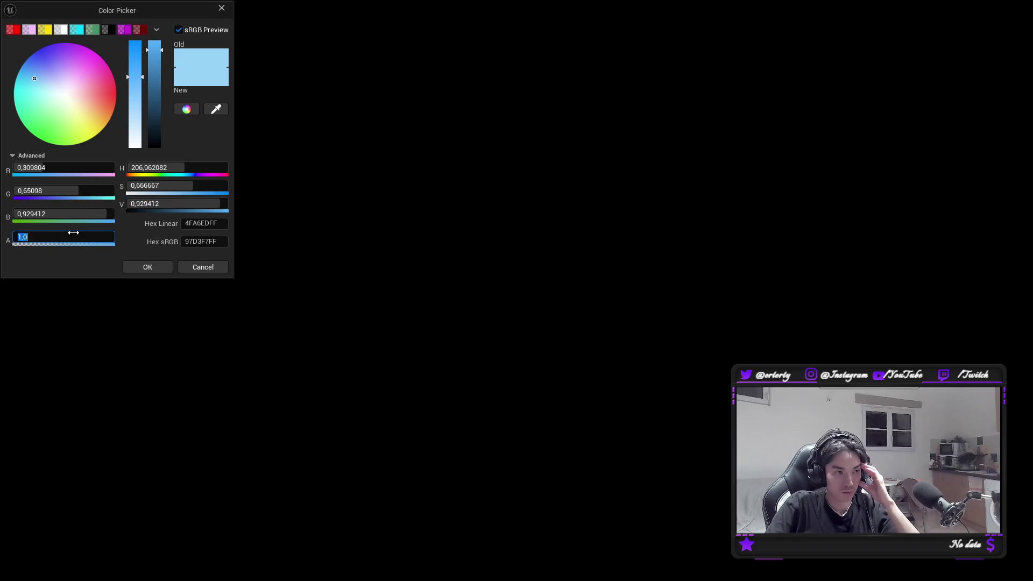
type("0,5")
key("Return")
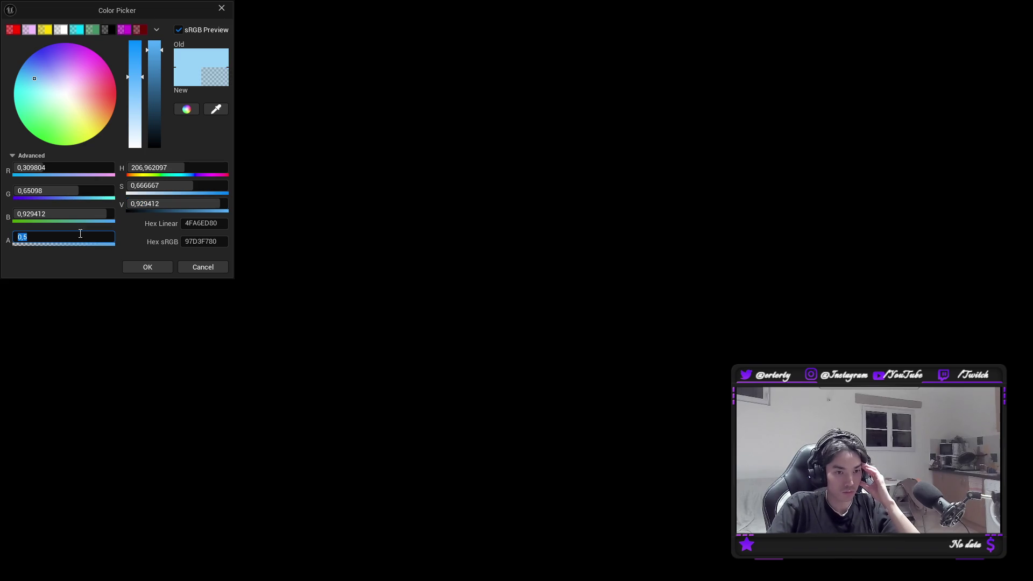
left_click(139, 269)
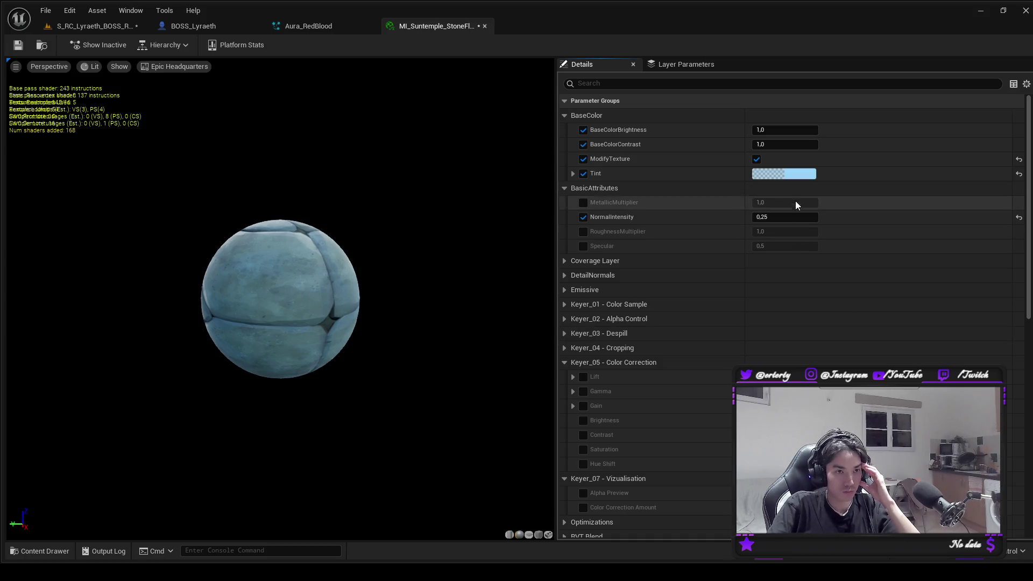
left_click(800, 174)
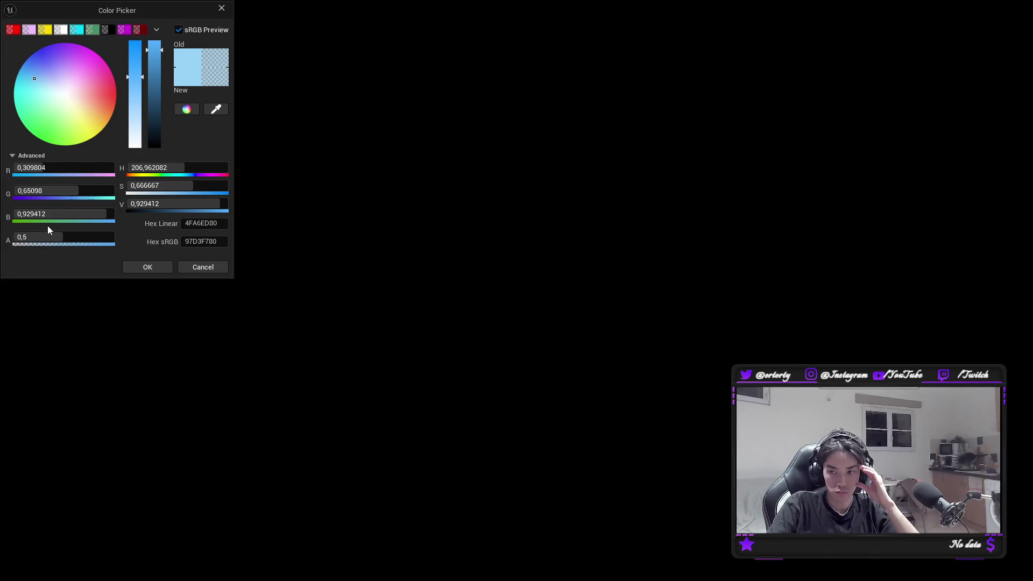
left_click_drag(38, 237, 114, 238)
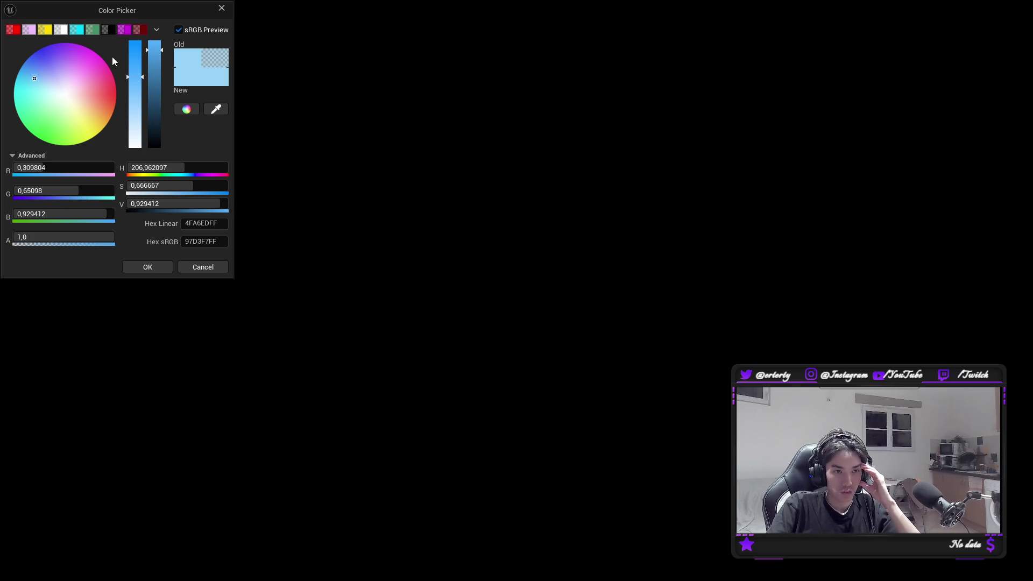
left_click(170, 203)
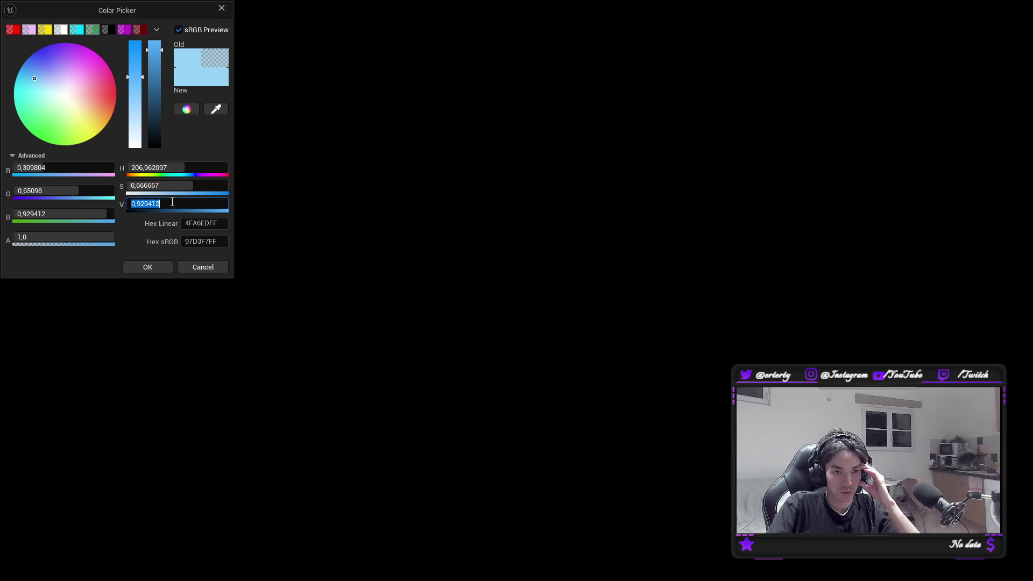
type("150")
key("Return")
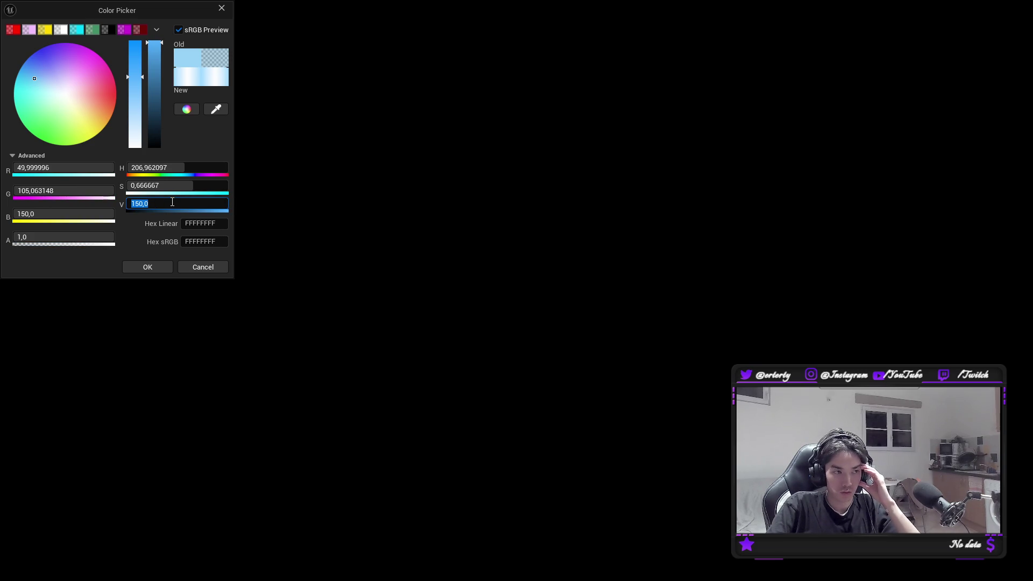
left_click(141, 239)
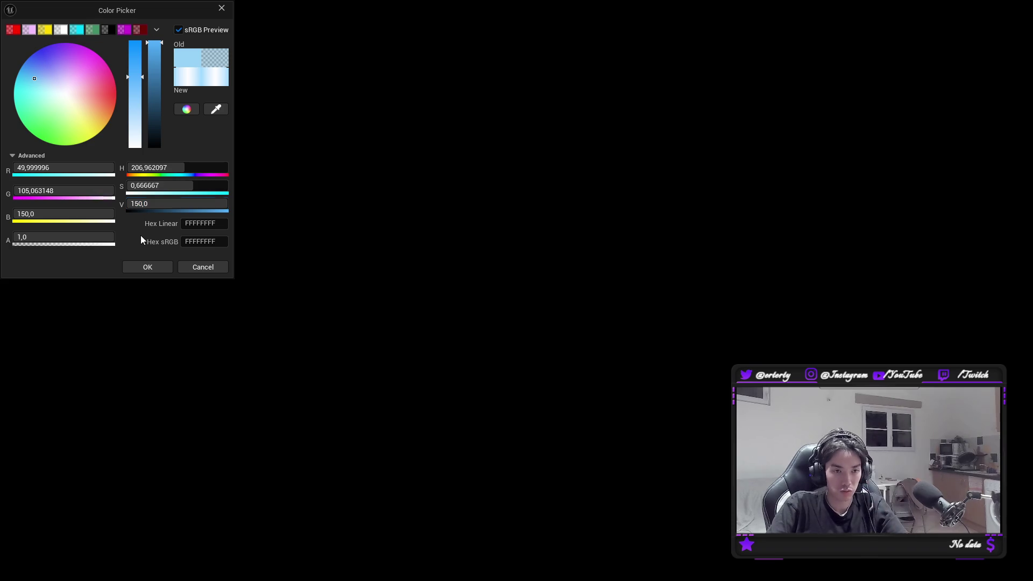
left_click(199, 272)
Apply a fully opaque, bright Tint and check the floor in the boss room.
left_click(784, 173)
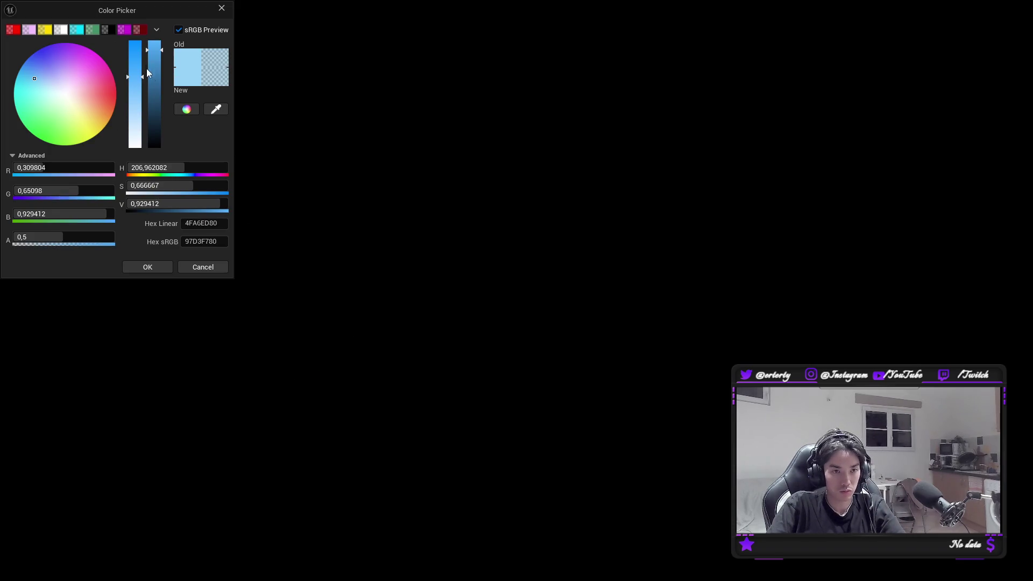
mouse_move(59, 237)
left_mouse_down()
mouse_move(116, 238)
mouse_move(123, 220)
left_mouse_up()
left_click(141, 203)
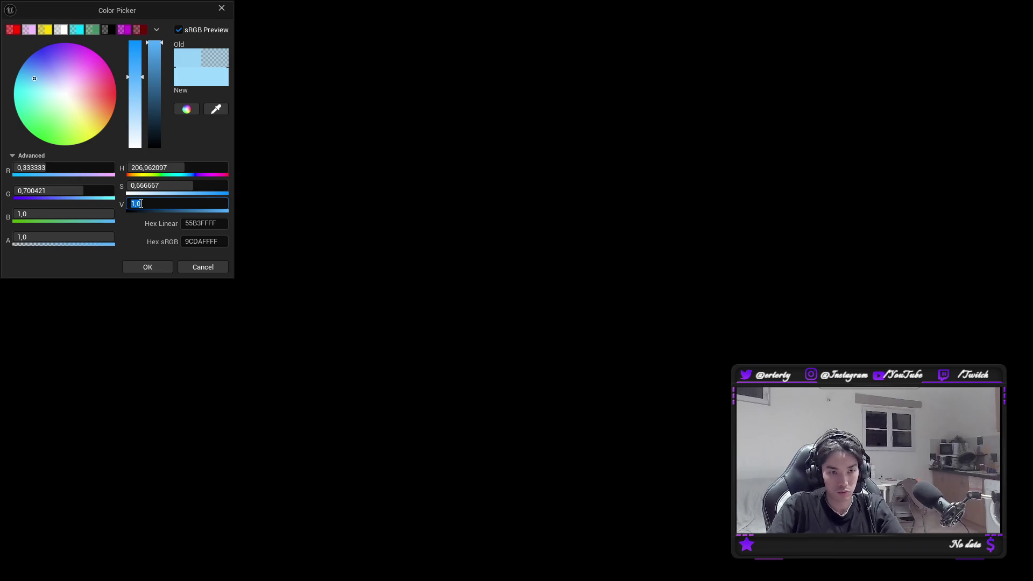
type("0")
key("Return")
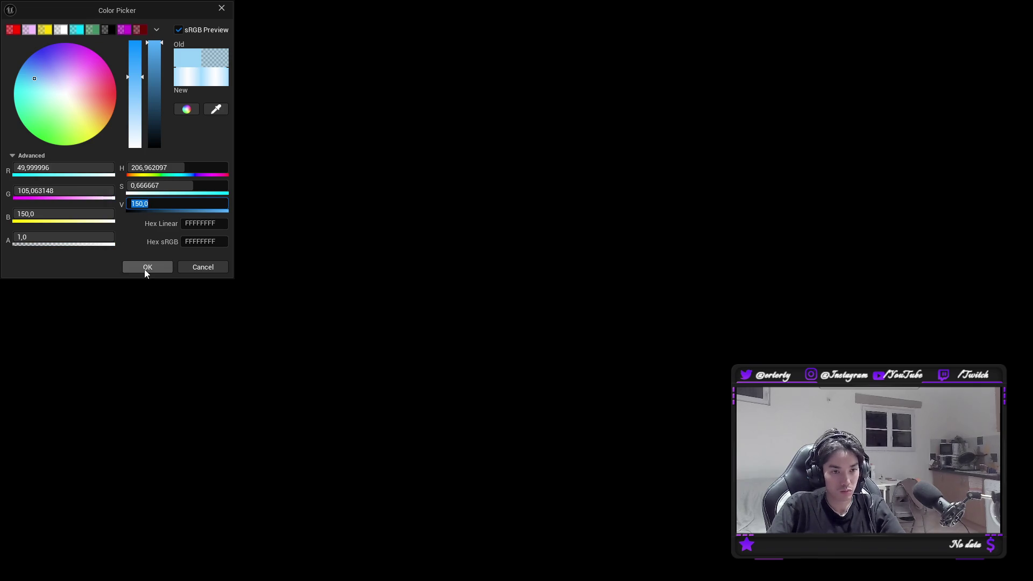
left_click(146, 267)
left_click(92, 26)
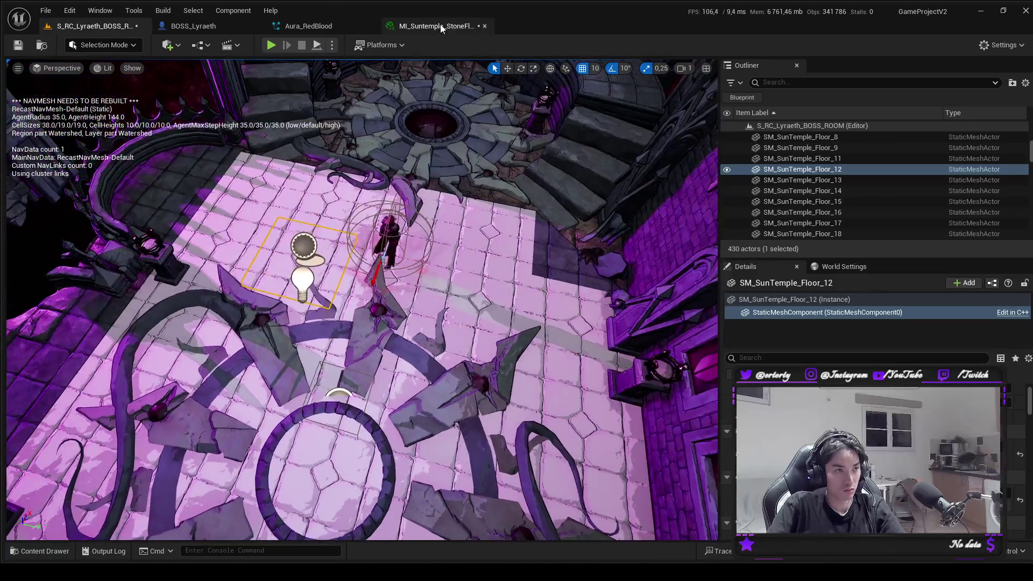
left_click(433, 26)
Lower the Tint value to 10, then 5, and apply it.
left_click(780, 175)
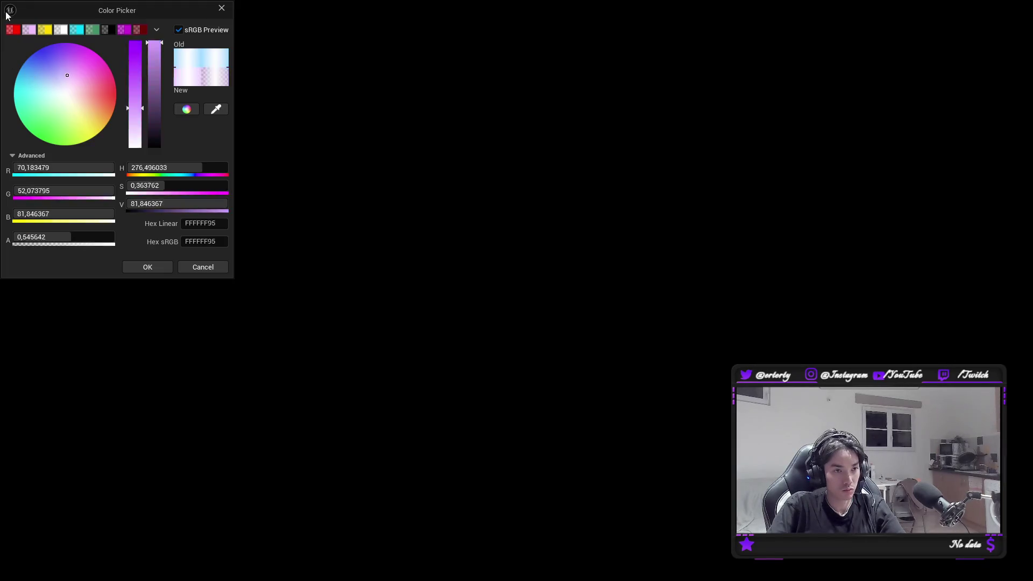
left_click(161, 200)
type("10")
key("Return")
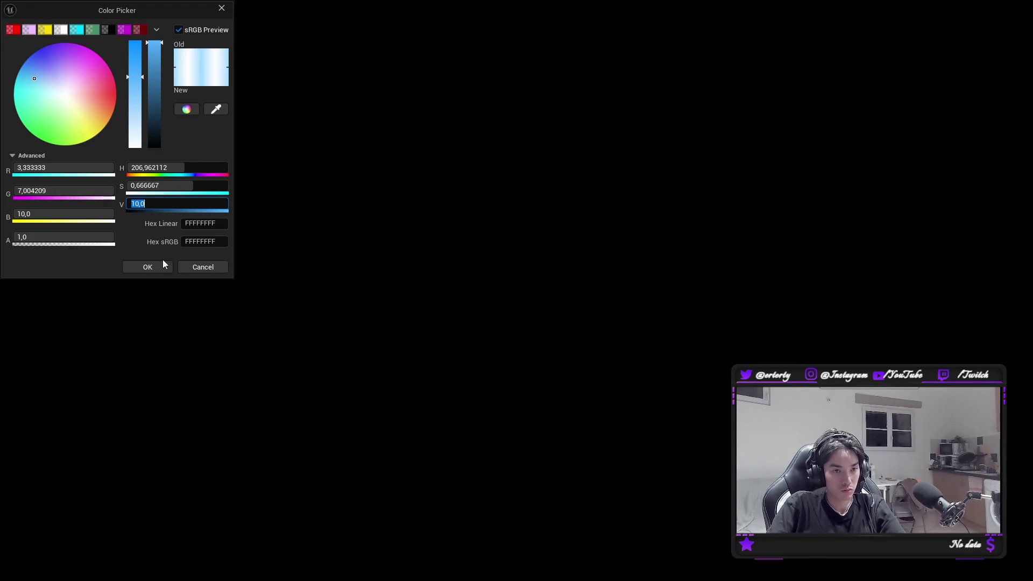
type("5")
key("Return")
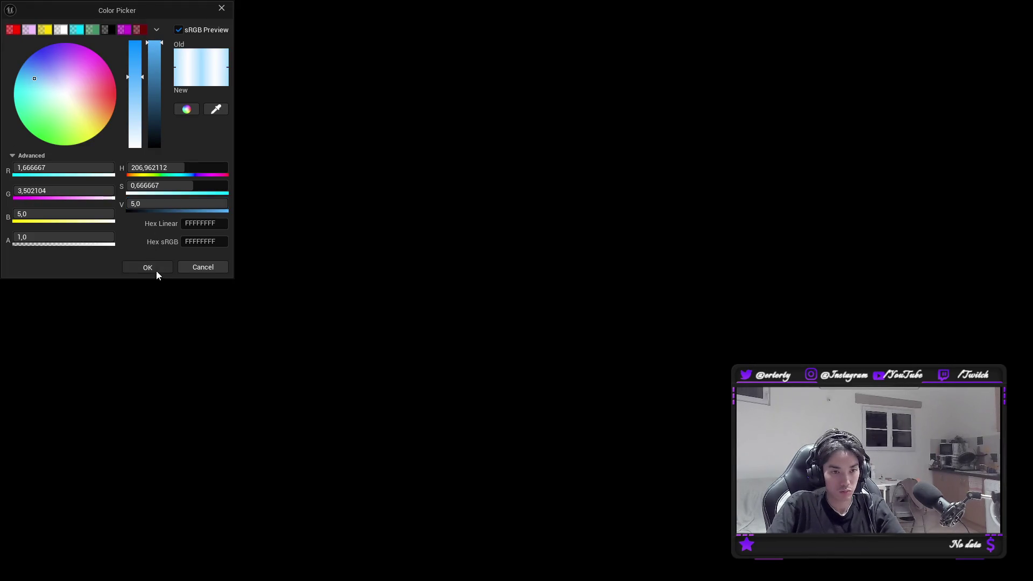
left_click(156, 269)
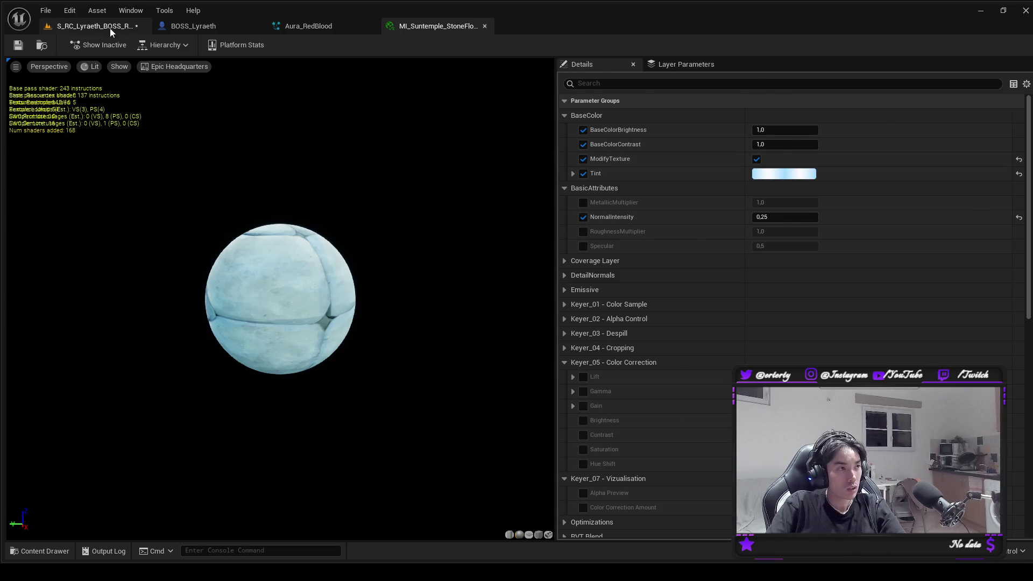
Set the Tint value to 1, giving the floor an opaque light blue 94CEF2 tint.
left_click(114, 28)
scroll(323, 80, "up", 5)
left_click(430, 26)
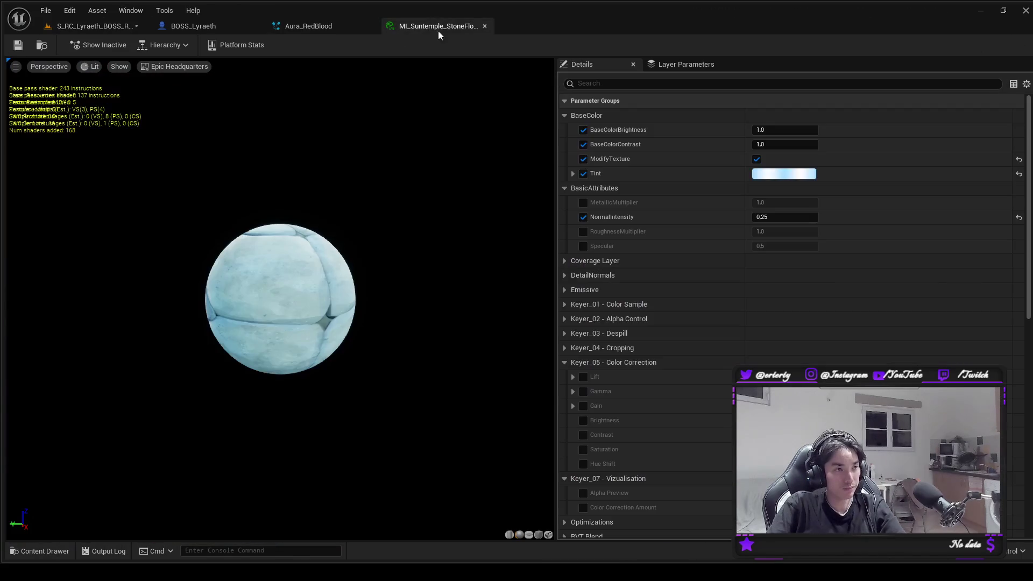
left_click(786, 168)
left_click(173, 202)
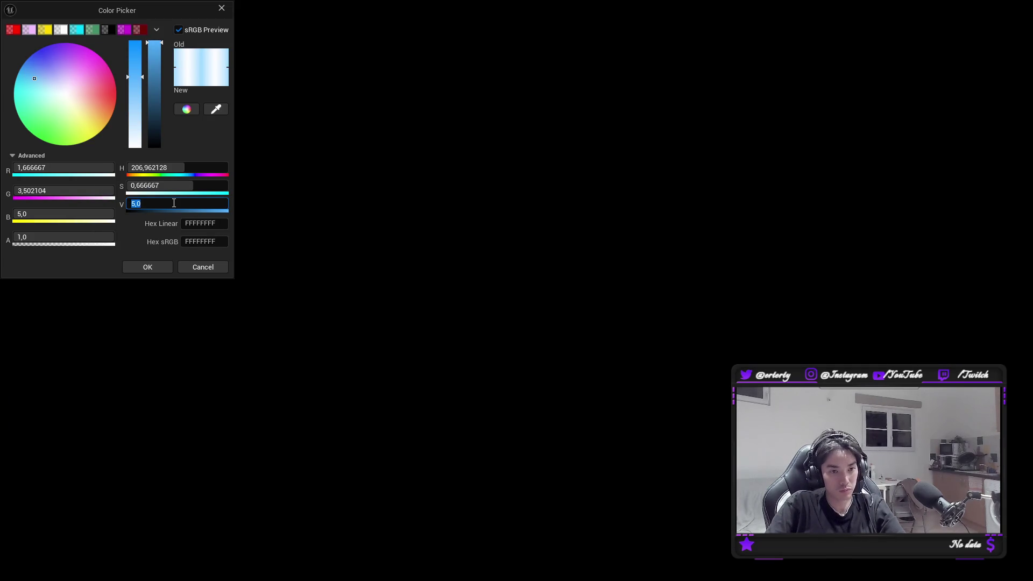
type("1")
key("Return")
left_click(149, 267)
left_click(785, 172)
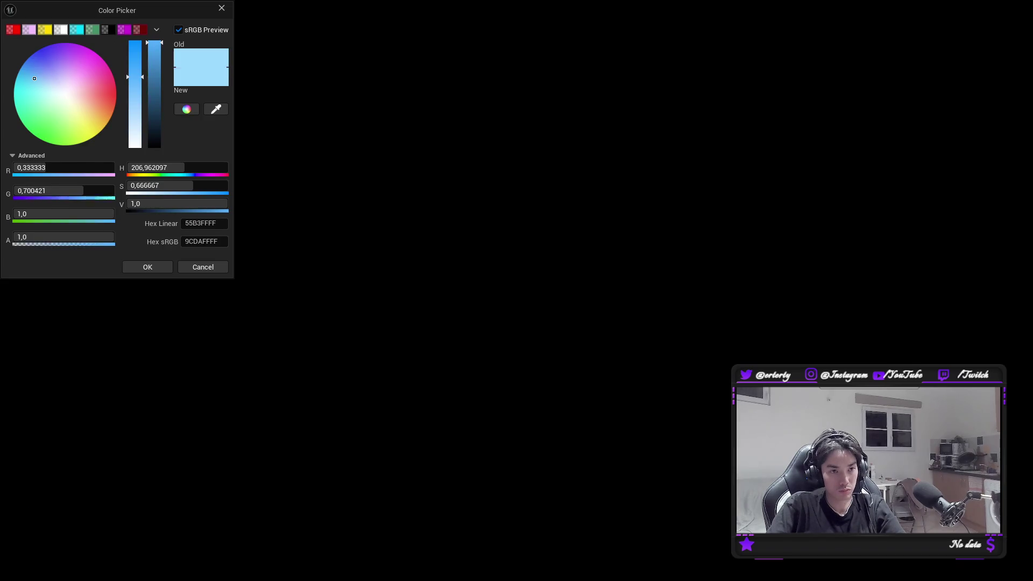
left_click(147, 267)
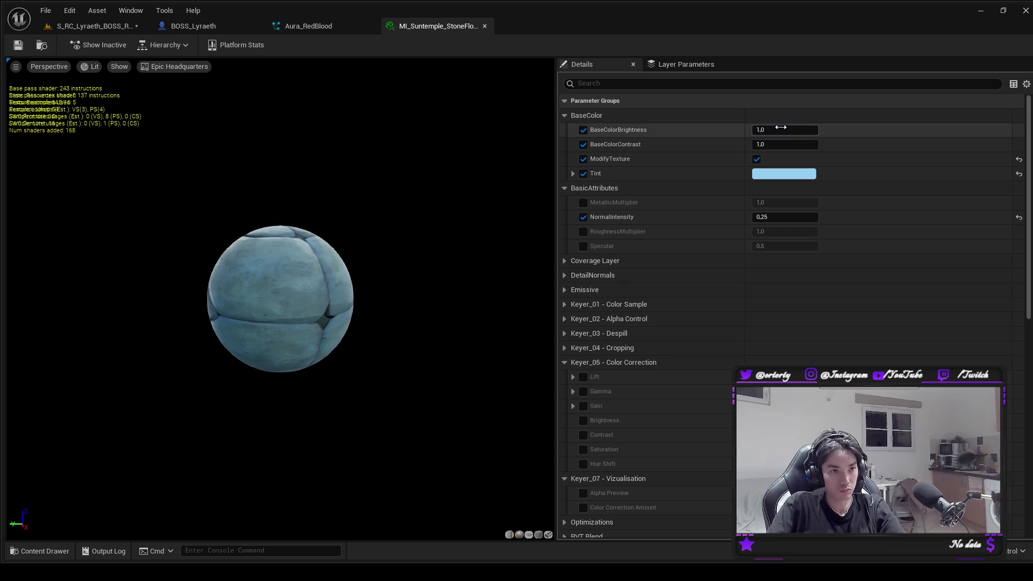
left_click(780, 128)
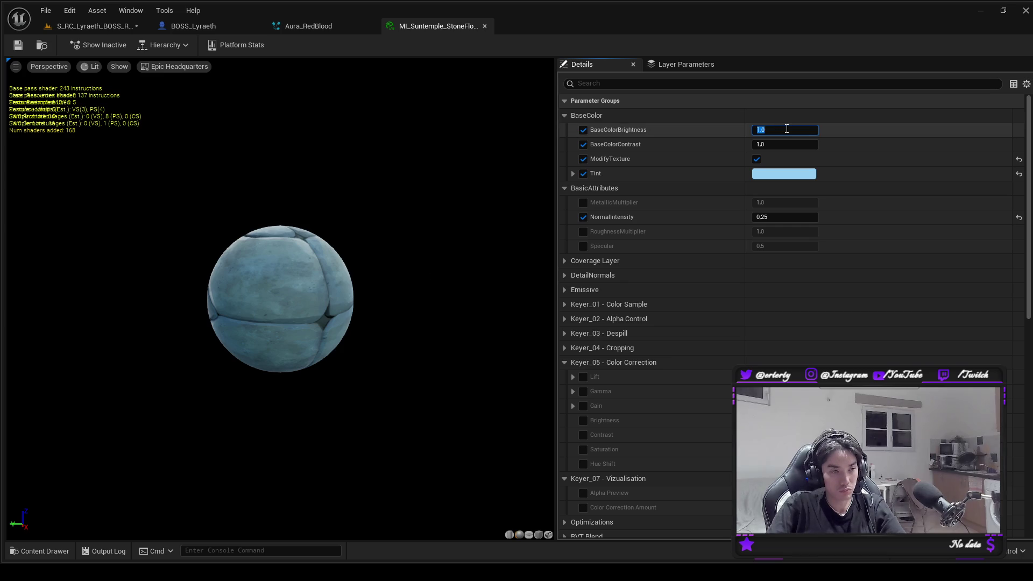
Restore the stone floor material's NormalIntensity to 0.25.
left_click(780, 214)
type("15")
key("BackSpace")
key("BackSpace")
type("0,25")
key("Return")
left_click_drag(792, 217, 769, 217)
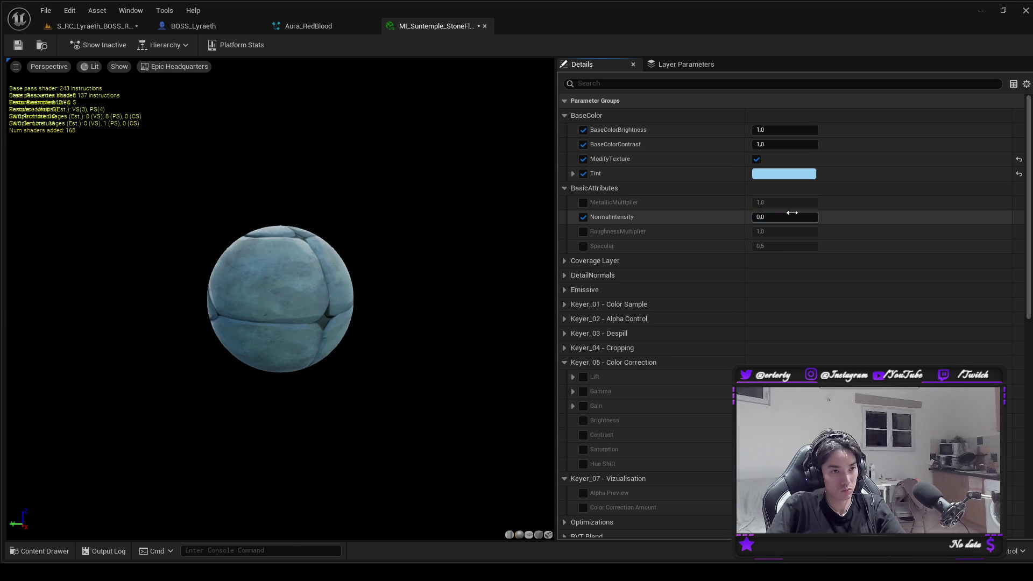
Set BaseColorBrightness to 2, save, and reopen the stone floor material from the Content Drawer.
left_click(788, 130)
type("25")
key("Return")
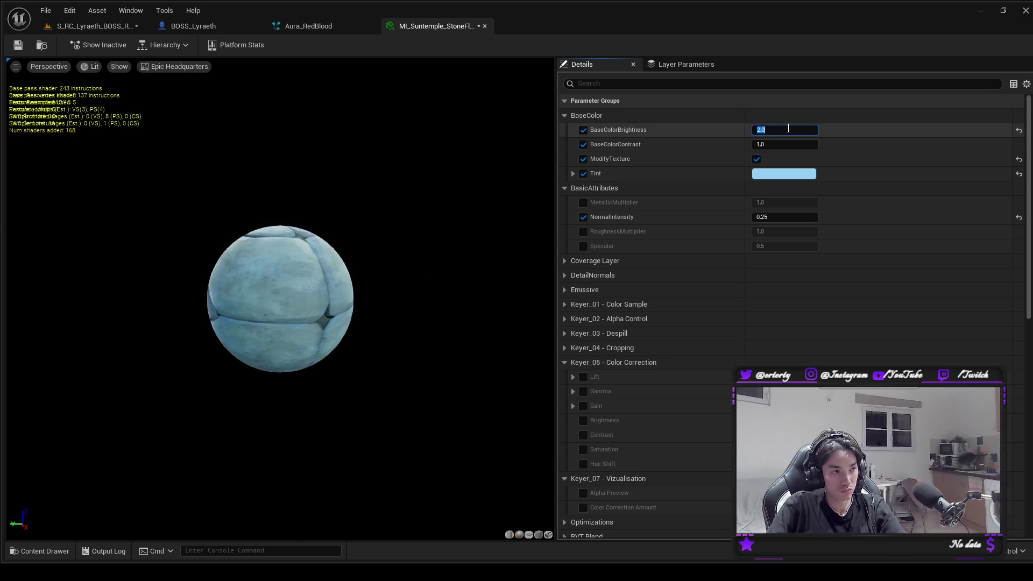
key("ctrl+s")
left_click(102, 32)
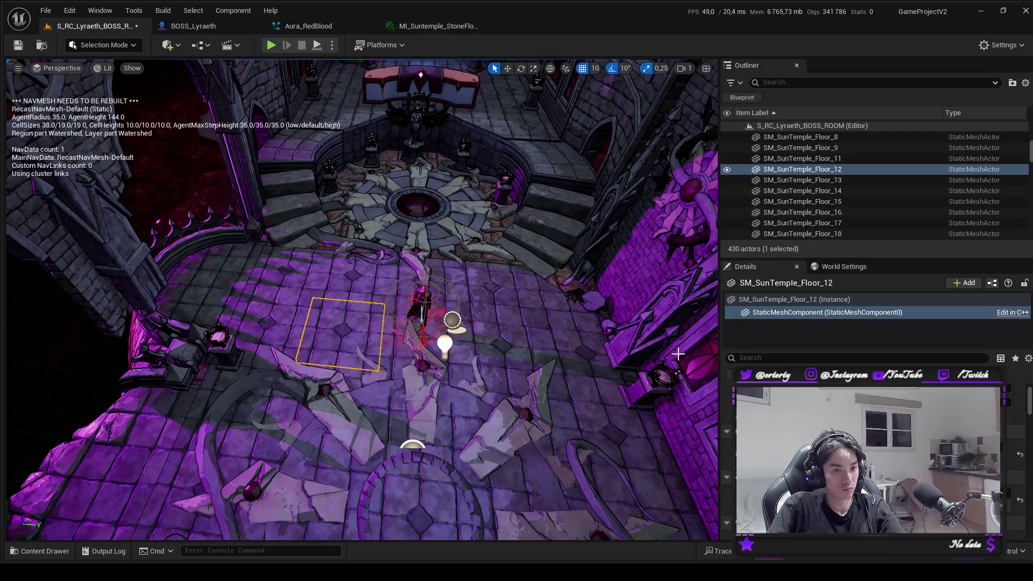
key("ctrl+space")
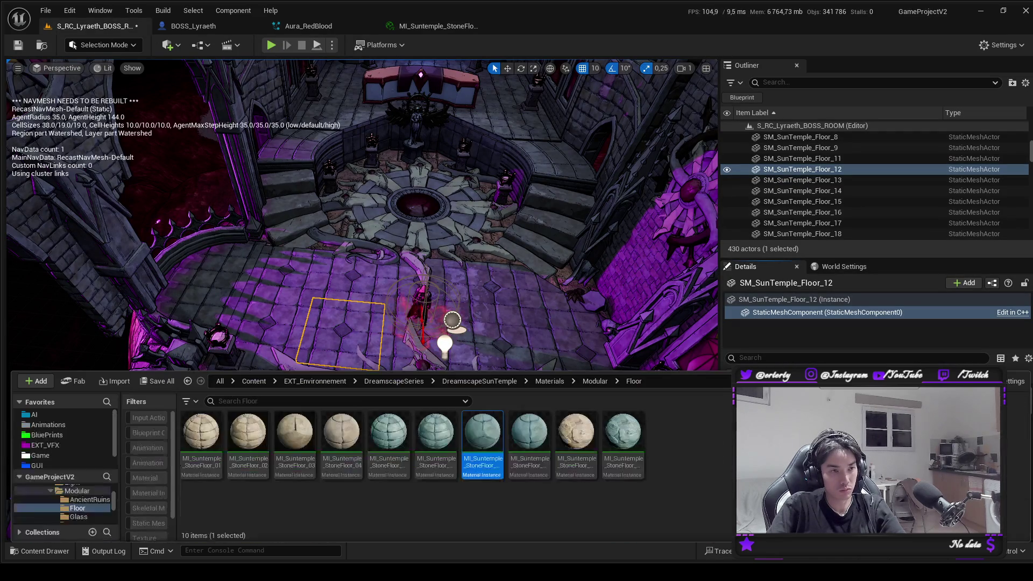
double_click(488, 427)
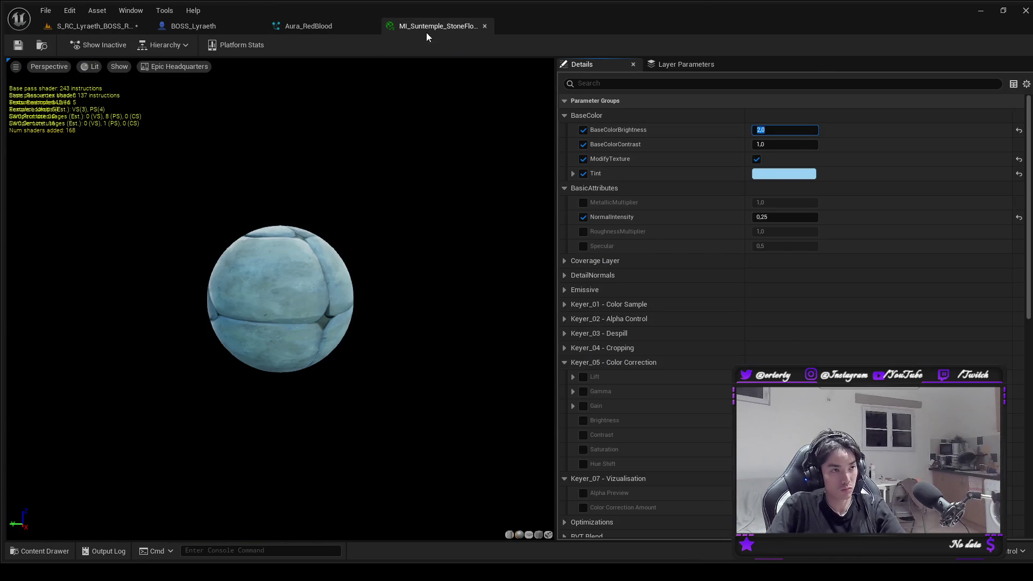
left_click(485, 26)
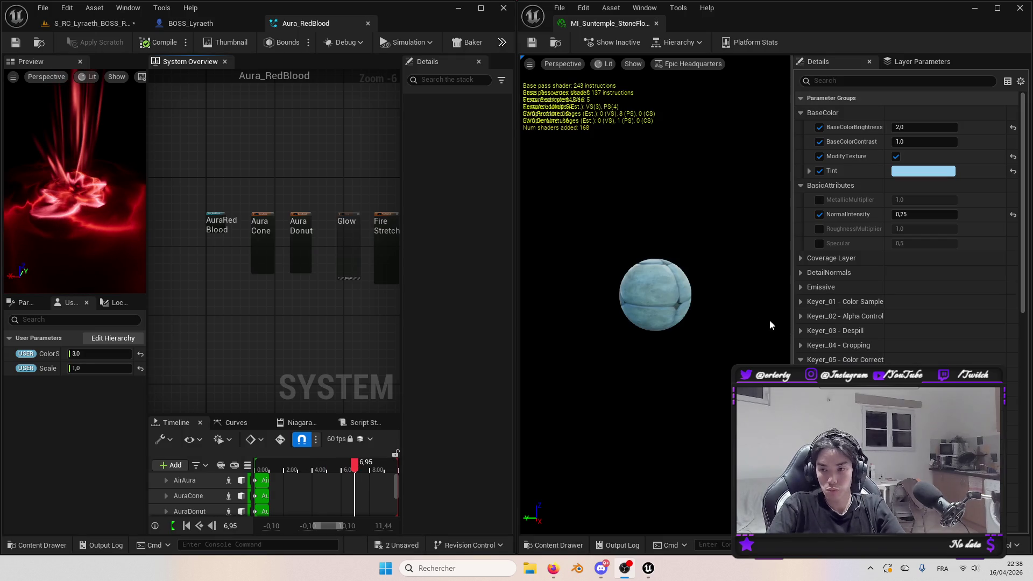
Close the Aura_RedBlood editor and set the floor's BaseColorBrightness to 6.0.
left_click(368, 23)
left_click(89, 23)
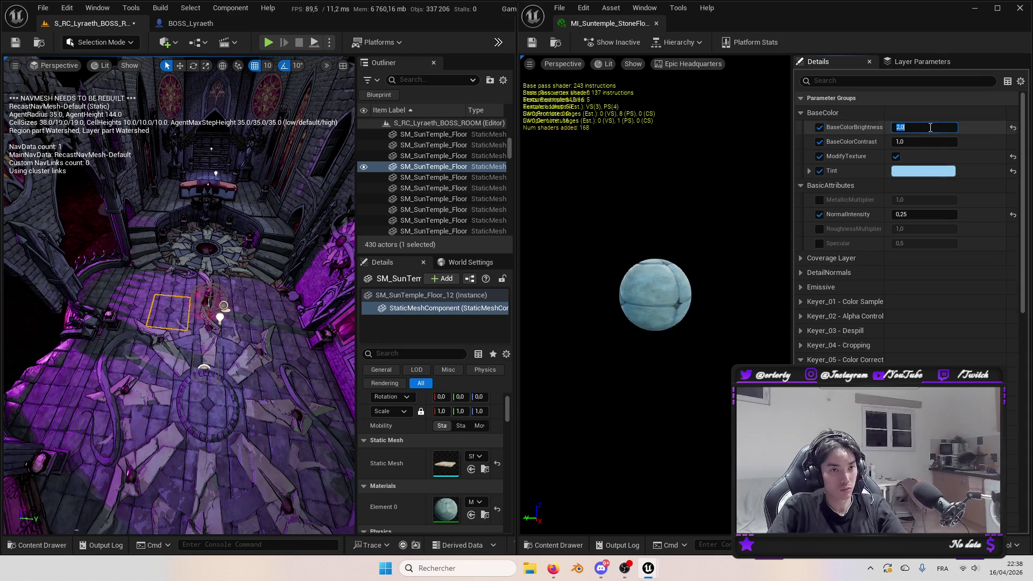
left_click_drag(915, 127, 941, 127)
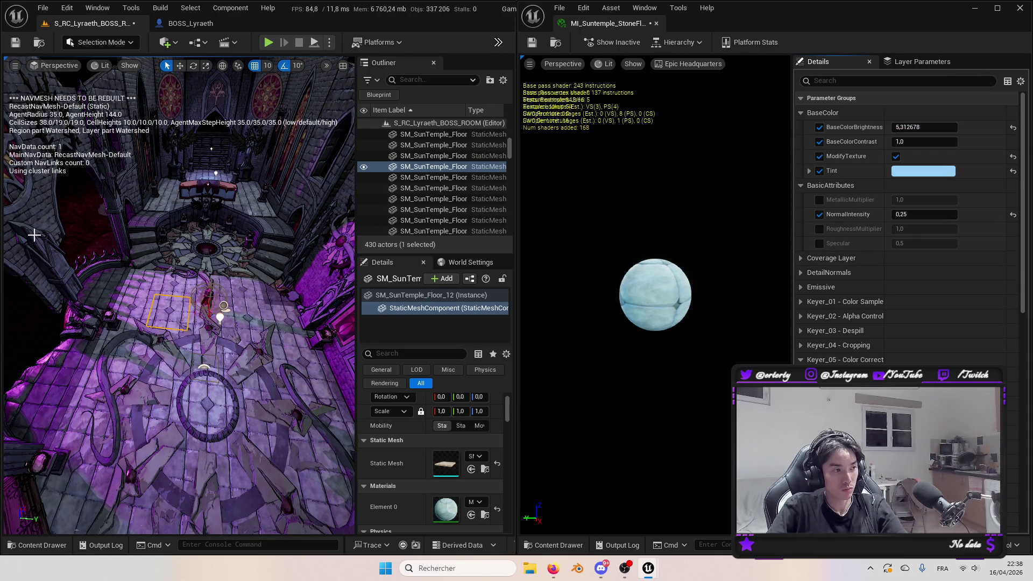
left_click(128, 315)
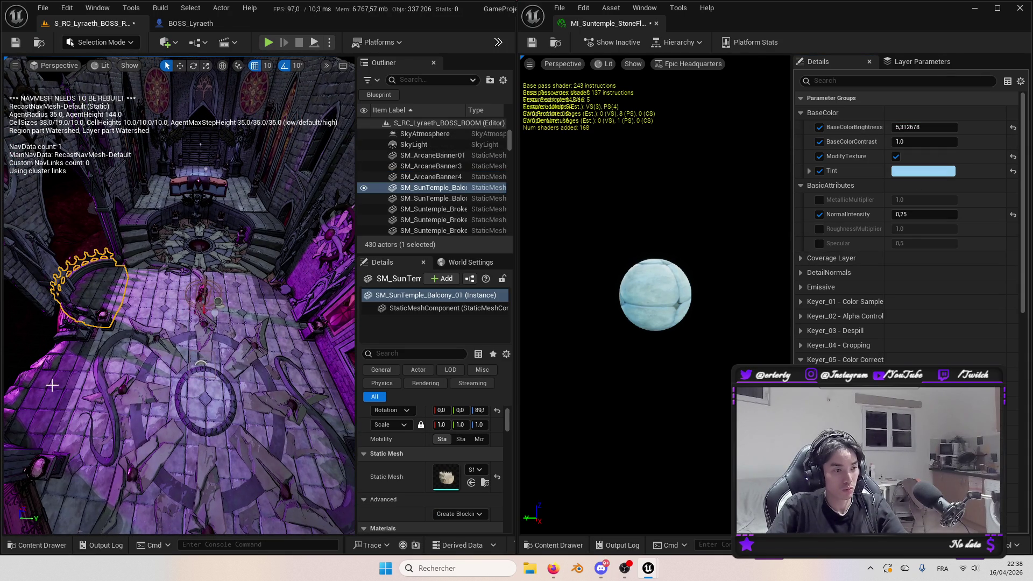
left_click(919, 127)
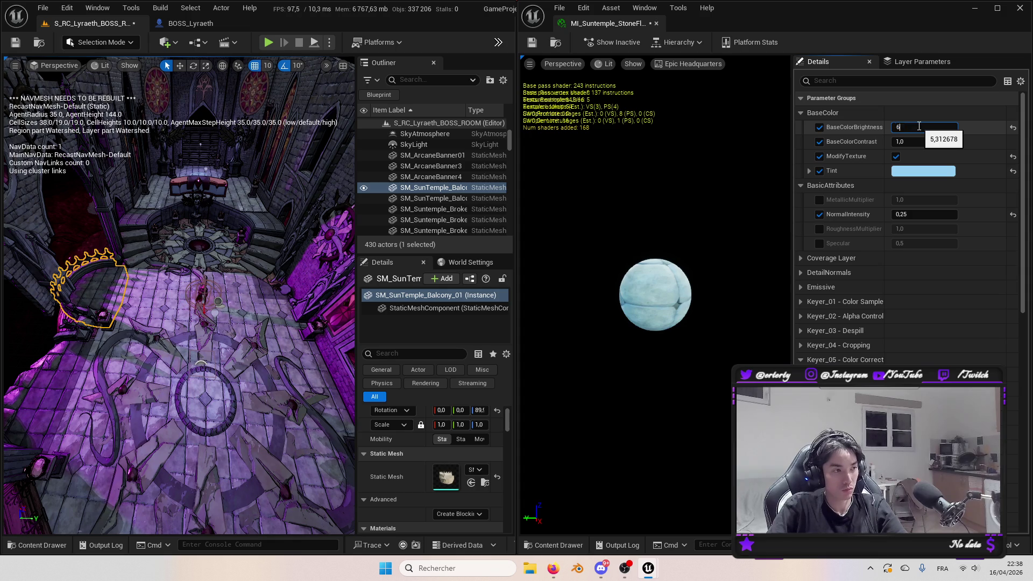
key("Return")
scroll(288, 364, "up", 5)
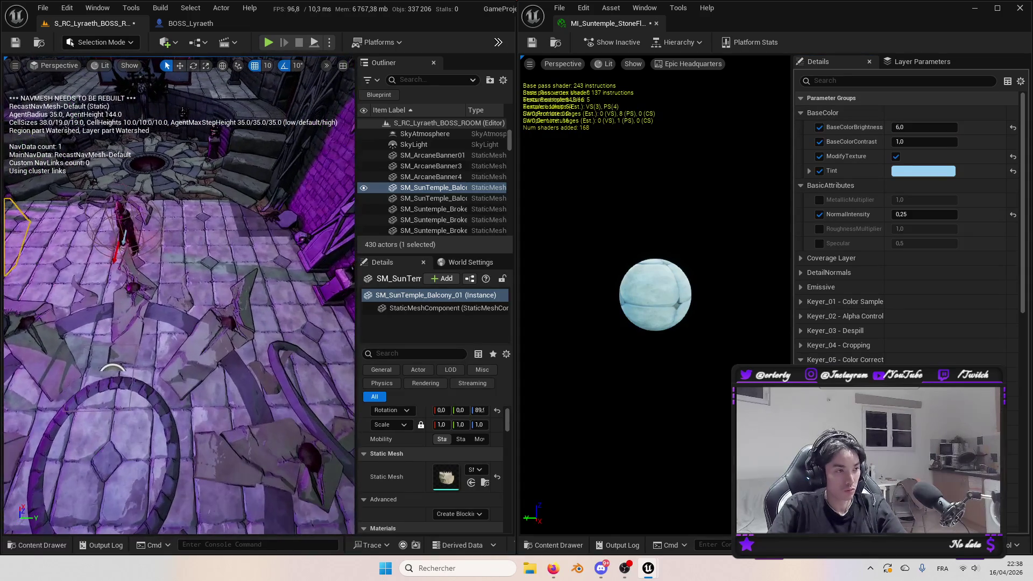
scroll(177, 296, "down", 5)
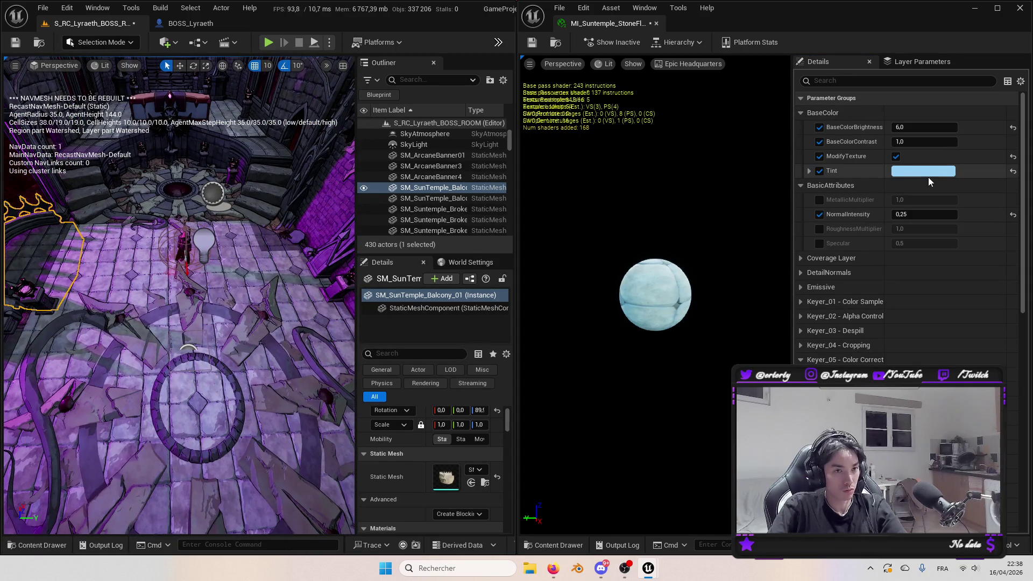
Try a violet Tint on the floor material and discard it.
left_click(927, 172)
mouse_move(764, 225)
left_mouse_down()
mouse_move(747, 227)
mouse_move(761, 230)
left_mouse_up()
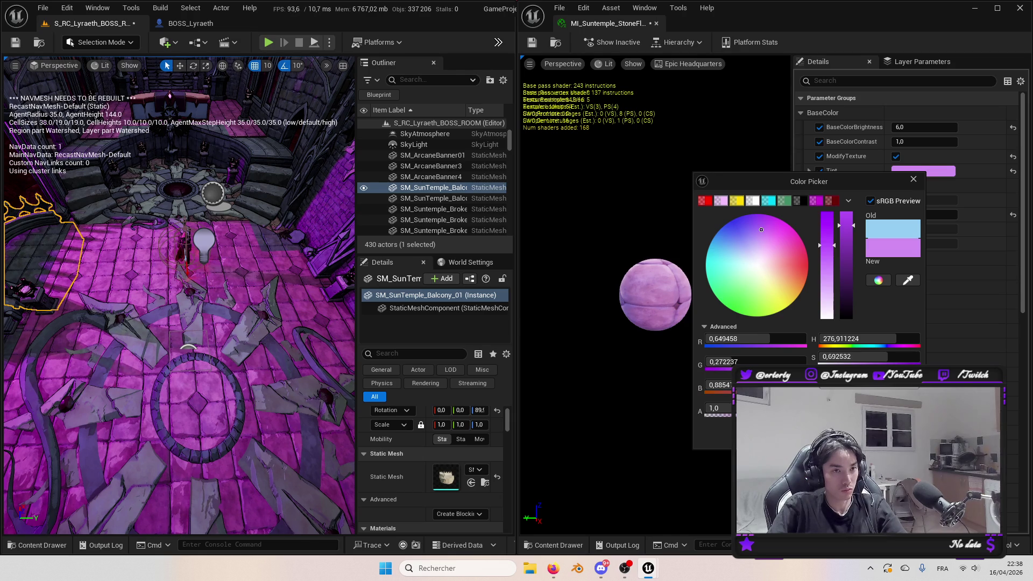
key("Escape")
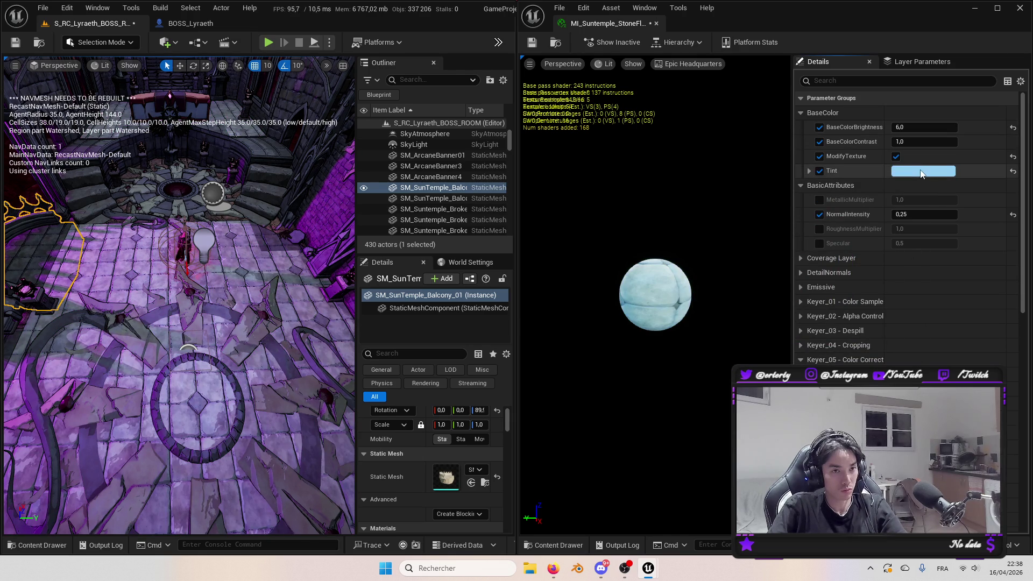
left_click(921, 171)
key("Escape")
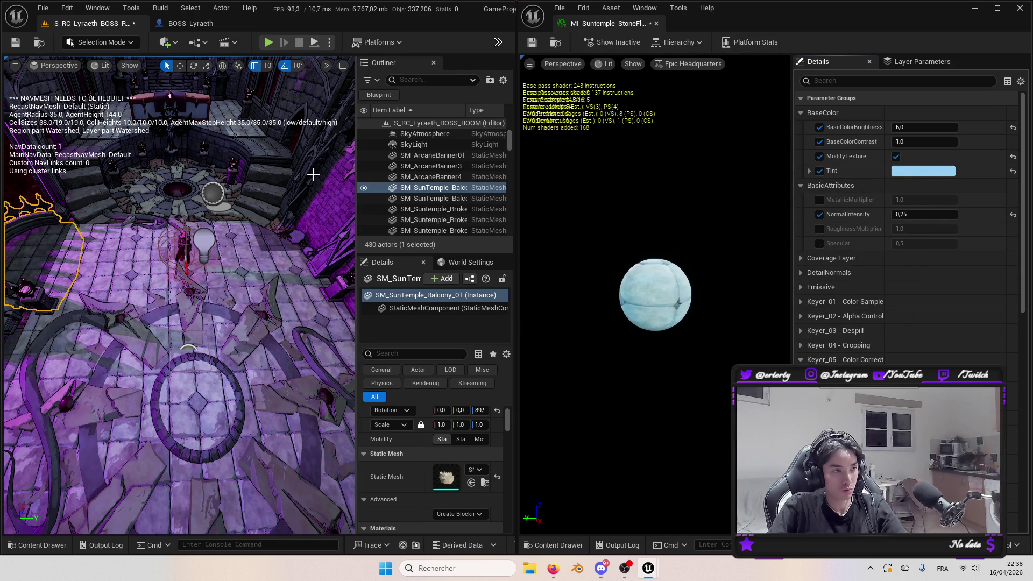
Select a wall piece and open its StoneTiling material instance from the Content Drawer.
left_click(333, 209)
scroll(437, 484, "down", 2)
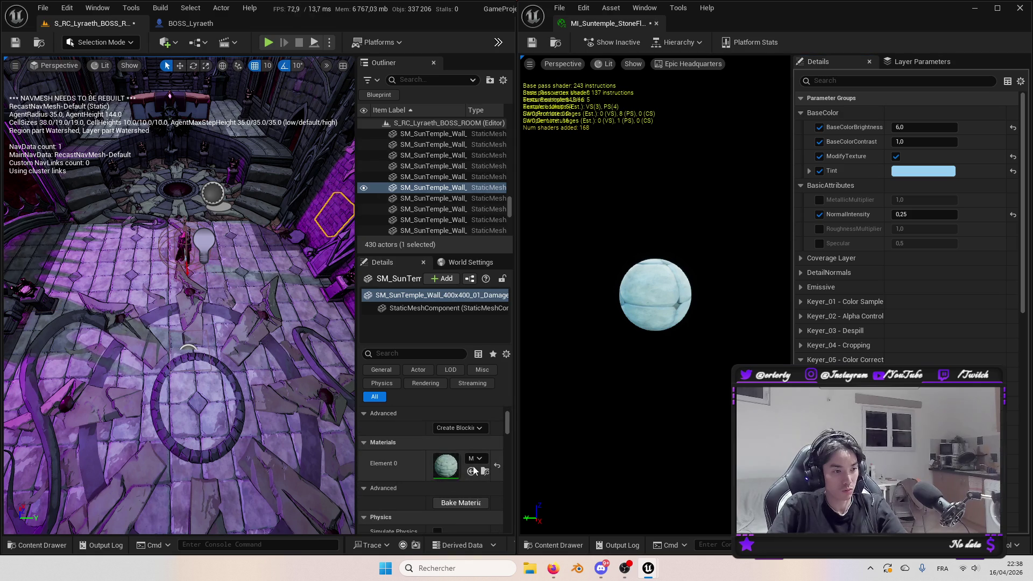
left_click(485, 488)
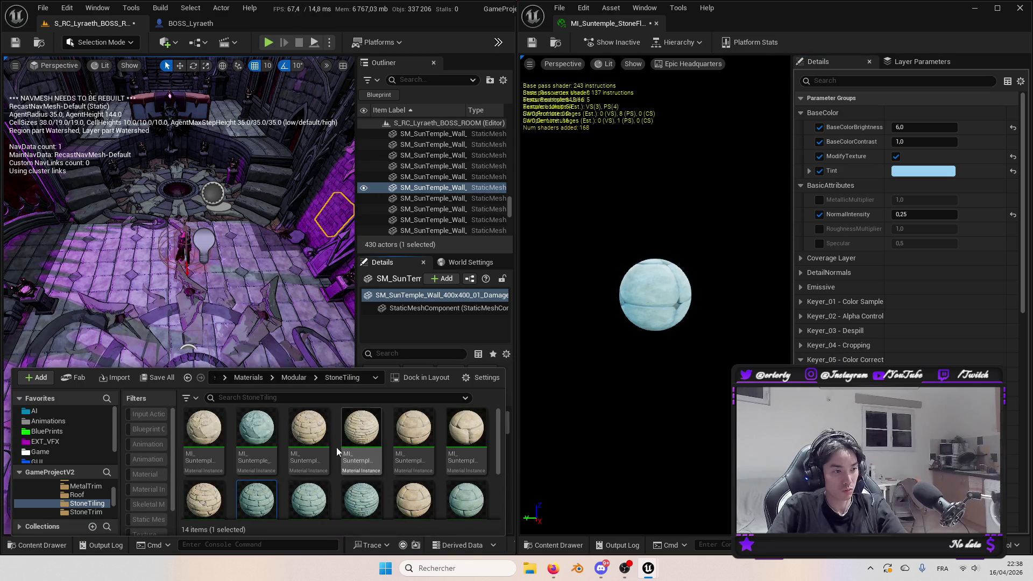
double_click(265, 498)
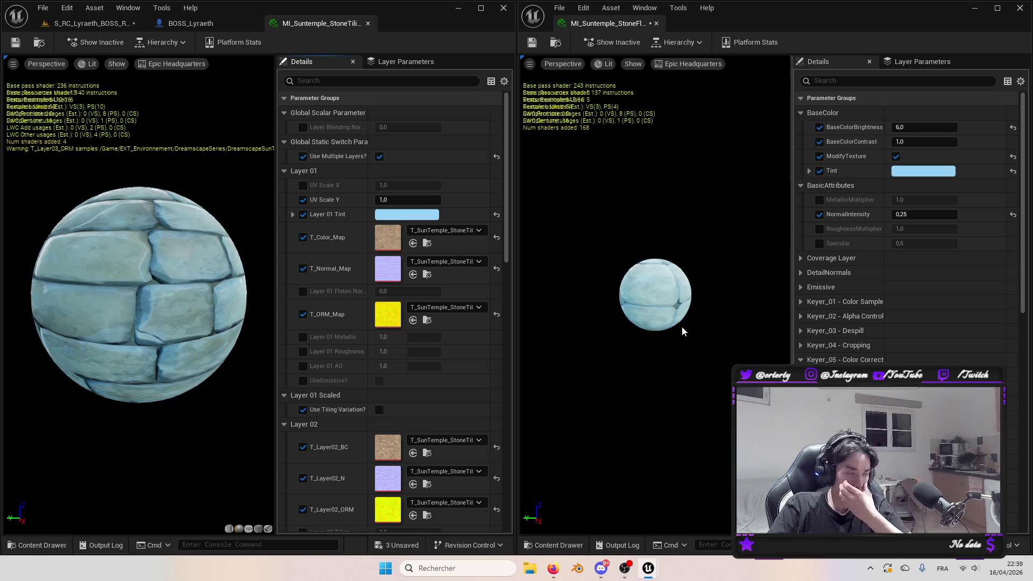
Inspect the floor material's Layer 01 Tint without changing it, then close the stone tiling material.
left_click(414, 215)
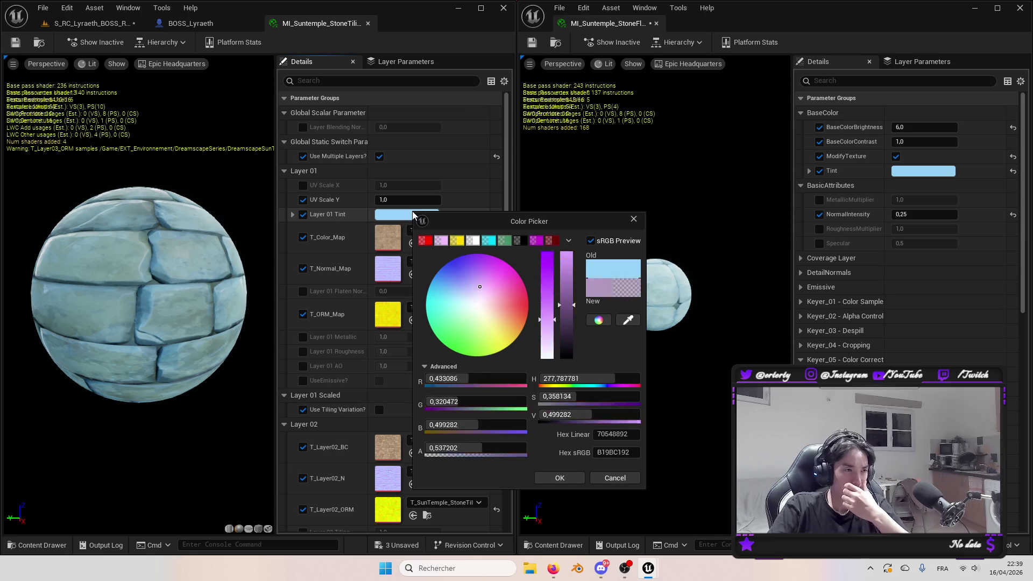
left_click(609, 434)
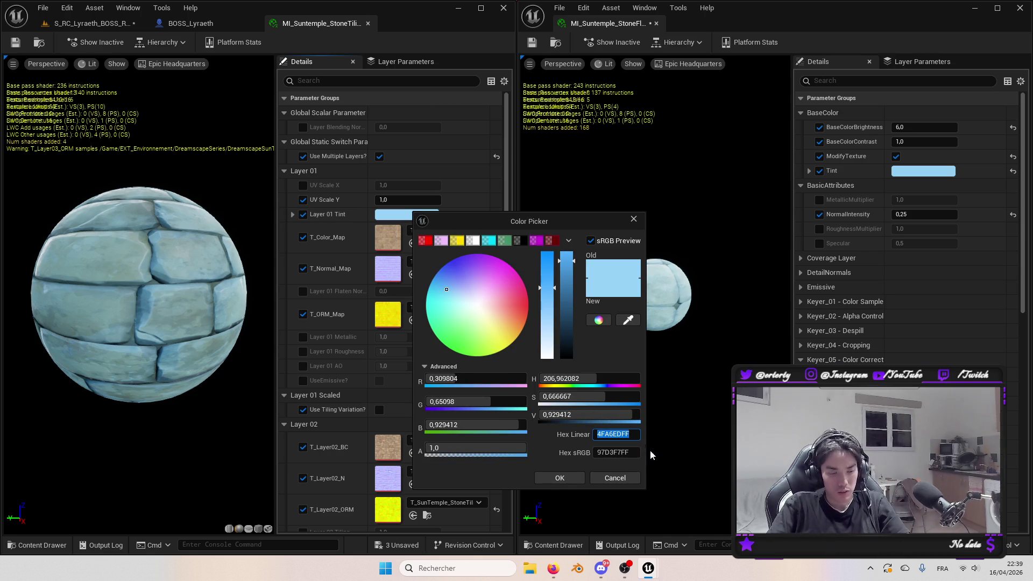
left_click(615, 478)
left_click(914, 171)
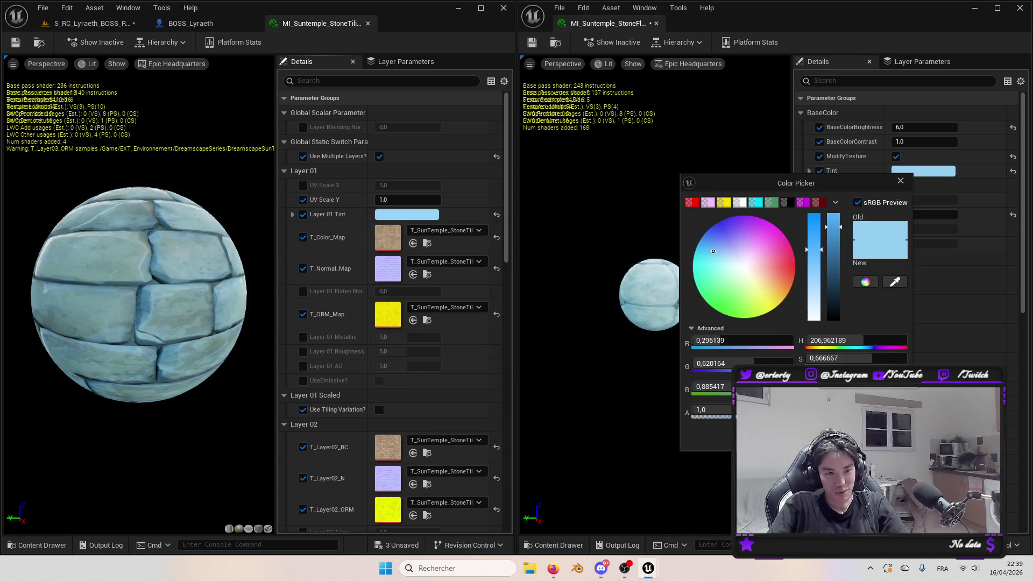
key("Escape")
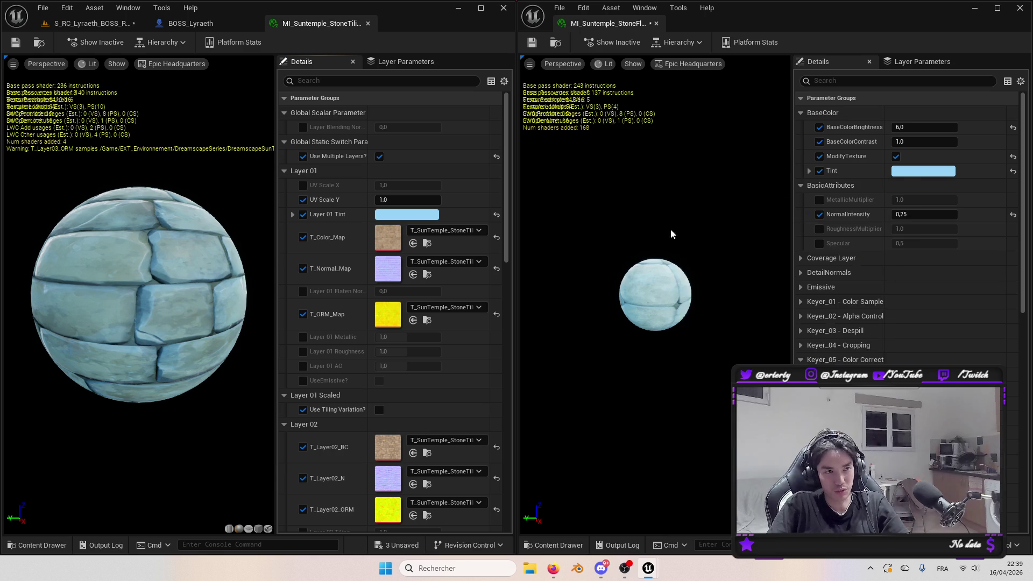
left_click(368, 23)
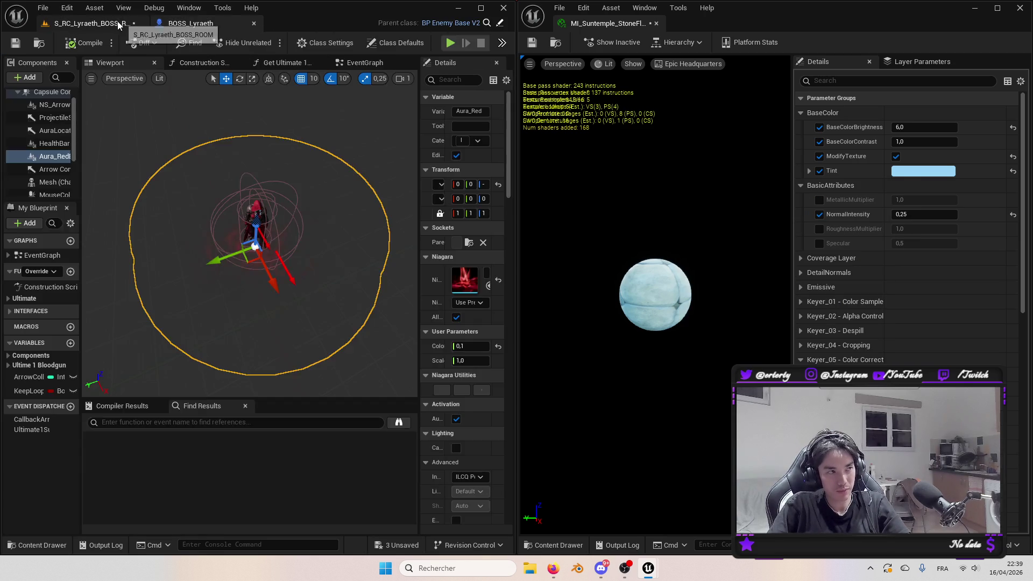
left_click(126, 24)
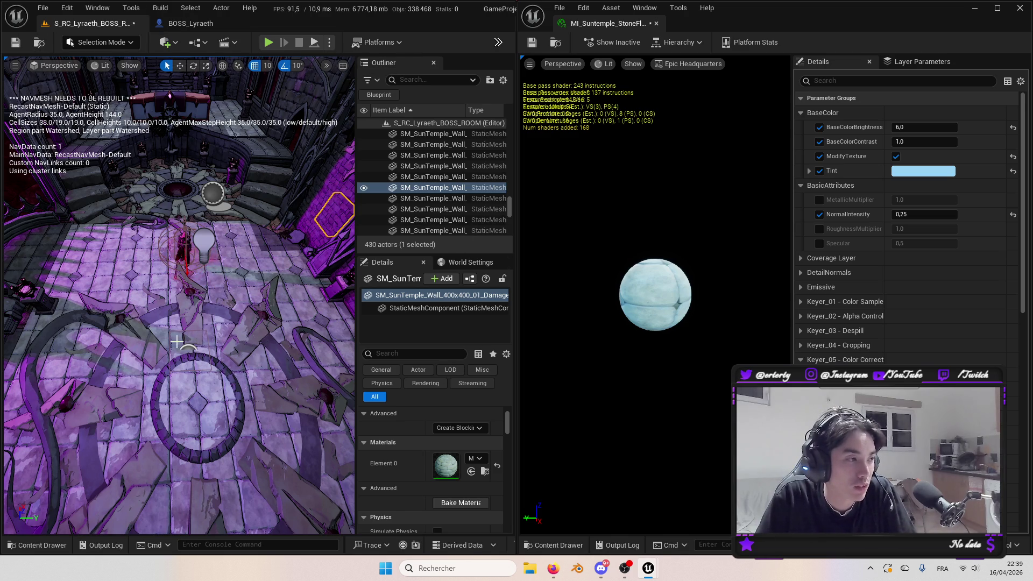
Set SM_SunTemple_Floor_18's BaseColorBrightness to 2,0, save, and close the floor material editor.
left_click(214, 331)
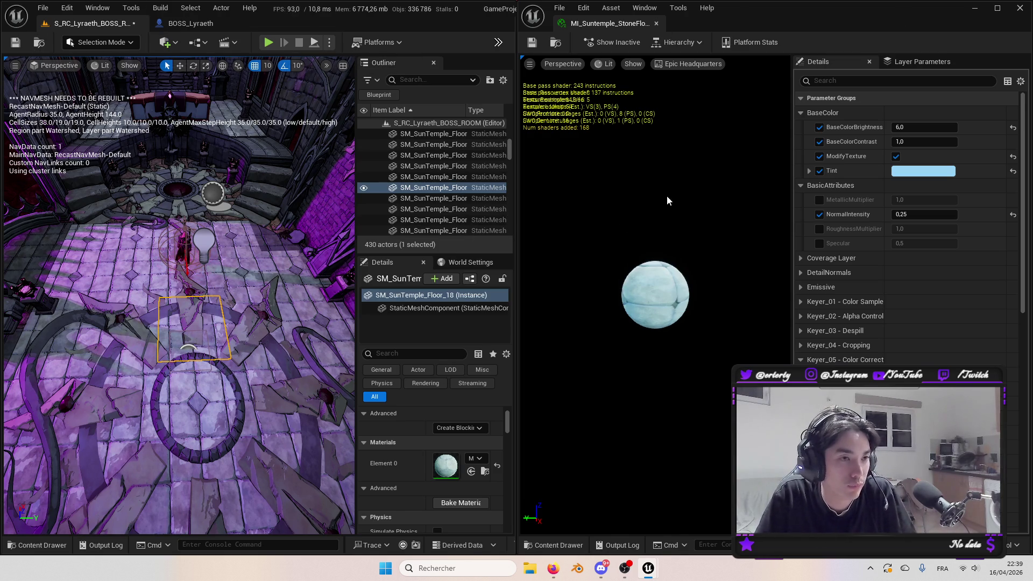
left_click(934, 128)
type("1")
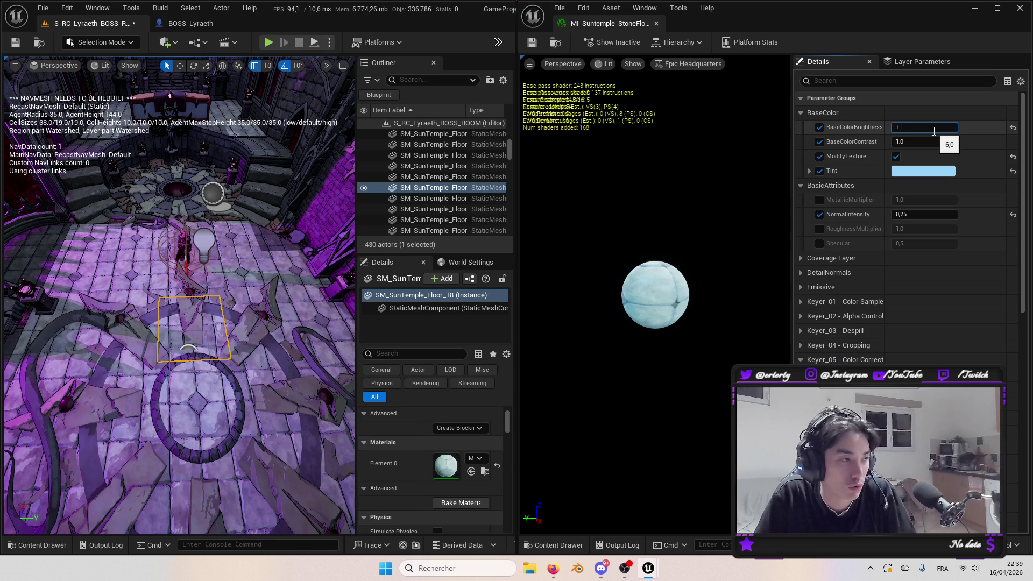
key("Return")
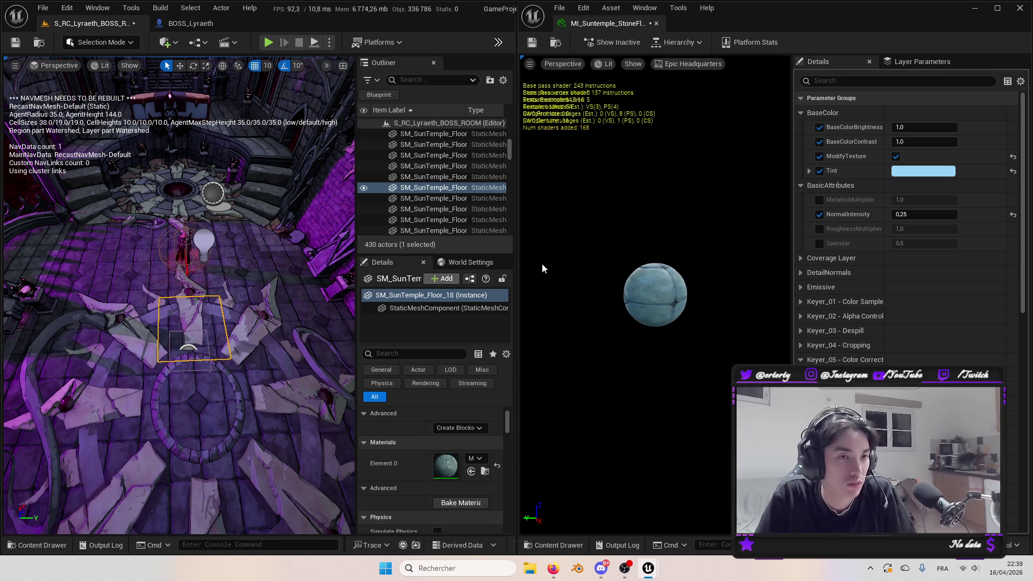
left_click(911, 128)
type("2")
key("Return")
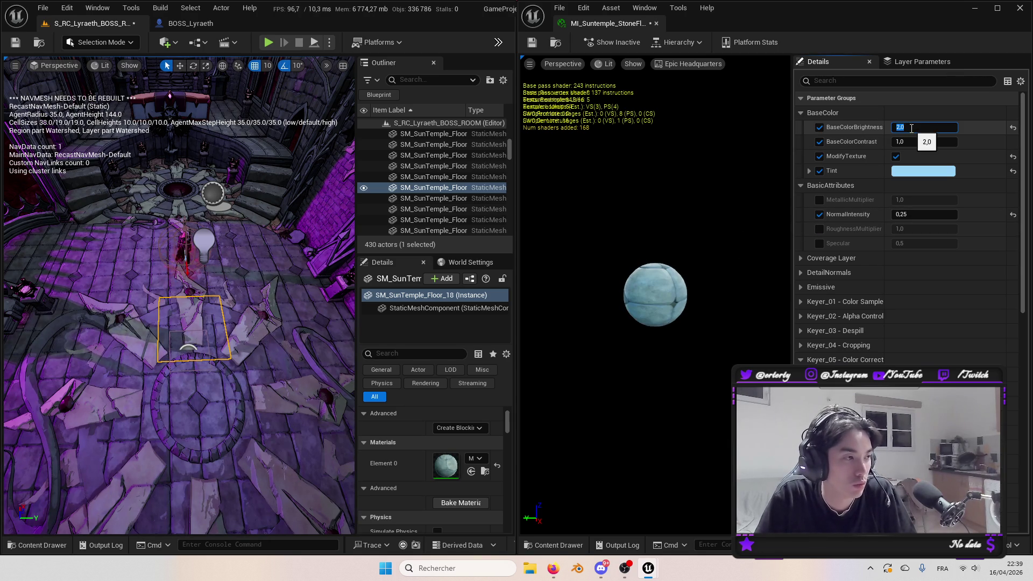
key("ctrl+s")
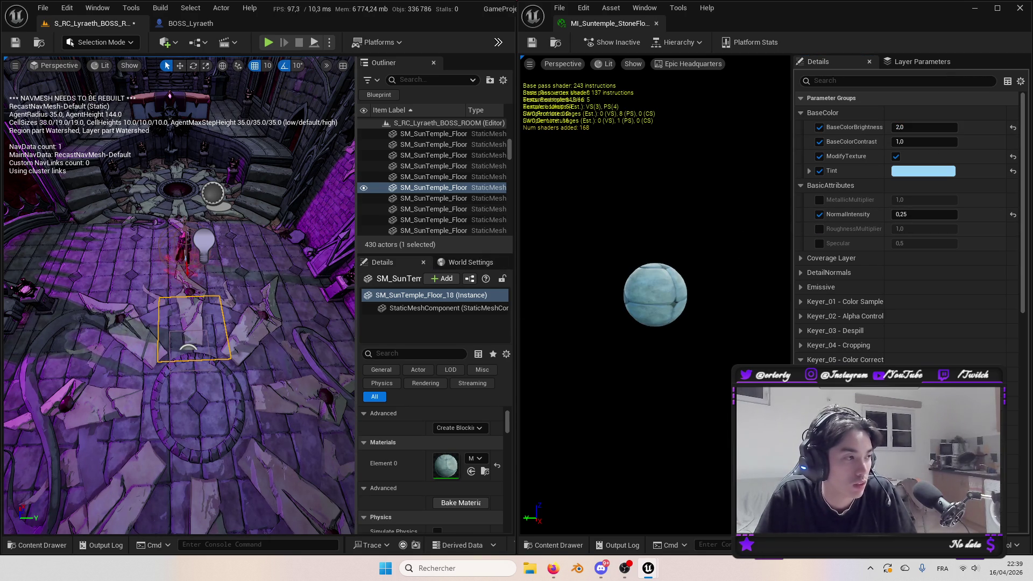
left_click(186, 245)
left_click(656, 24)
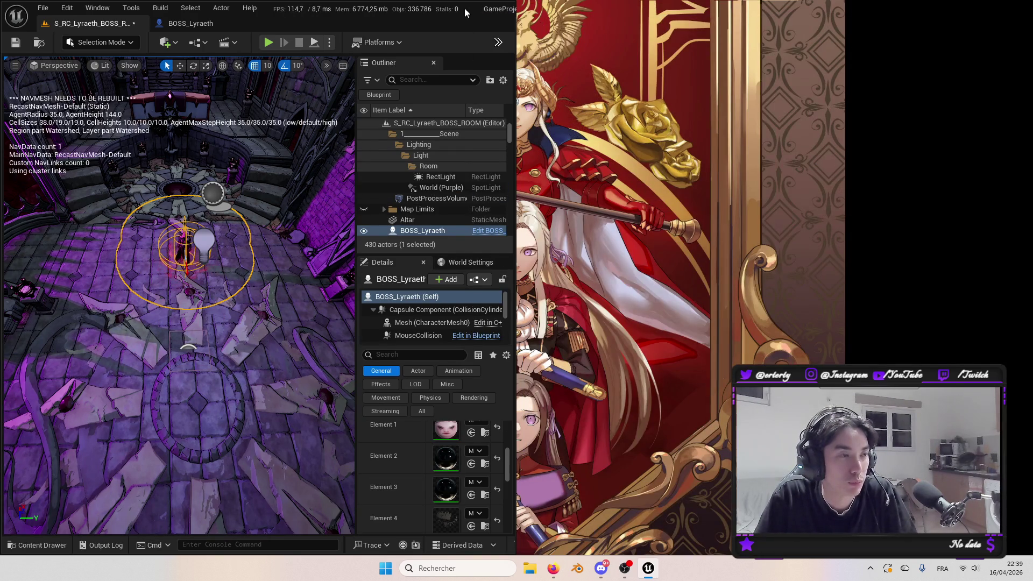
Maximize the level editor and select PointLight2 and the PostProcessVolume for inspection.
double_click(495, 8)
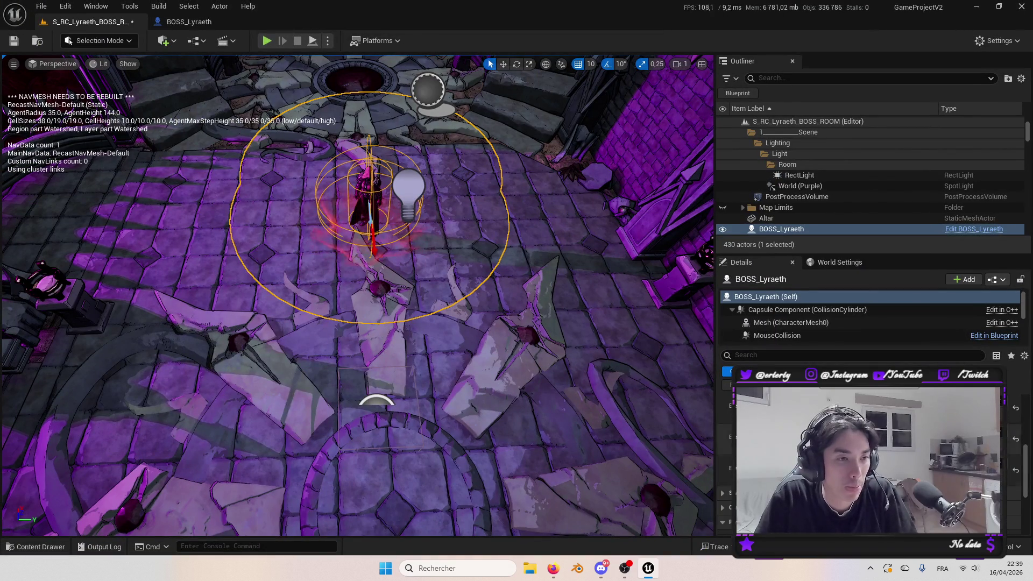
scroll(675, 235, "down", 3)
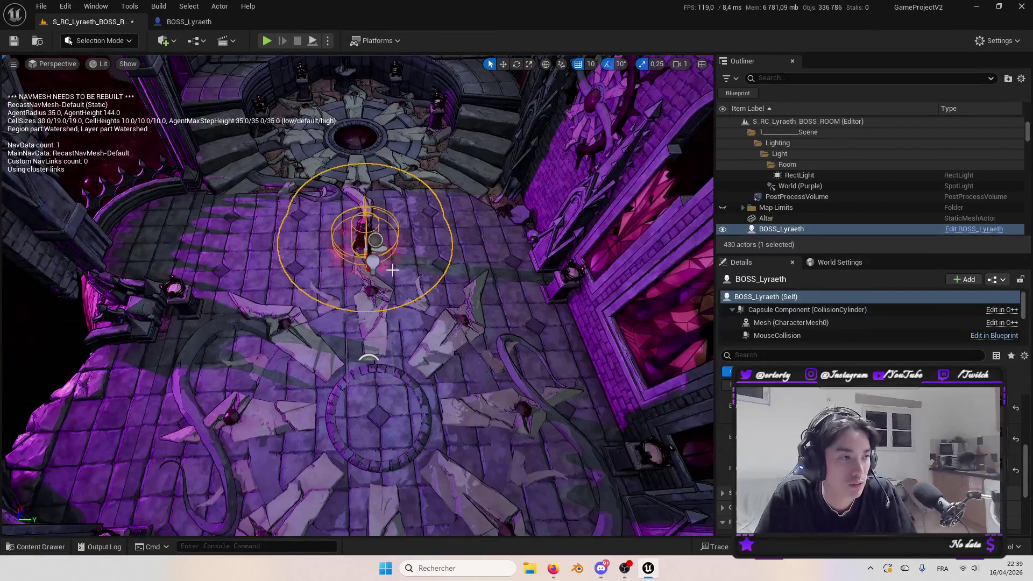
left_click(374, 264)
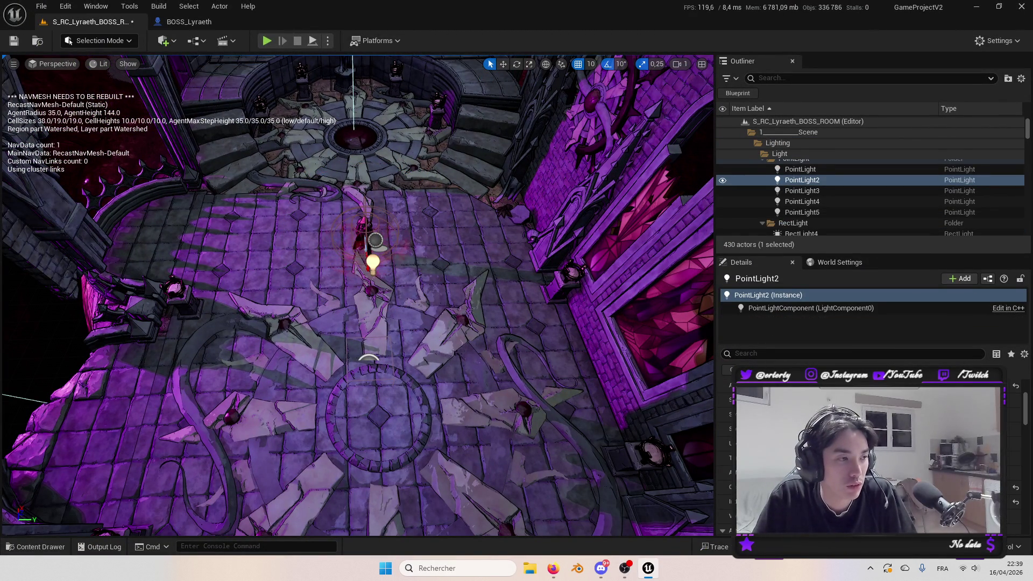
left_click(377, 356)
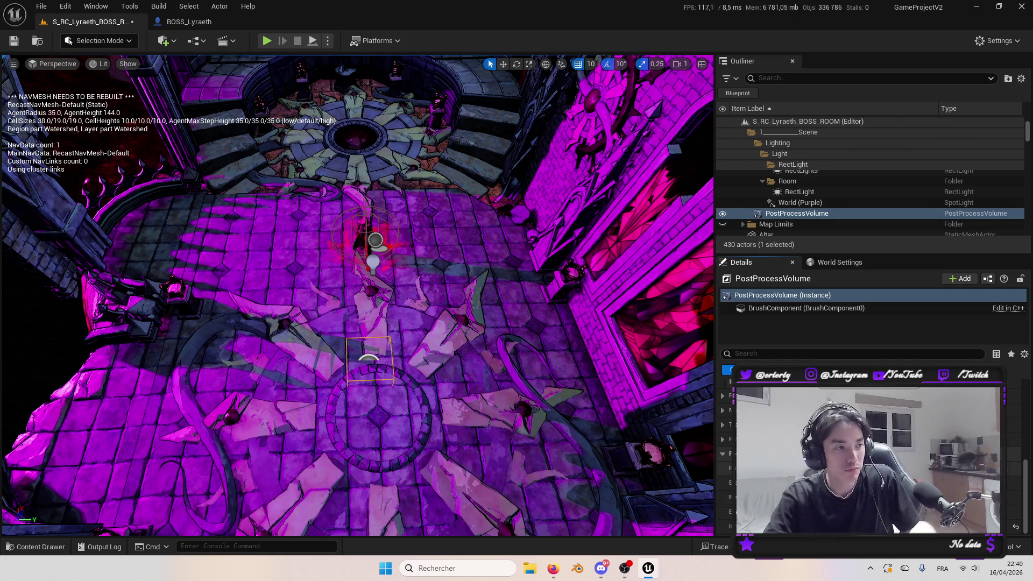
mouse_move(392, 258)
left_mouse_down()
mouse_move(392, 178)
mouse_move(392, 285)
mouse_move(370, 201)
left_mouse_up()
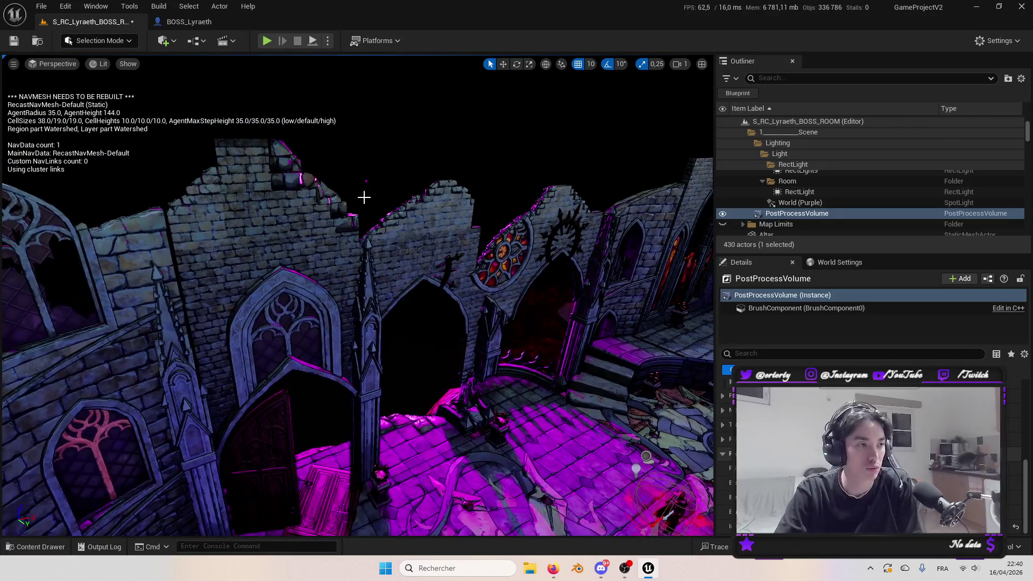
Select and focus the World (Purple) spotlight, then open the Content Drawer at StoneTiling.
left_click(390, 175)
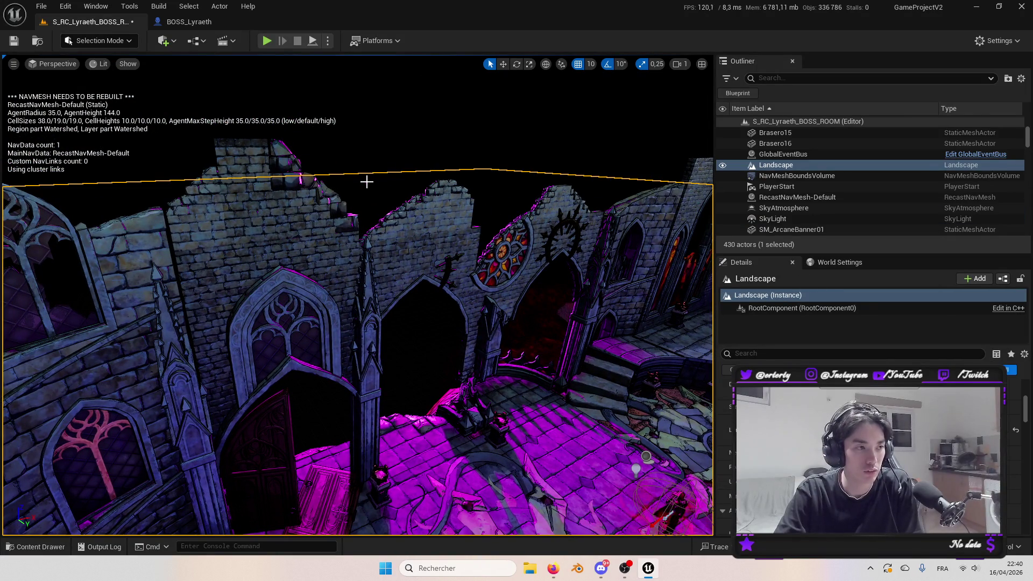
left_click(367, 182)
scroll(872, 446, "down", 5)
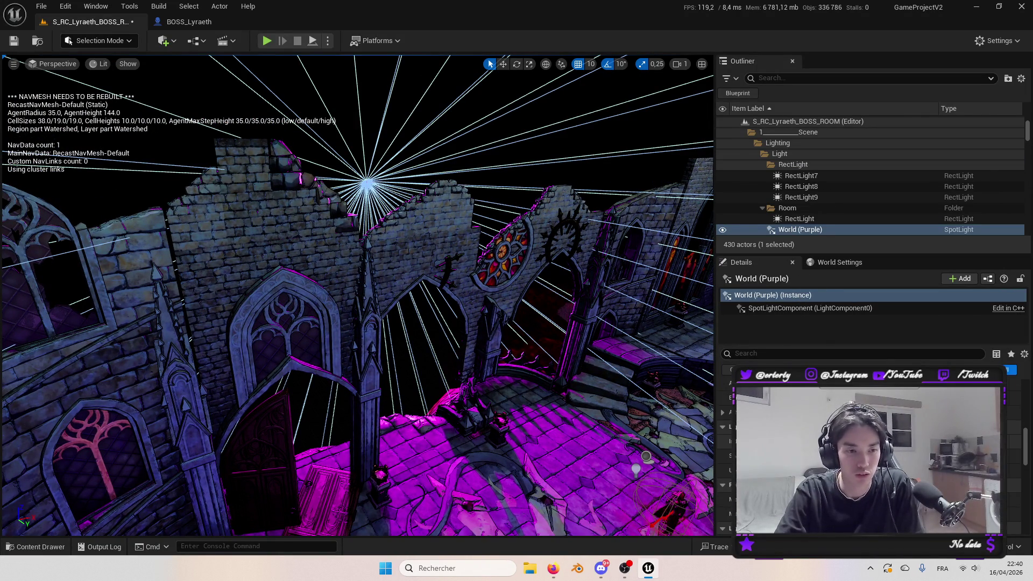
scroll(871, 446, "up", 5)
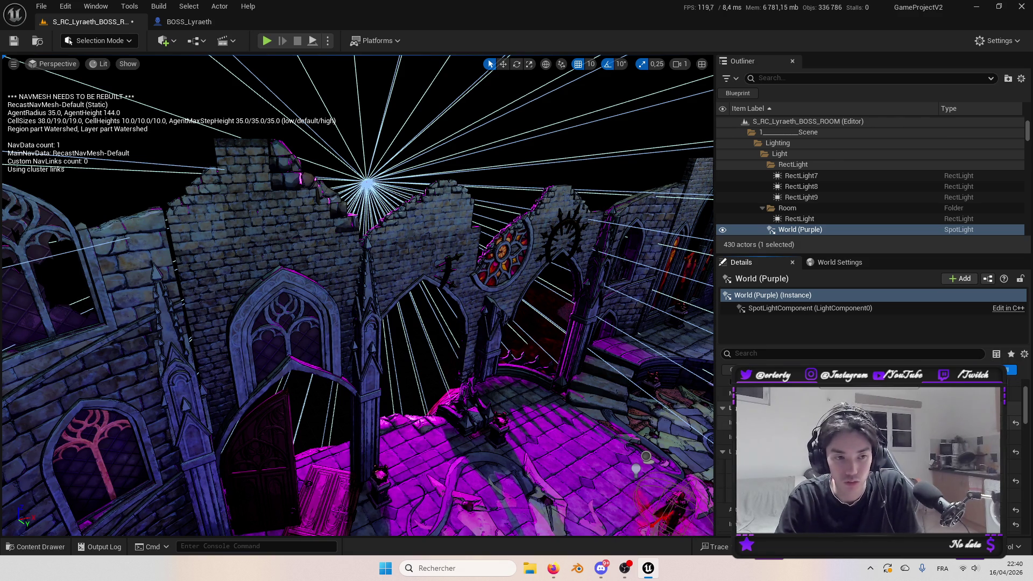
key("f")
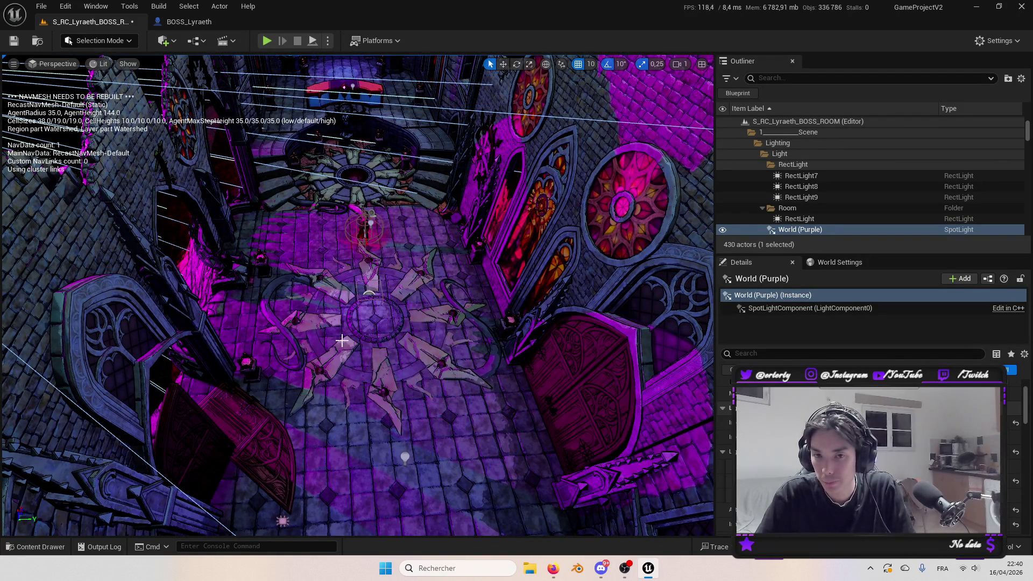
key("ctrl+space")
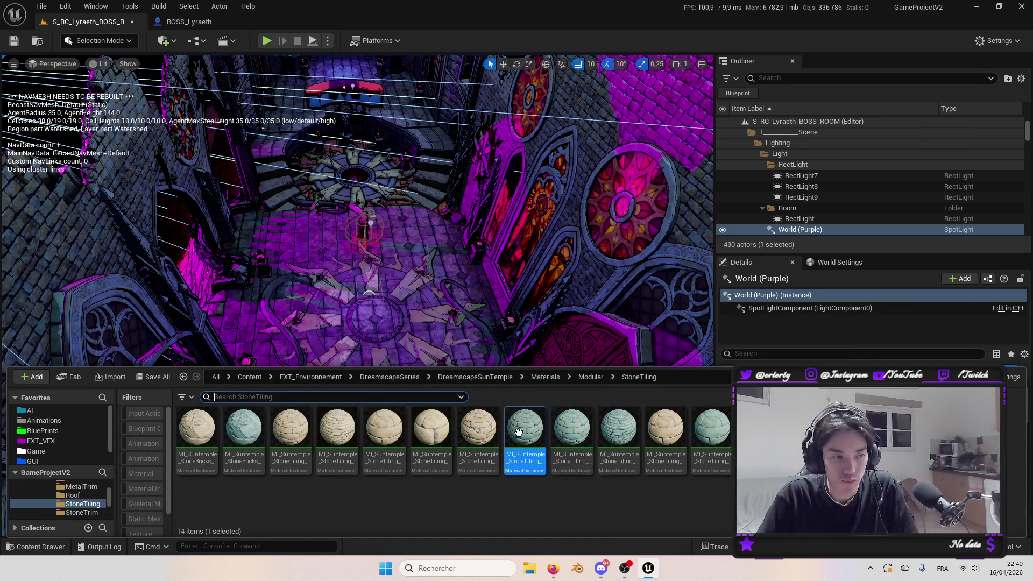
Open and close a StoneTiling material instance, then fly the camera back over the magenta-lit room.
left_click(568, 431)
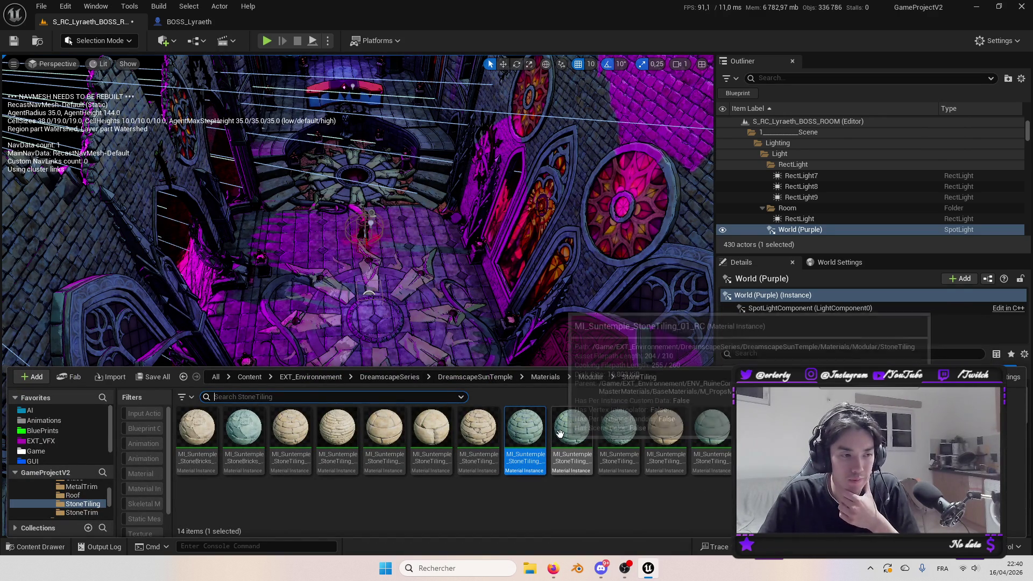
double_click(569, 430)
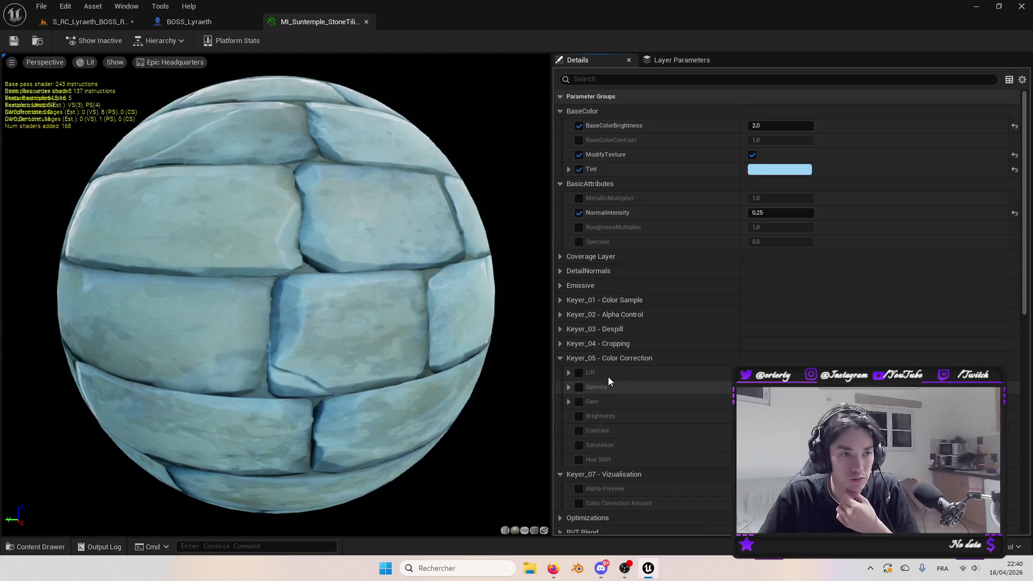
left_click(366, 21)
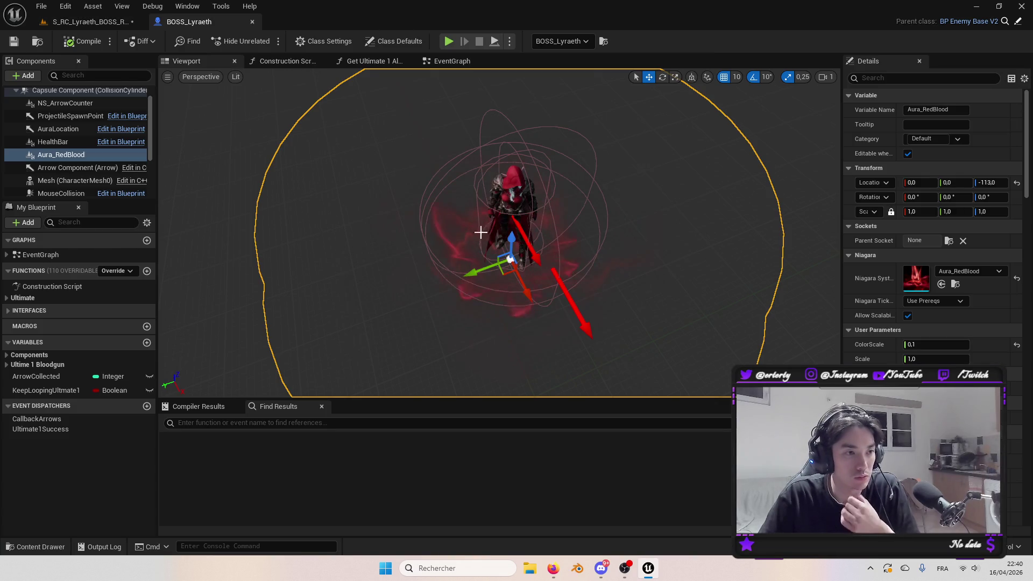
left_click(90, 21)
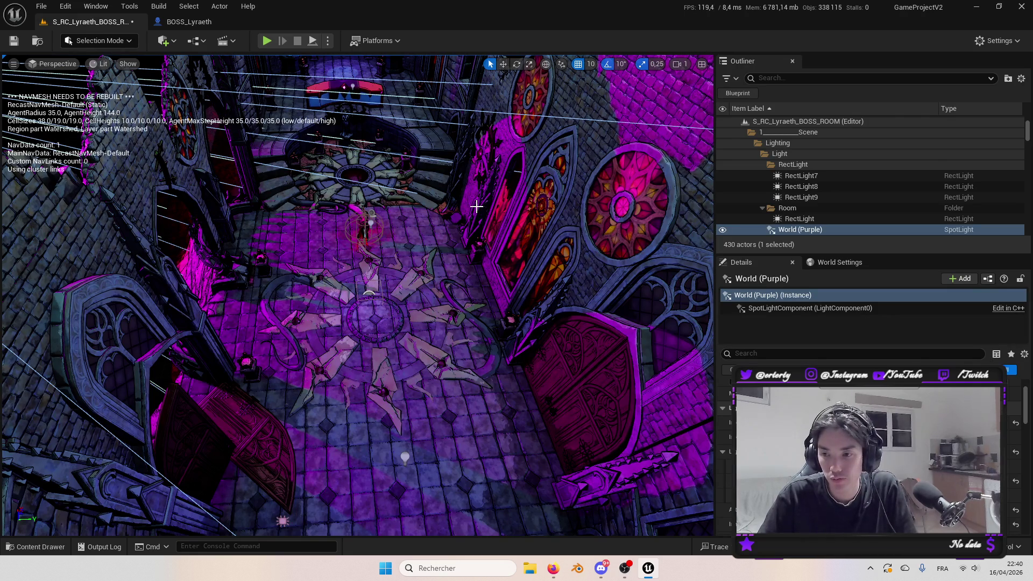
left_click_drag(480, 208, 441, 258)
left_click_drag(550, 271, 550, 270)
key("Down")
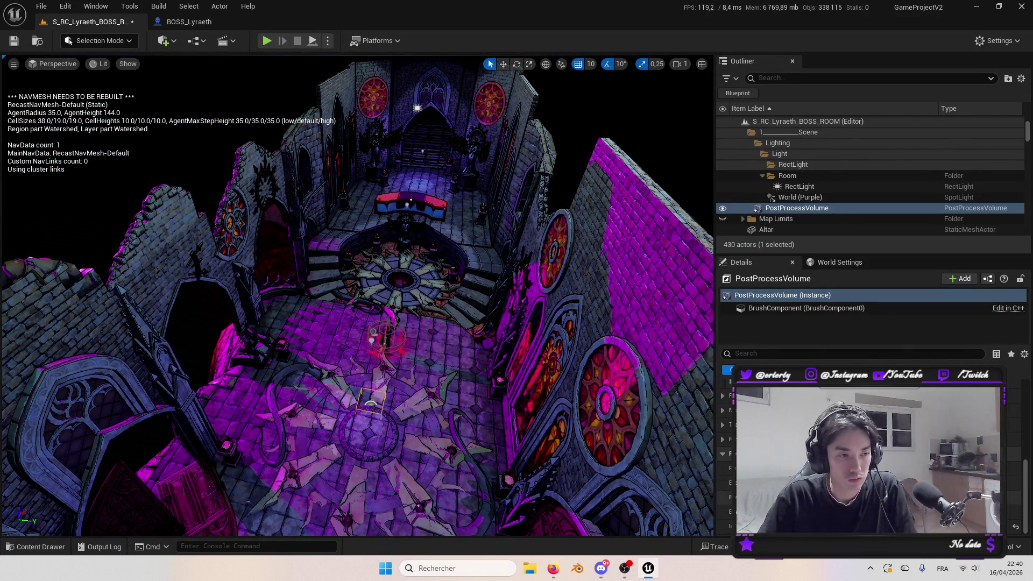
mouse_move(179, 361)
left_mouse_down()
mouse_move(179, 304)
mouse_move(237, 295)
left_mouse_up()
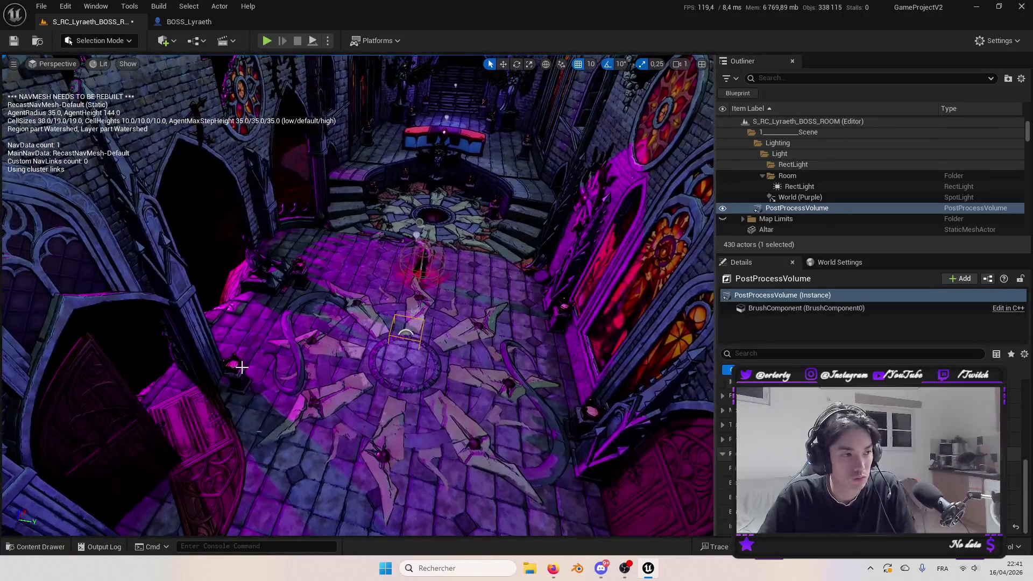
left_click(266, 41)
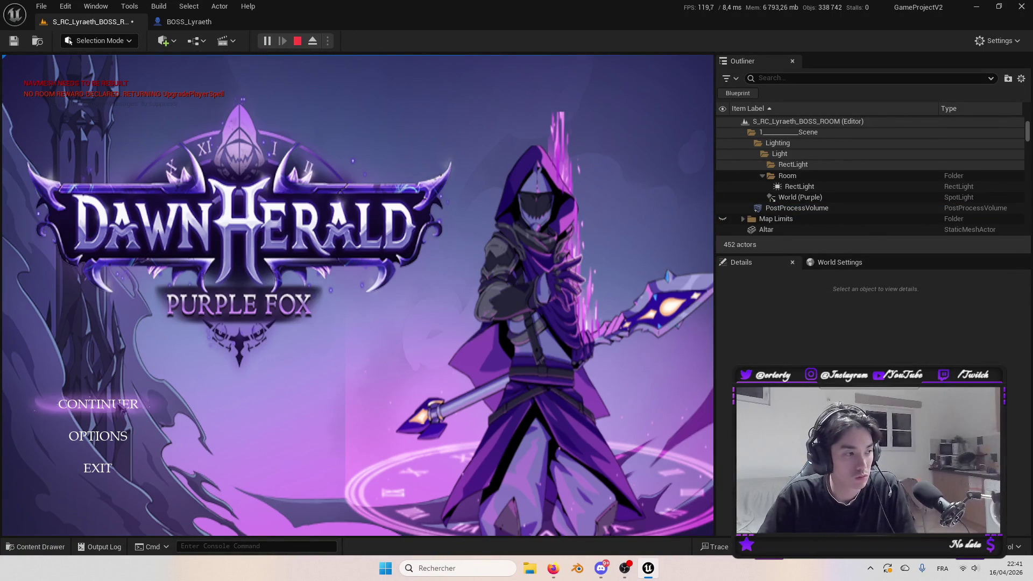
left_click(98, 404)
key("w")
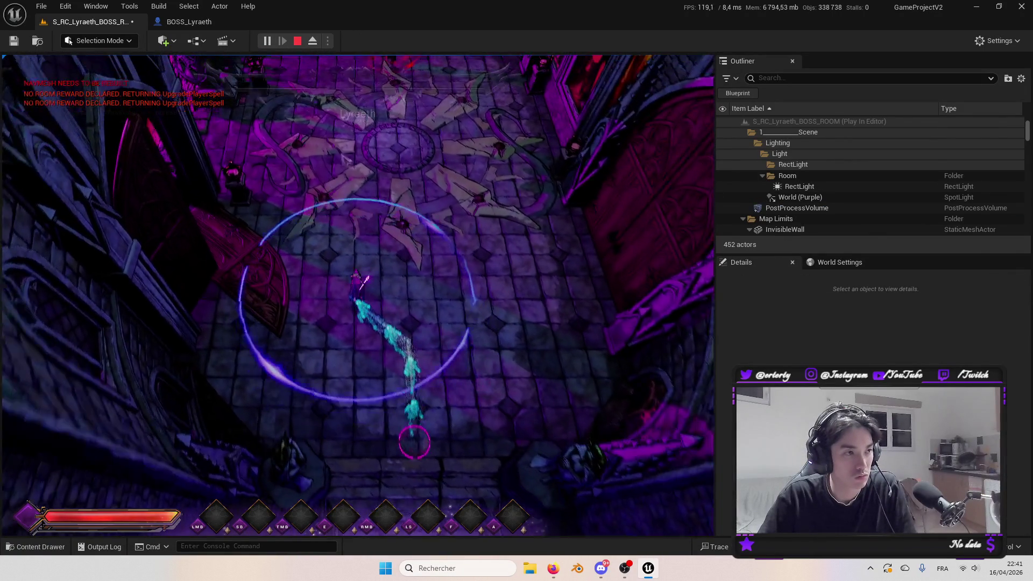
key("s")
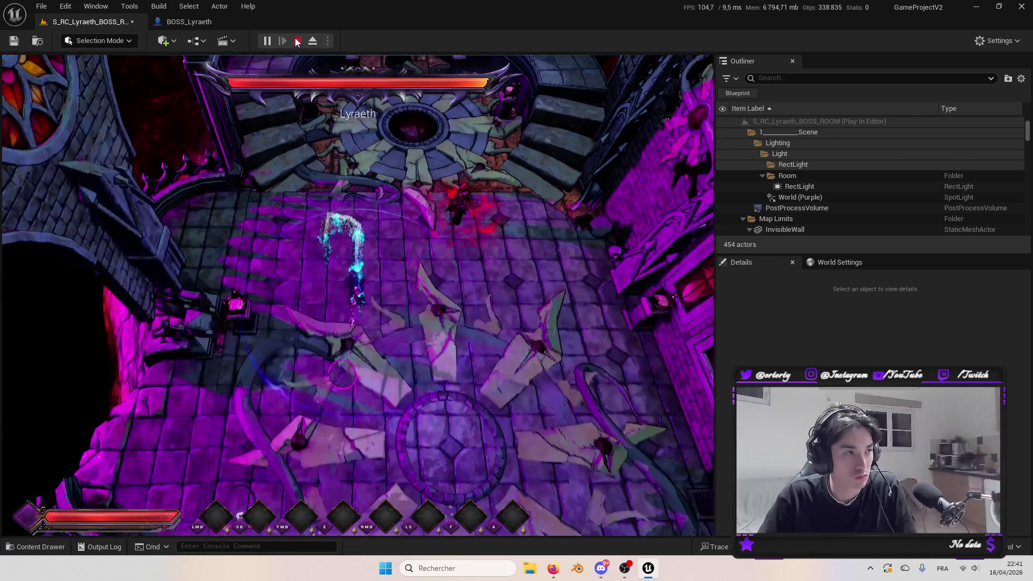
left_click(298, 41)
left_click(430, 262)
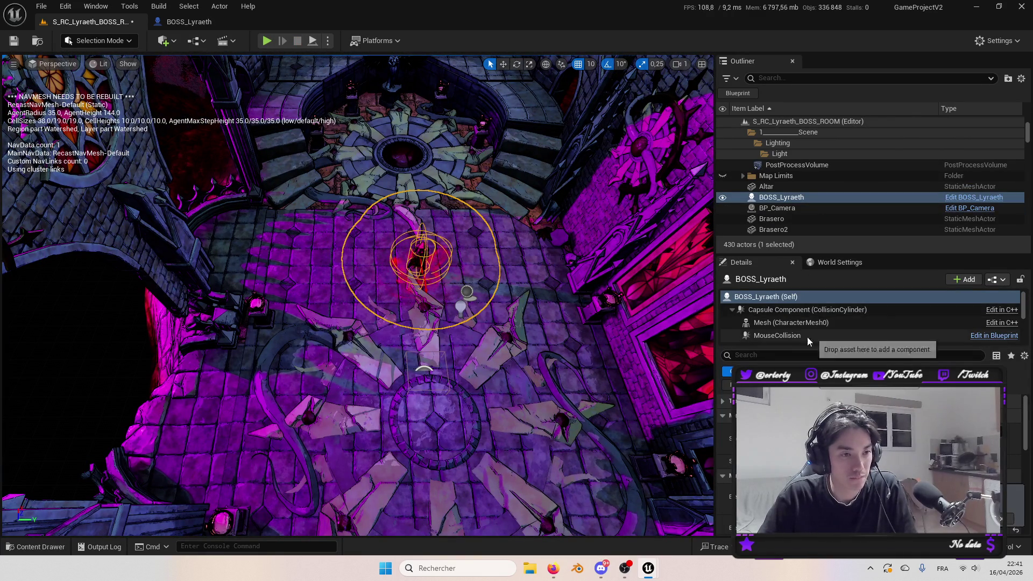
scroll(822, 331, "down", 5)
scroll(869, 463, "down", 3)
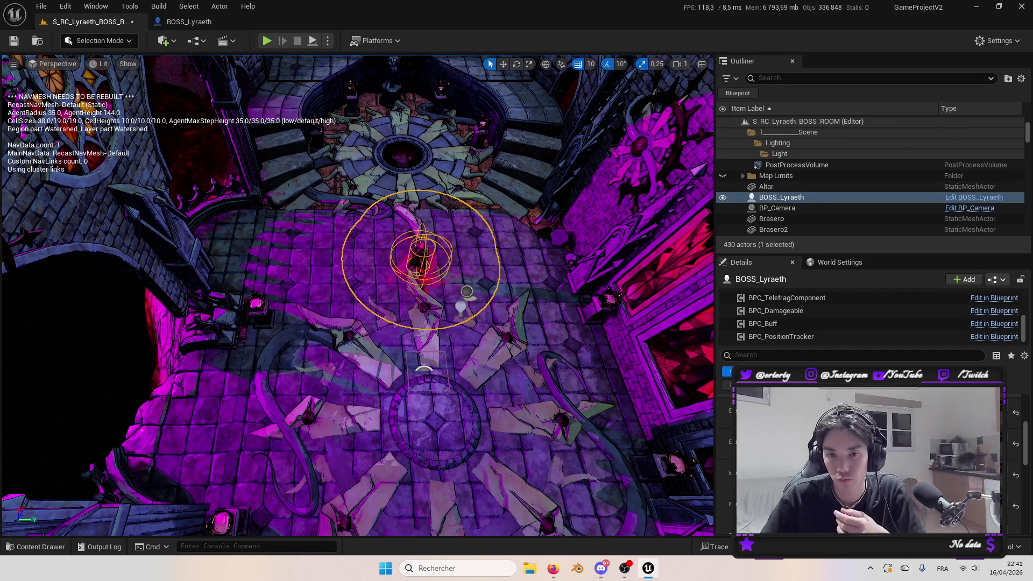
left_click_drag(489, 376, 490, 376)
left_click(369, 313)
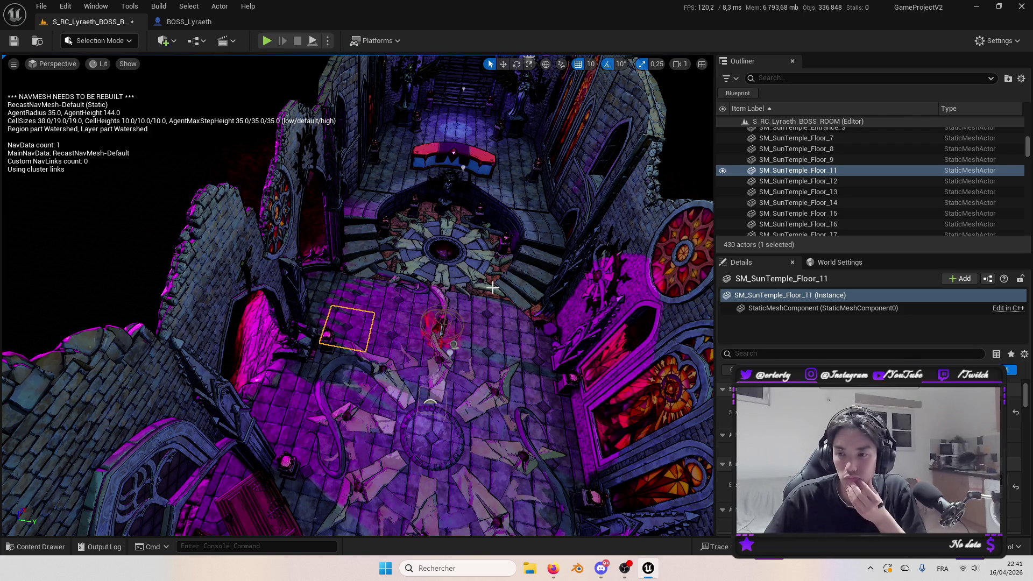
Select the World (Purple) spotlight and turn the view toward the left wall and floor.
left_click_drag(355, 296, 409, 269)
left_click(246, 159)
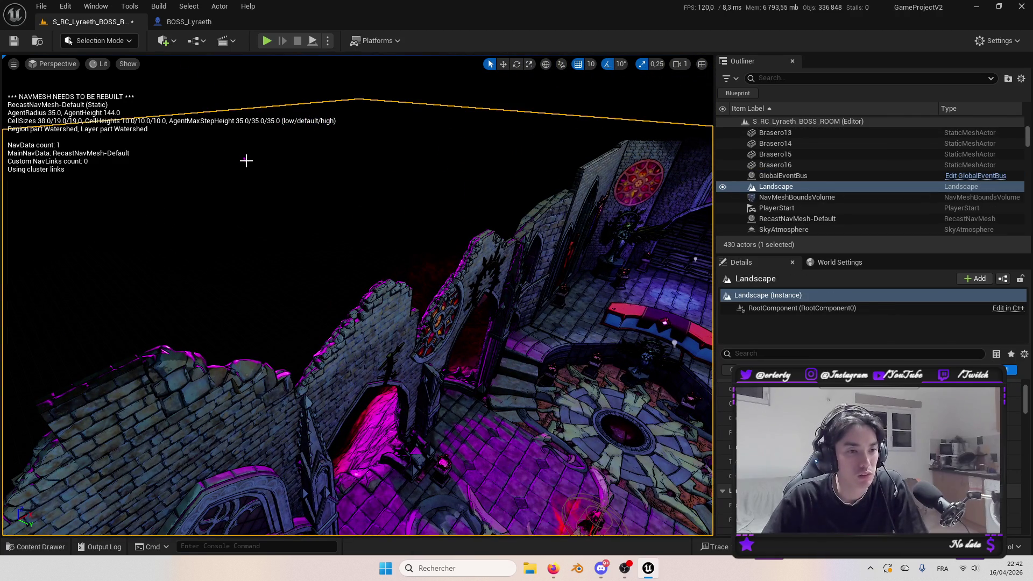
left_click(245, 159)
left_click_drag(480, 250, 517, 250)
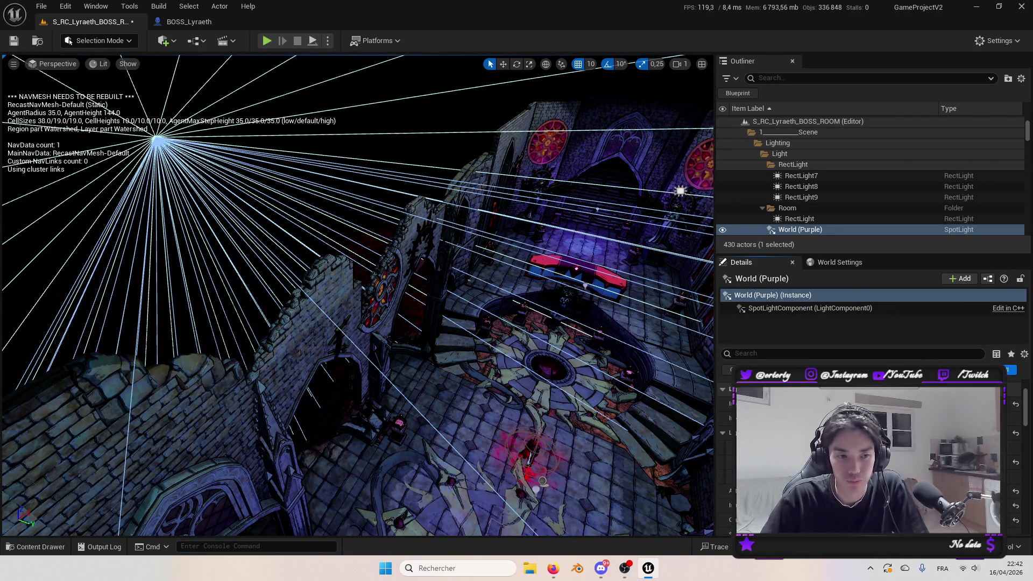
left_click_drag(377, 269, 442, 291)
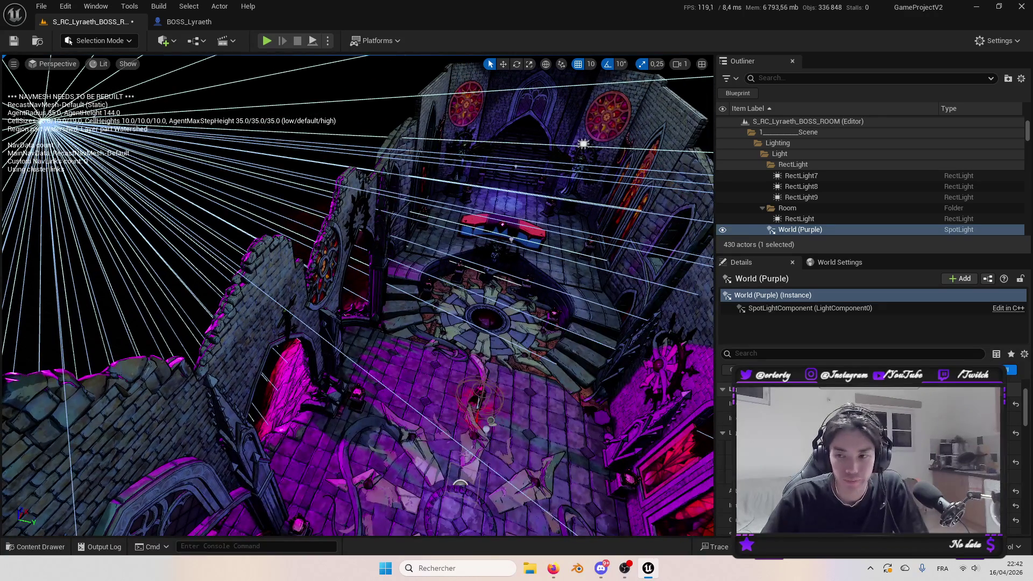
mouse_move(355, 295)
left_mouse_down()
mouse_move(393, 146)
mouse_move(649, 423)
left_mouse_up()
scroll(1007, 494, "down", 5)
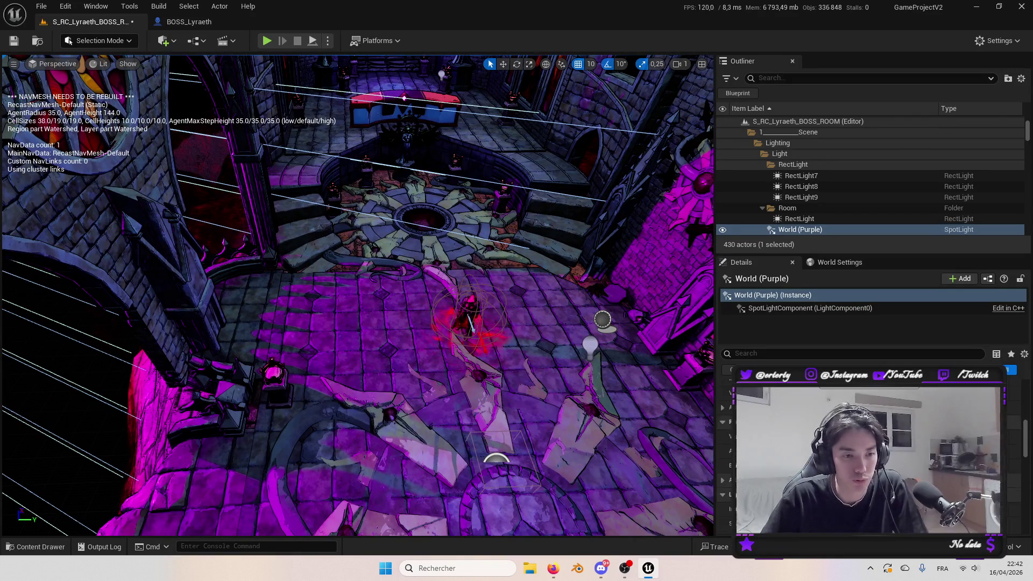
scroll(1007, 494, "down", 3)
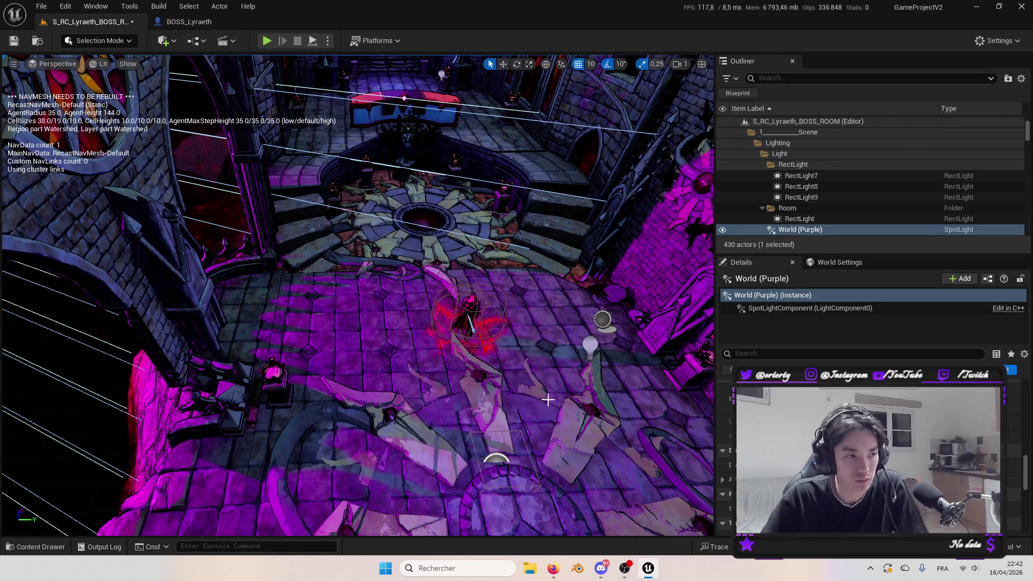
Lower the PostProcessVolume's colour saturation to soften the magenta, then review the room from above.
left_click(513, 426)
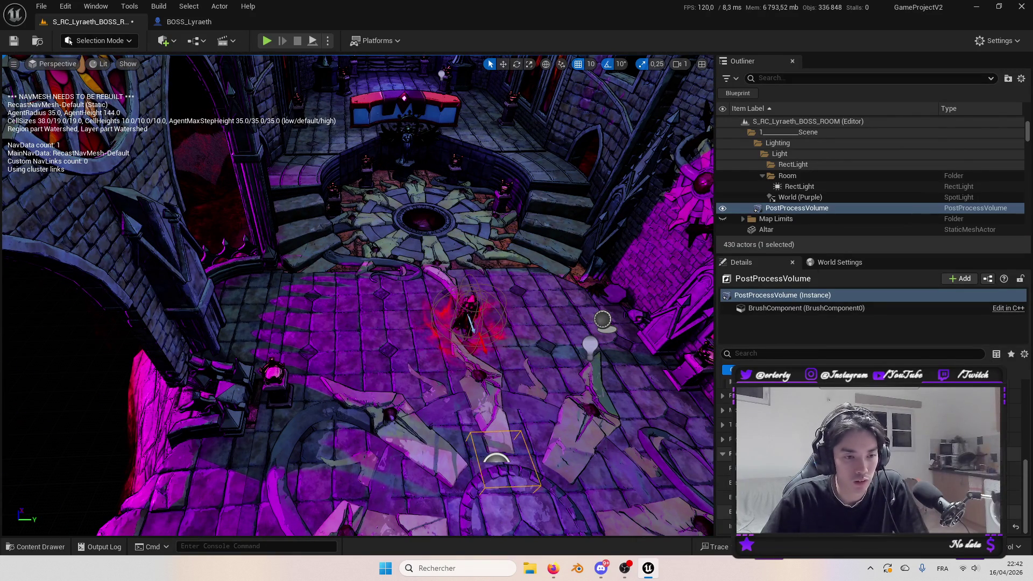
left_click(861, 498)
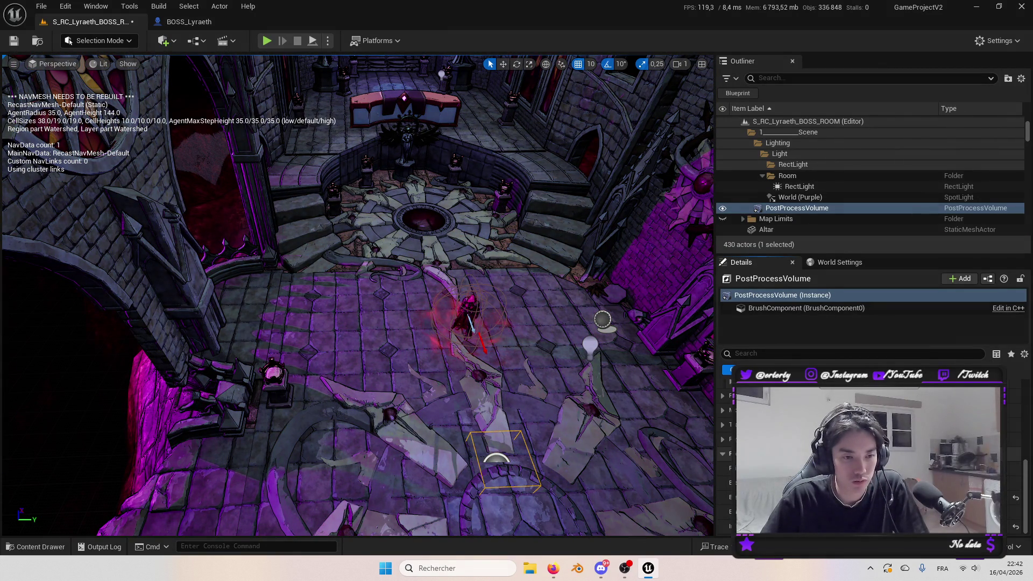
mouse_move(624, 442)
left_mouse_down()
mouse_move(507, 434)
mouse_move(349, 279)
left_mouse_up()
left_click(186, 176)
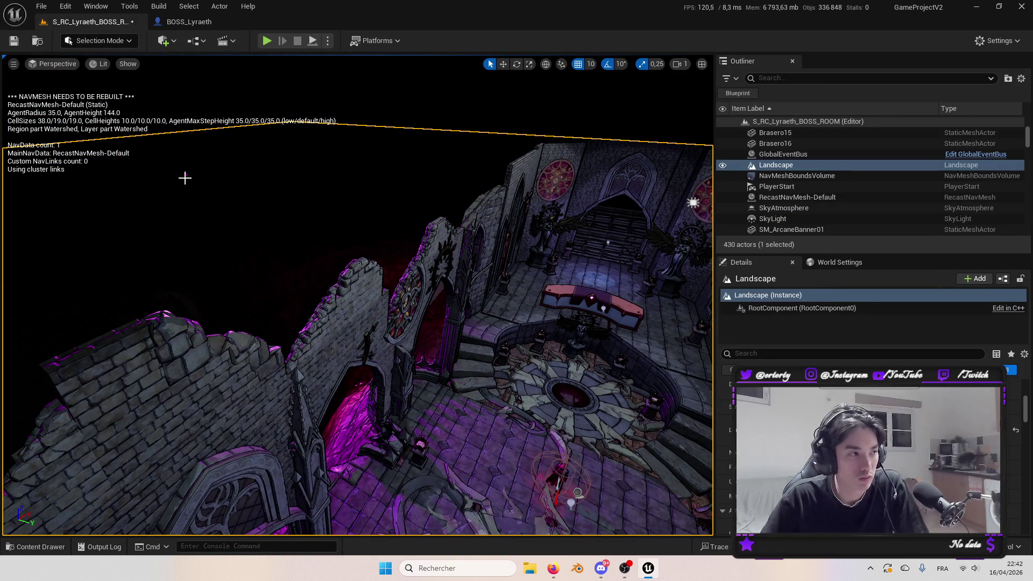
left_click(185, 177)
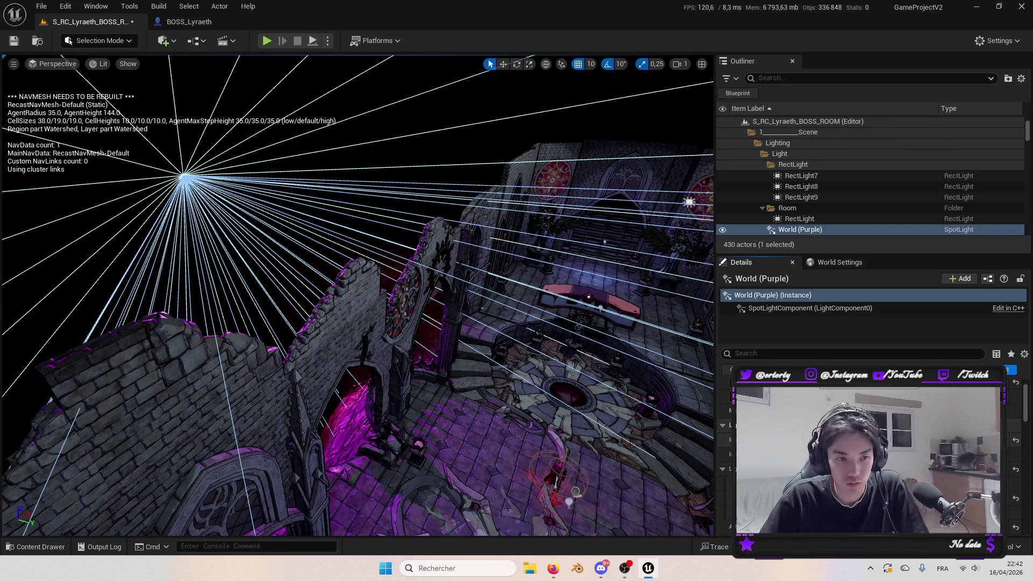
mouse_move(536, 372)
left_mouse_down()
mouse_move(527, 350)
mouse_move(536, 373)
left_mouse_up()
left_click(653, 401)
mouse_move(654, 401)
left_mouse_down()
mouse_move(619, 377)
mouse_move(635, 376)
mouse_move(575, 387)
mouse_move(555, 372)
mouse_move(415, 166)
mouse_move(415, 244)
left_mouse_up()
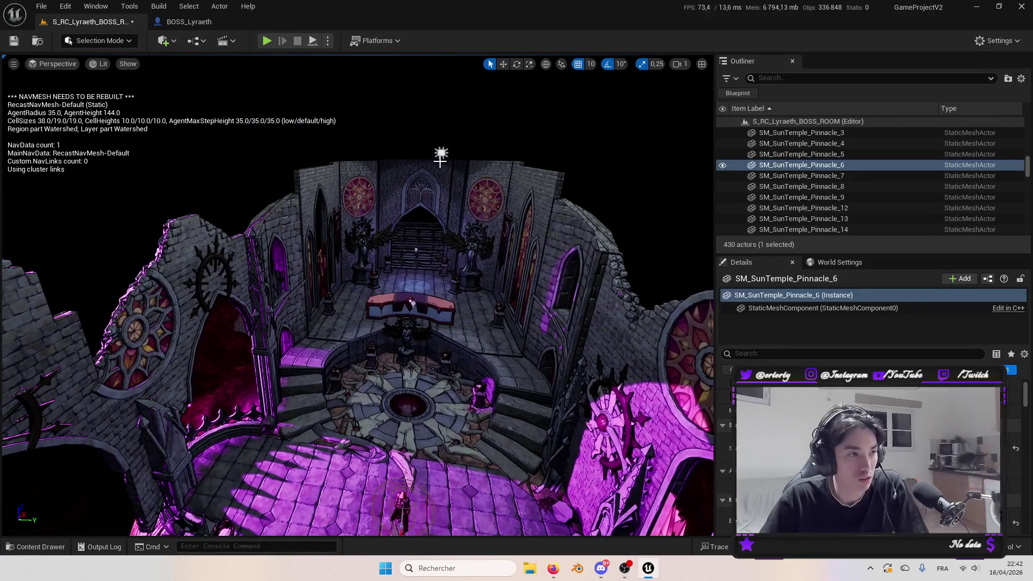
Frame PointLight4 and select all five point lights together to check them.
left_click(417, 249)
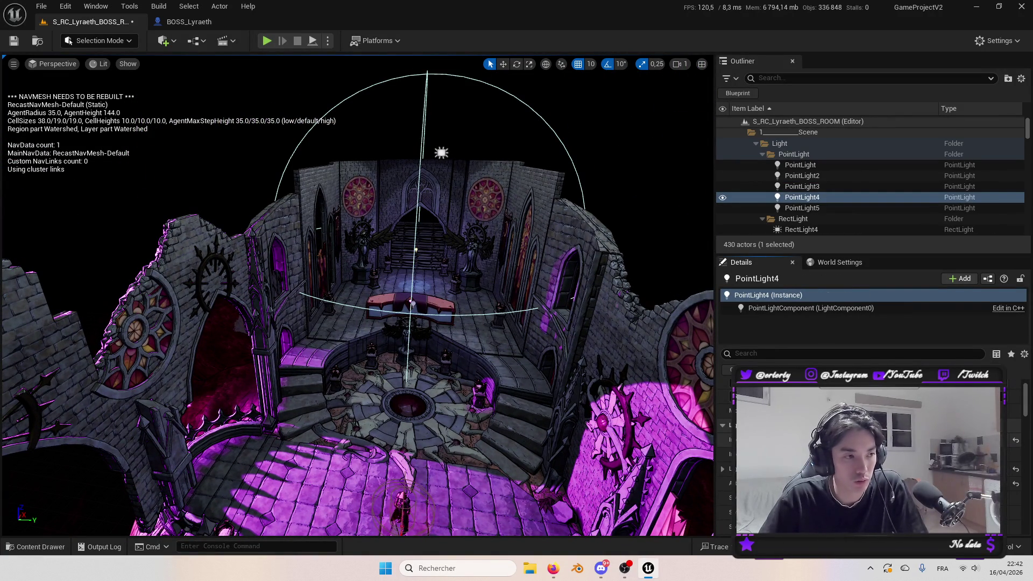
mouse_move(415, 248)
left_mouse_down()
mouse_move(382, 229)
mouse_move(406, 225)
mouse_move(532, 439)
mouse_move(522, 409)
left_mouse_up()
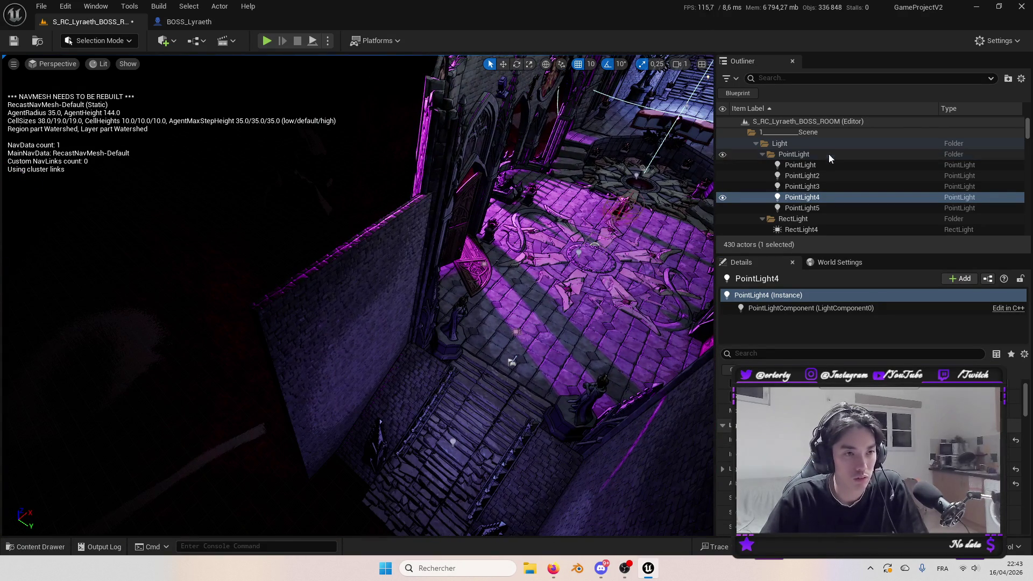
key("f")
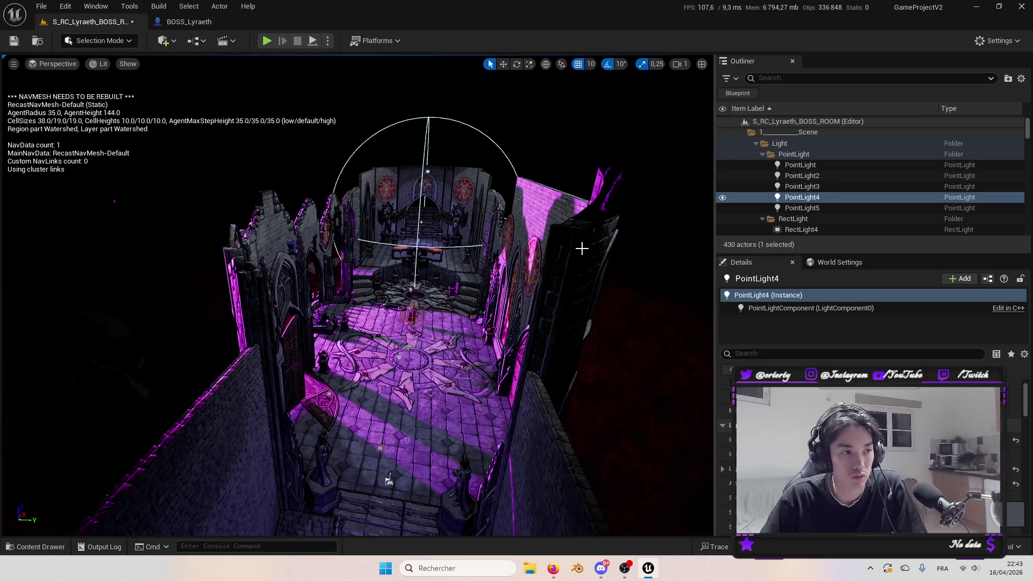
scroll(818, 178, "up", 1)
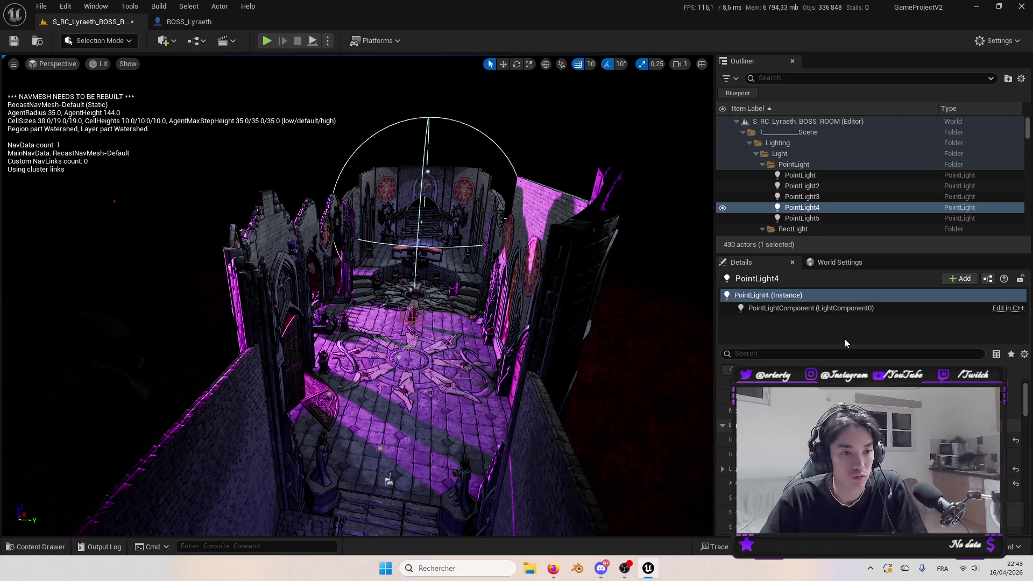
left_click(800, 176)
left_click(802, 219, "shift")
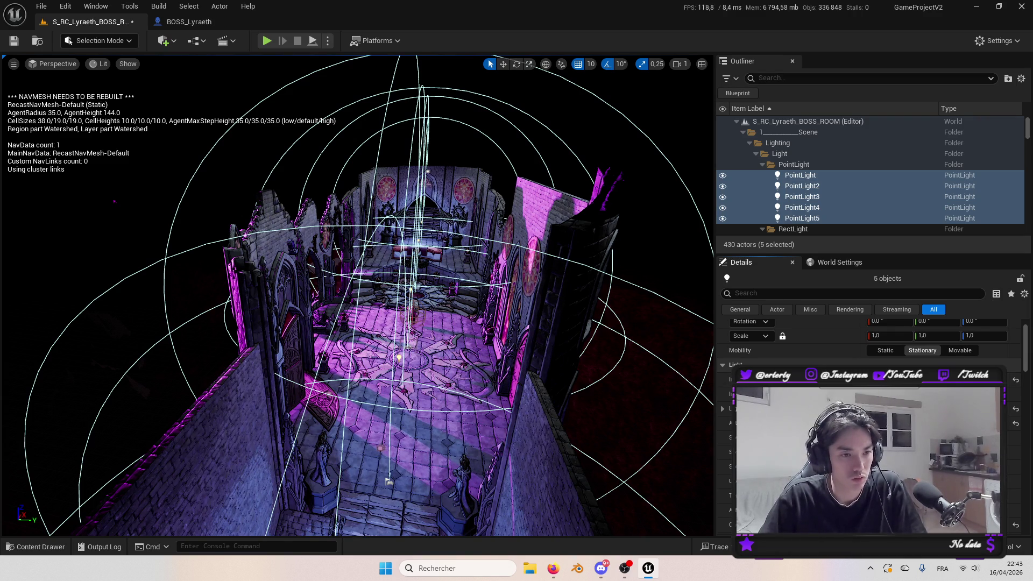
Select the World (Purple) spotlight, then start Play and continue into gameplay.
left_click(591, 333)
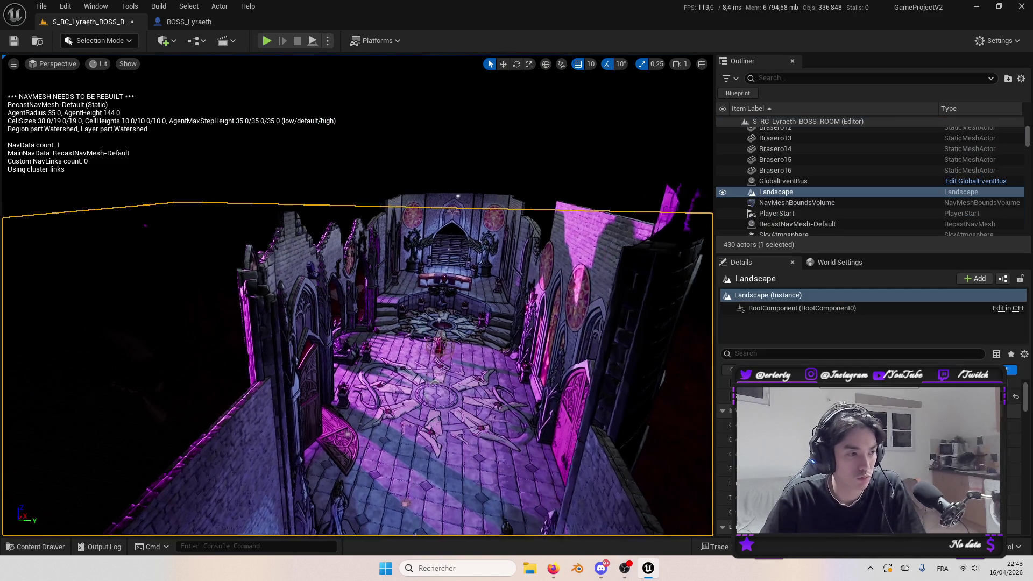
scroll(472, 241, "up", 5)
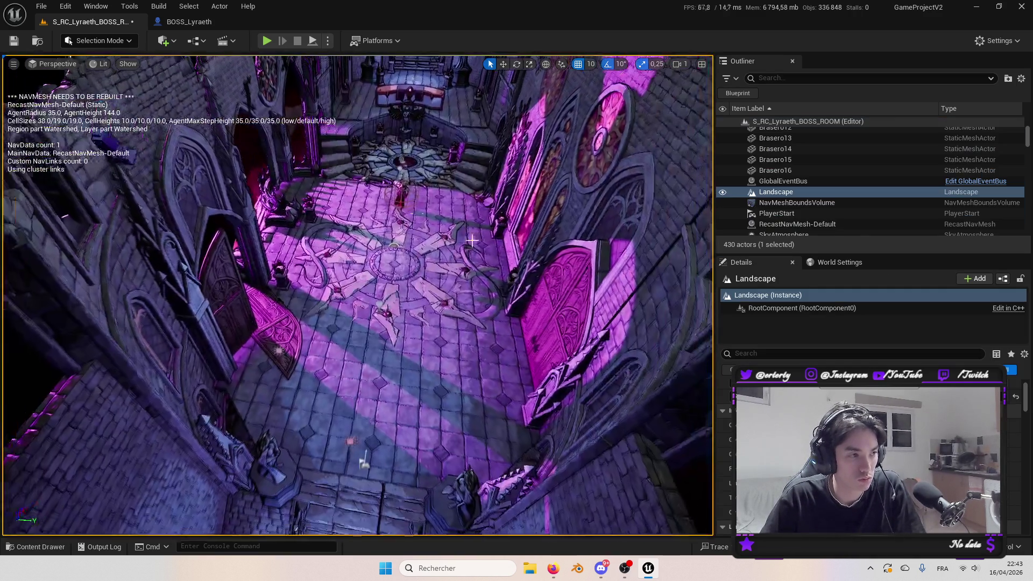
left_click_drag(471, 240, 307, 188)
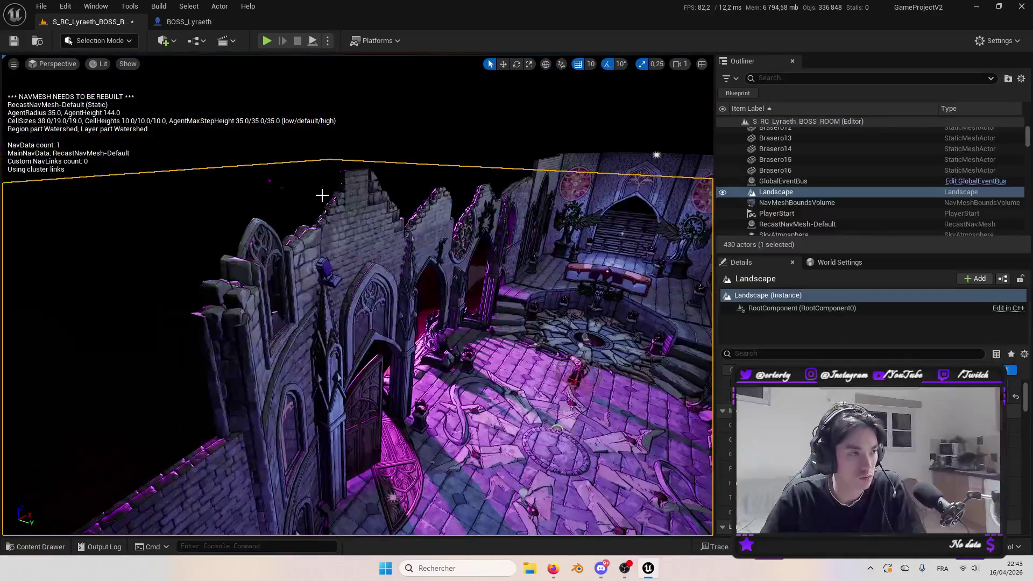
left_click(271, 184)
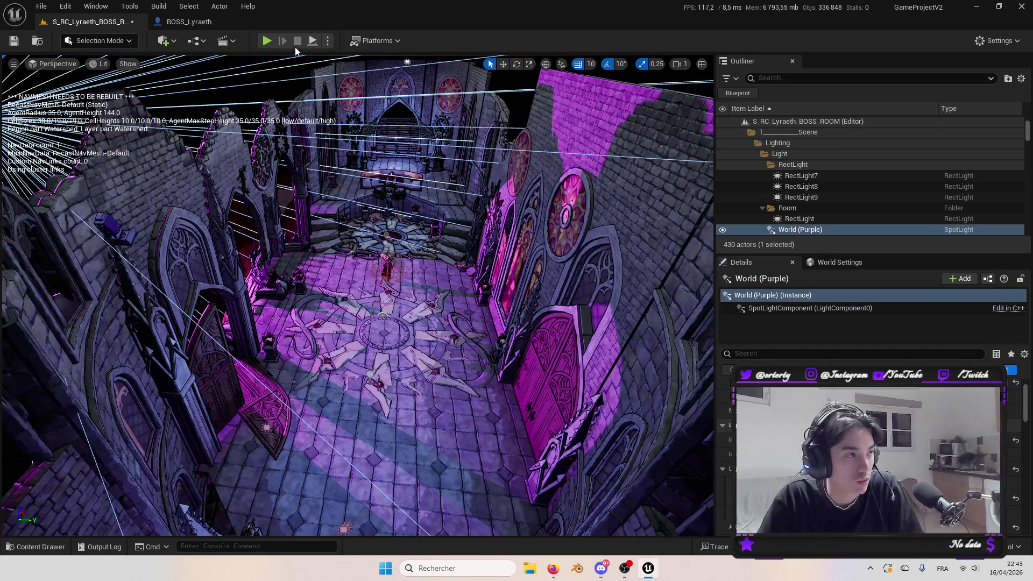
left_click(268, 41)
left_click(139, 400)
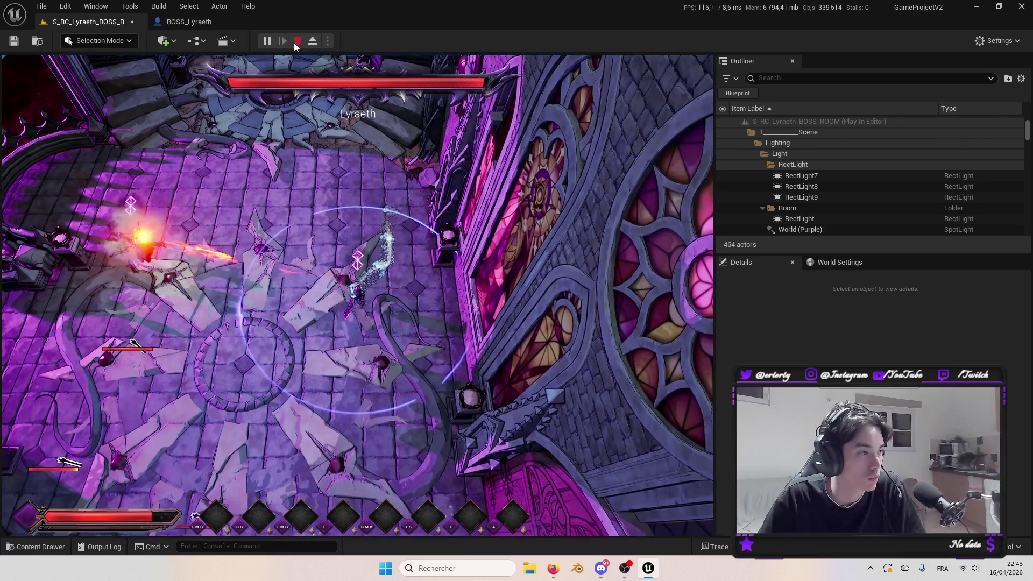
Stop the playtest, select BOSS_Lyraeth, and open MI_DAG_CLOTHES_01 from the Content Drawer.
left_click(296, 43)
left_click(257, 207)
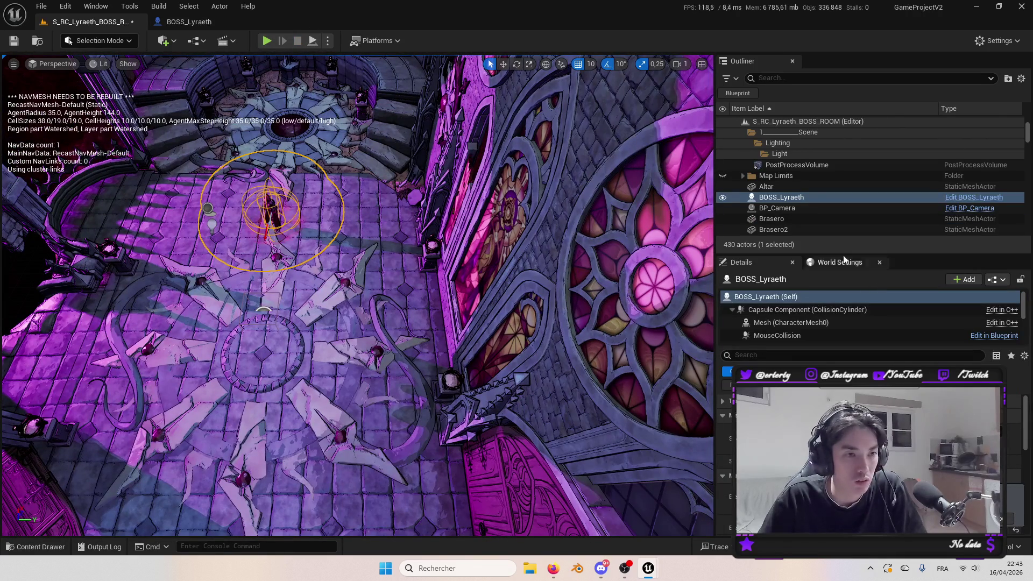
scroll(861, 441, "down", 3)
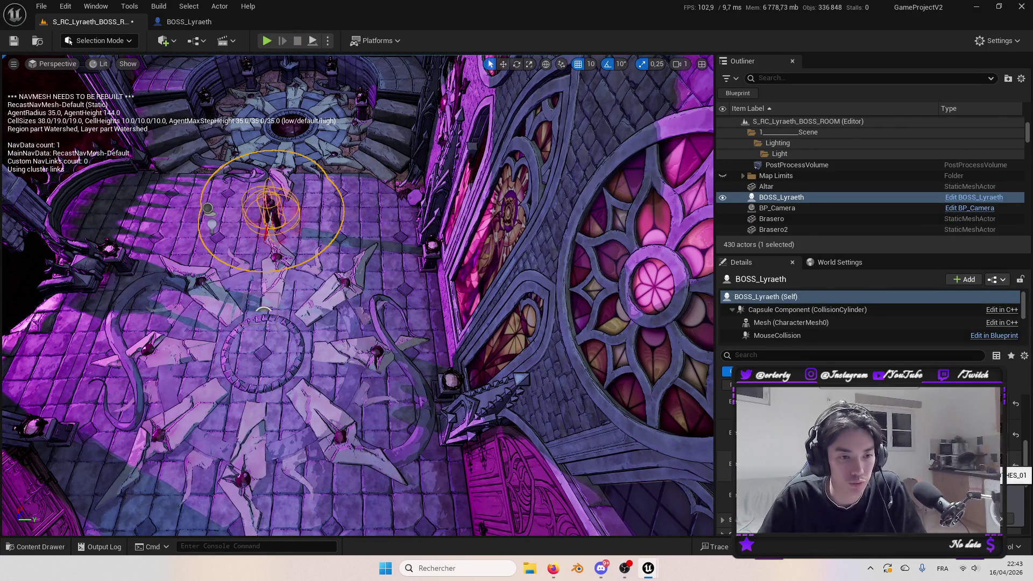
key("ctrl+space")
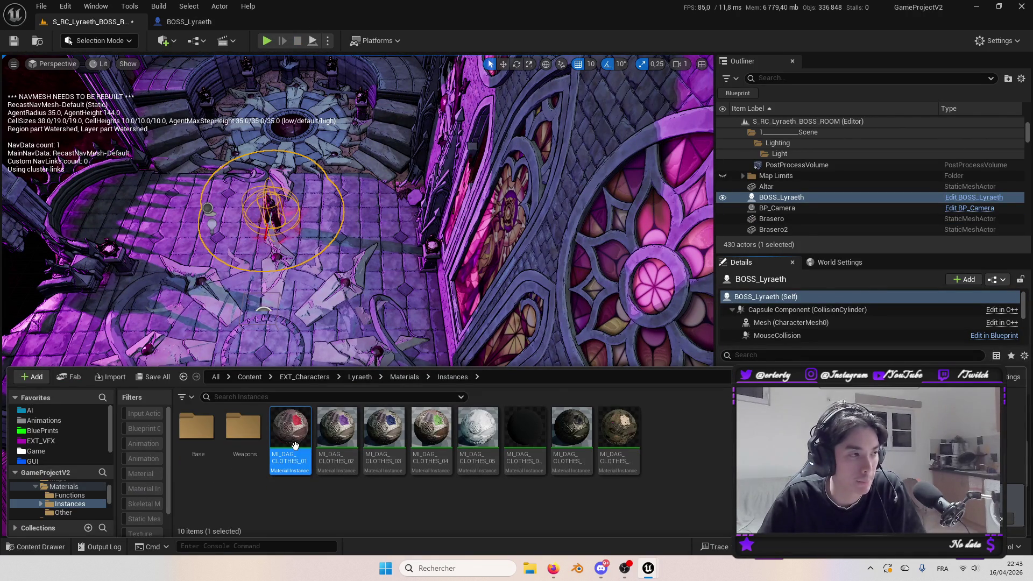
double_click(294, 446)
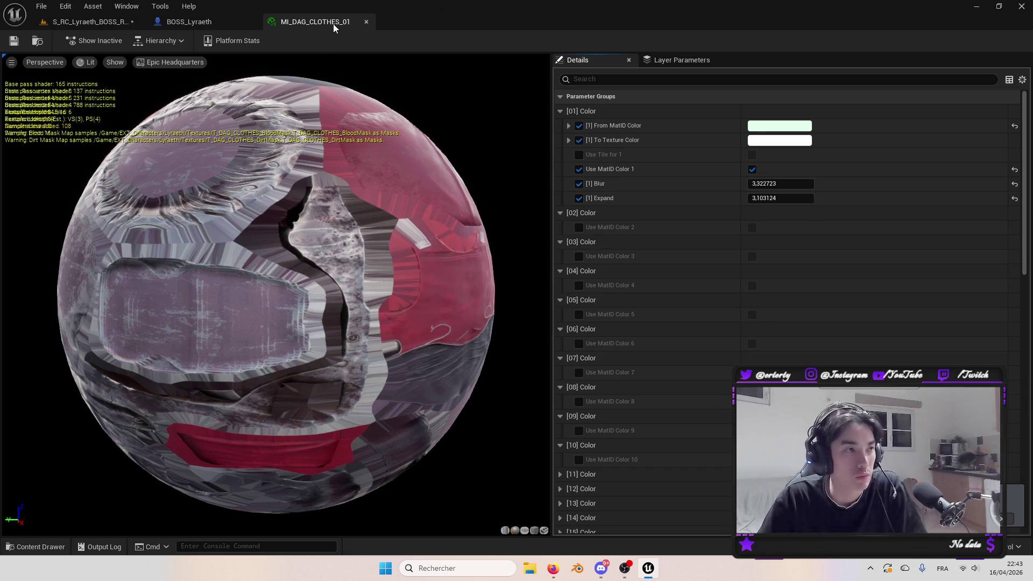
Dock the material instance window on the right half and frame the boss in the level.
mouse_move(329, 25)
left_mouse_down()
mouse_move(402, 96)
mouse_move(482, 115)
left_mouse_up()
mouse_move(594, 128)
left_mouse_down()
mouse_move(940, 86)
mouse_move(1032, 105)
left_mouse_up()
left_click(134, 179)
left_click(89, 23)
key("f")
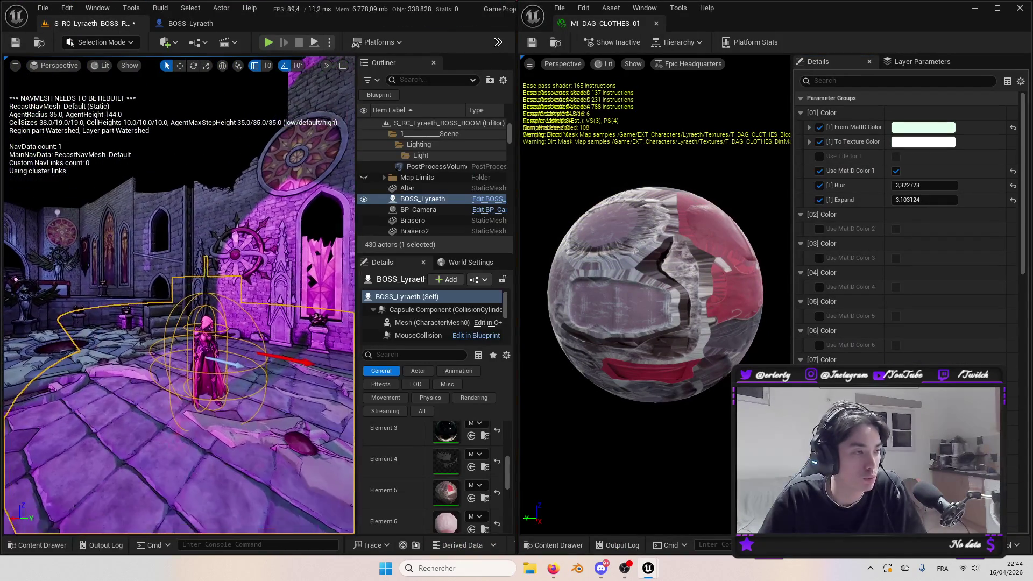
Preview a magenta To Texture Color and a lavender From MatID Color, cancelling both.
left_click(911, 143)
mouse_move(738, 238)
left_mouse_down()
mouse_move(721, 258)
mouse_move(705, 215)
mouse_move(765, 193)
left_mouse_up()
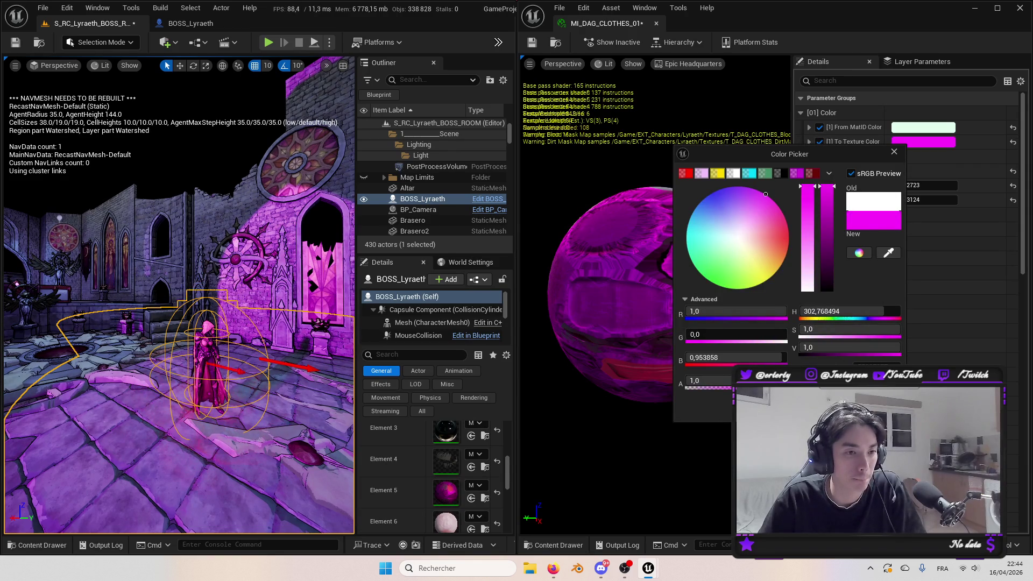
key("Escape")
left_click_drag(246, 307, 178, 308)
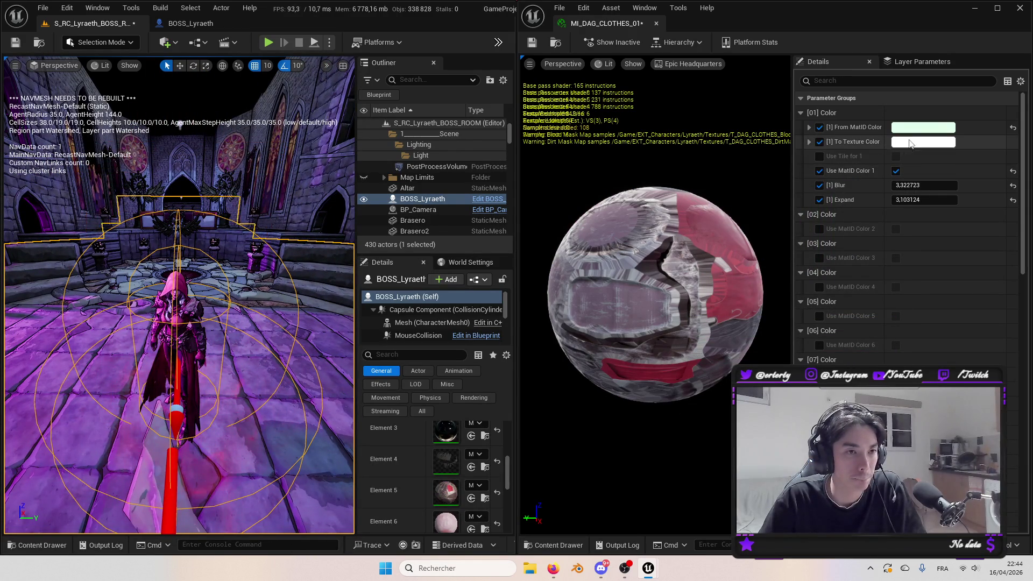
left_click(923, 127)
left_click(702, 203)
mouse_move(709, 189)
left_mouse_down()
mouse_move(736, 194)
mouse_move(721, 226)
mouse_move(741, 202)
left_mouse_up()
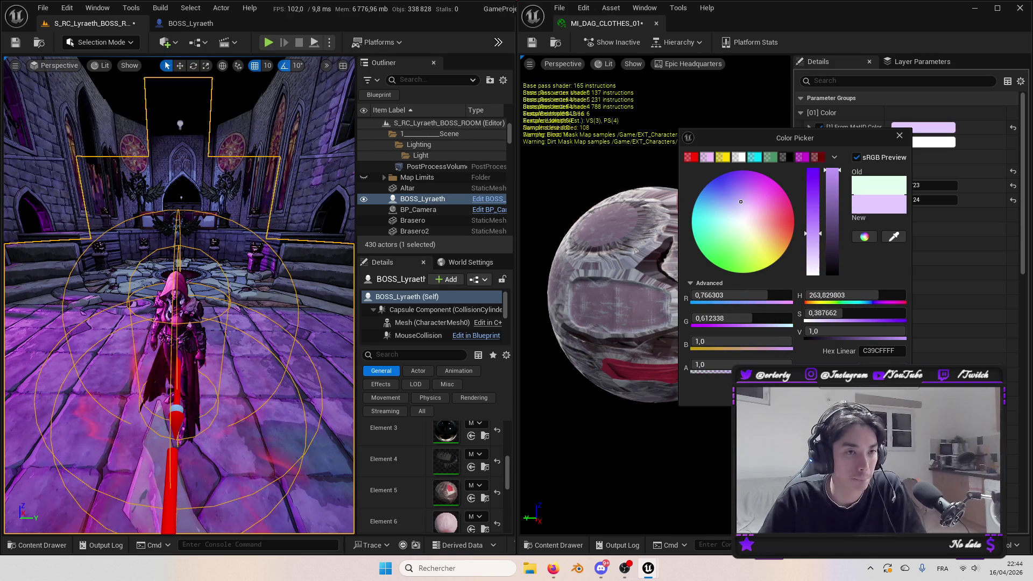
key("Escape")
Try purple, black, pink and lavender-blue for the [1] To Texture Color.
left_click(923, 141)
left_click(722, 209)
mouse_move(726, 203)
left_mouse_down()
mouse_move(756, 198)
mouse_move(734, 205)
mouse_move(718, 193)
mouse_move(735, 187)
mouse_move(718, 200)
mouse_move(723, 192)
mouse_move(735, 206)
left_mouse_up()
mouse_move(833, 194)
left_mouse_down()
mouse_move(836, 318)
mouse_move(834, 187)
left_mouse_up()
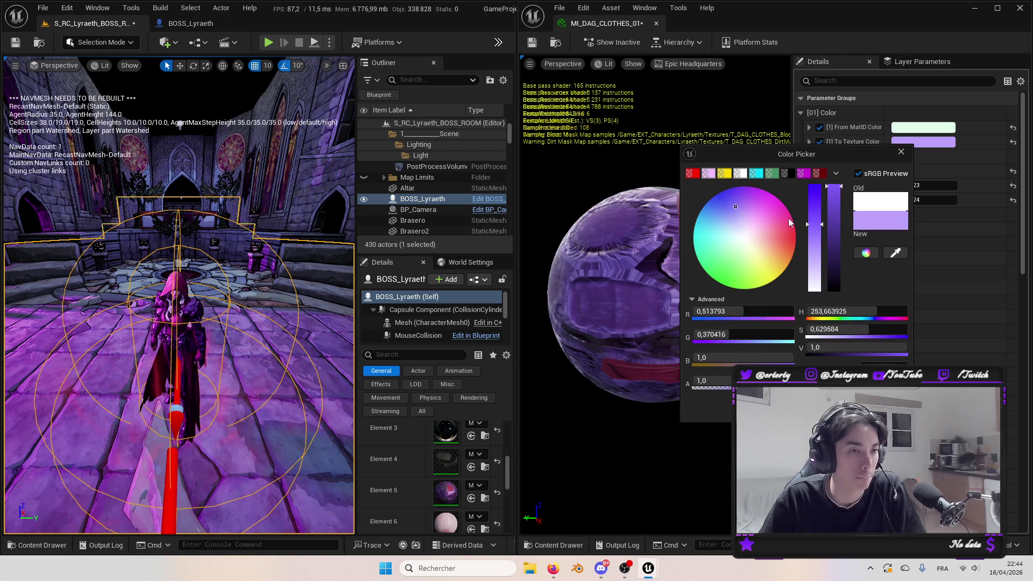
left_click_drag(717, 219, 833, 273)
key("Escape")
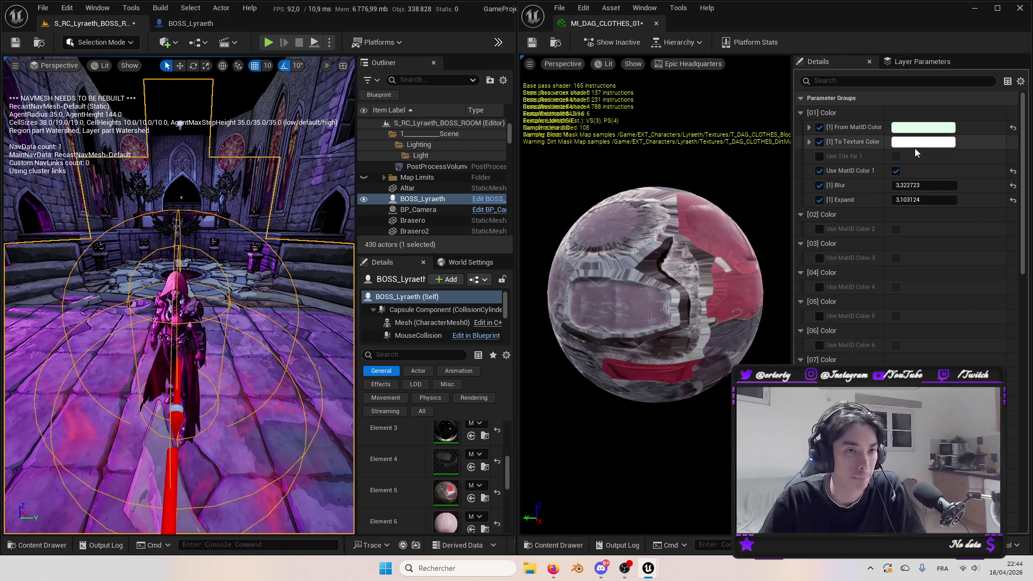
left_click(916, 142)
scroll(430, 323, "down", 3)
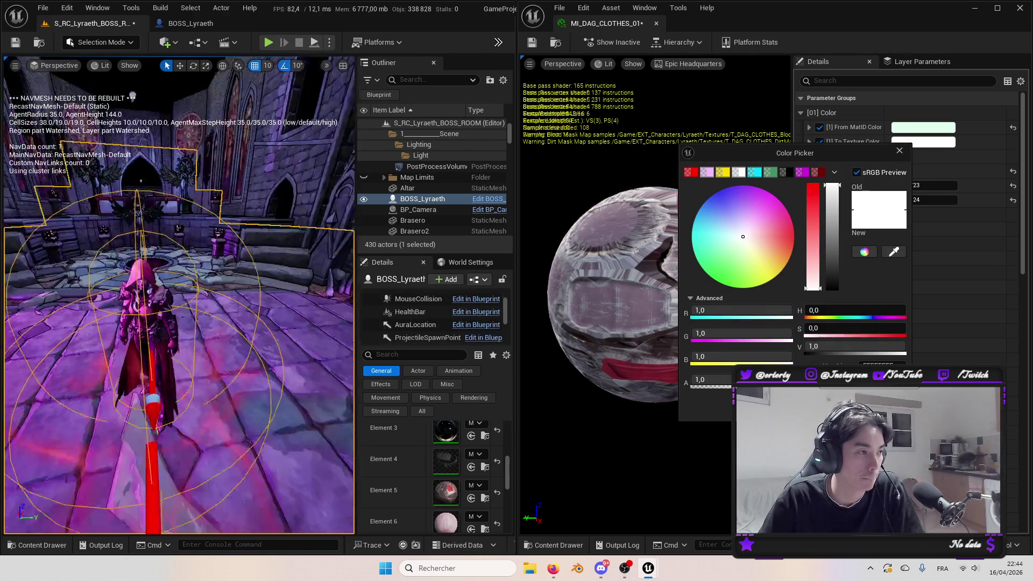
mouse_move(728, 217)
left_mouse_down()
mouse_move(718, 209)
mouse_move(732, 213)
mouse_move(703, 262)
mouse_move(727, 266)
left_mouse_up()
Reset the [1] To Texture Color to its default white.
left_click_drag(177, 296, 134, 295)
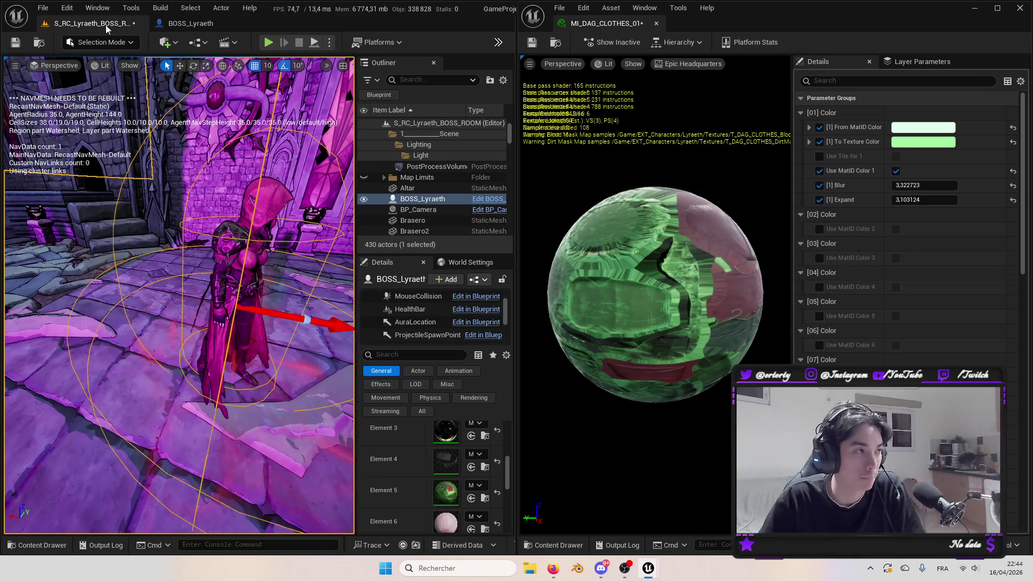
left_click(186, 23)
left_click(91, 23)
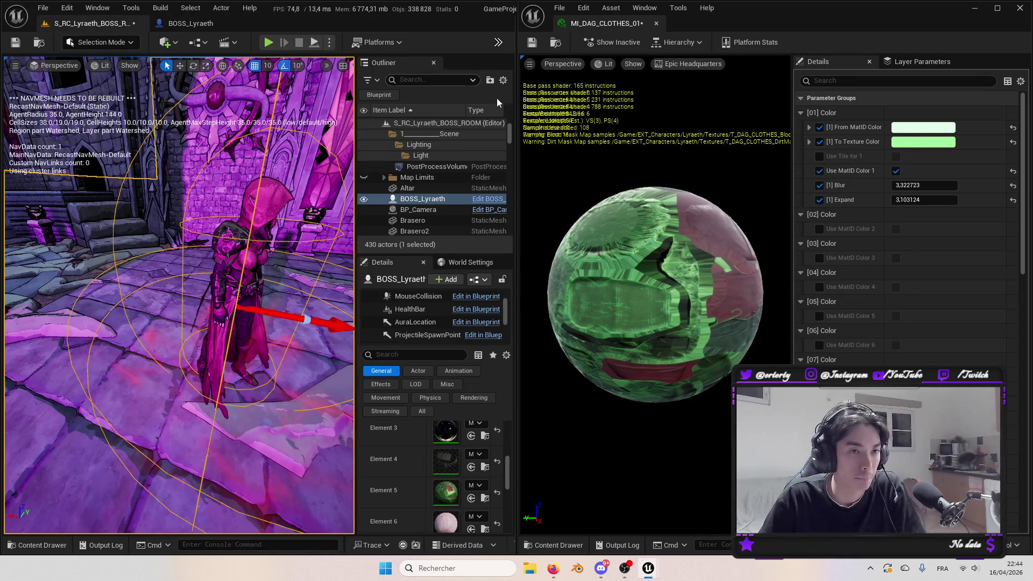
left_click(1014, 142)
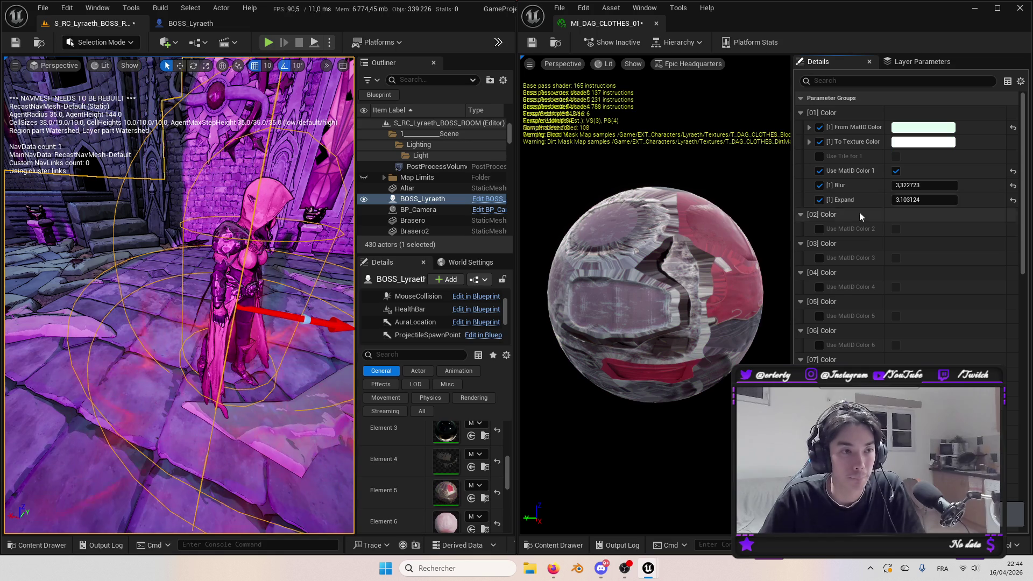
scroll(854, 341, "down", 10)
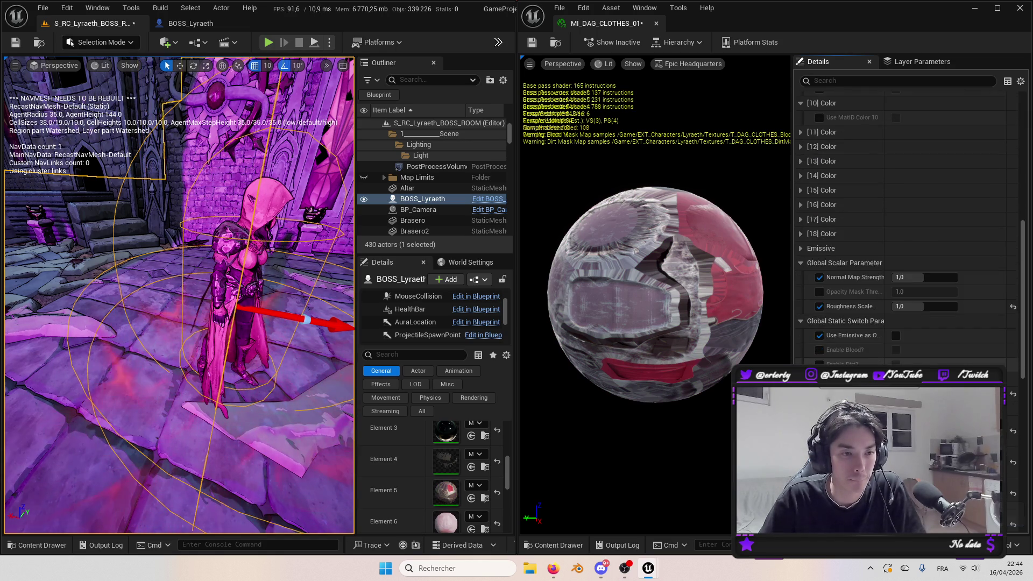
scroll(884, 364, "down", 3)
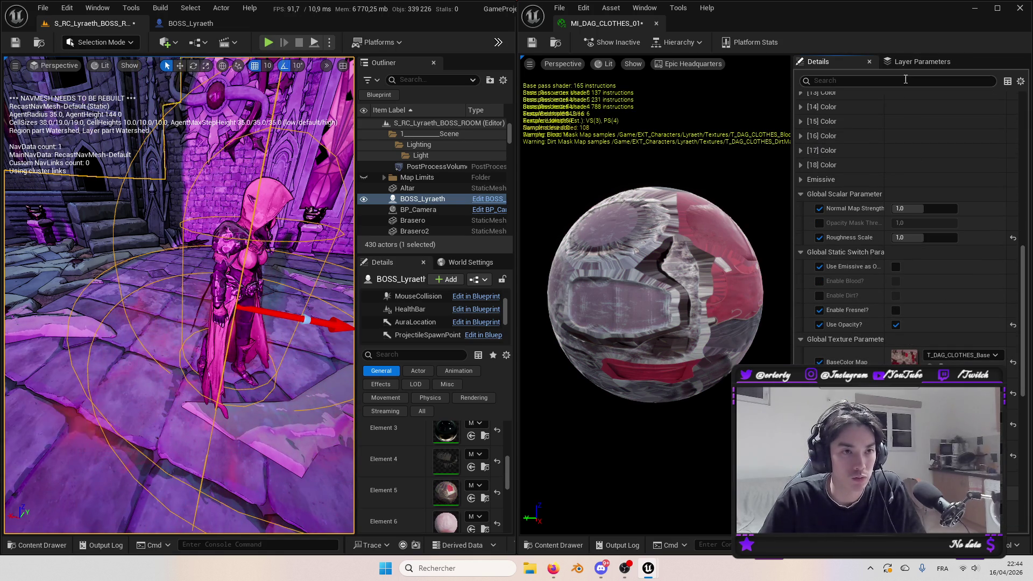
Enable Fresnel, set Fresnel BaseColor to 0,5, and reset Refraction and Exponent after testing.
type("fre")
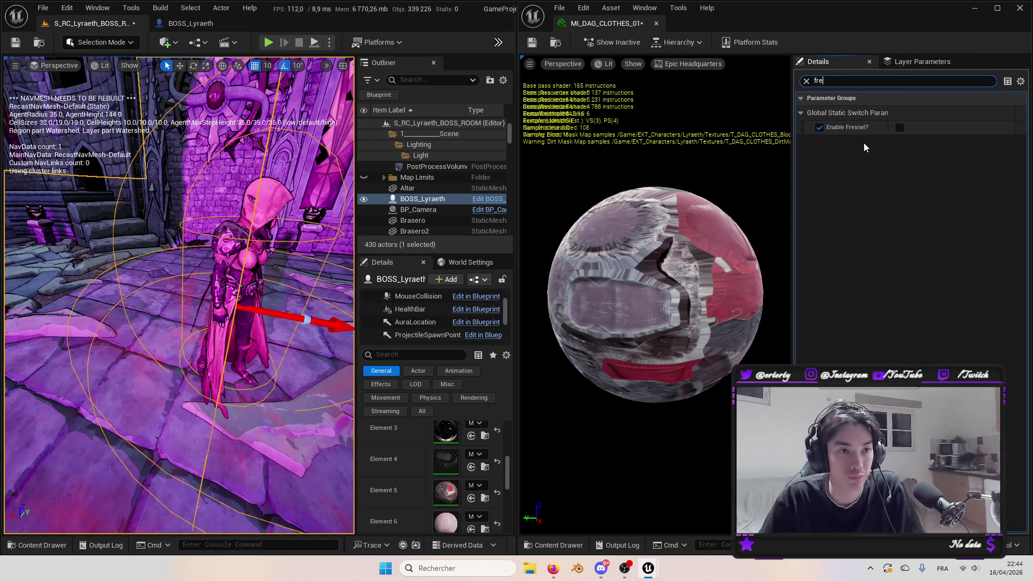
left_click(900, 128)
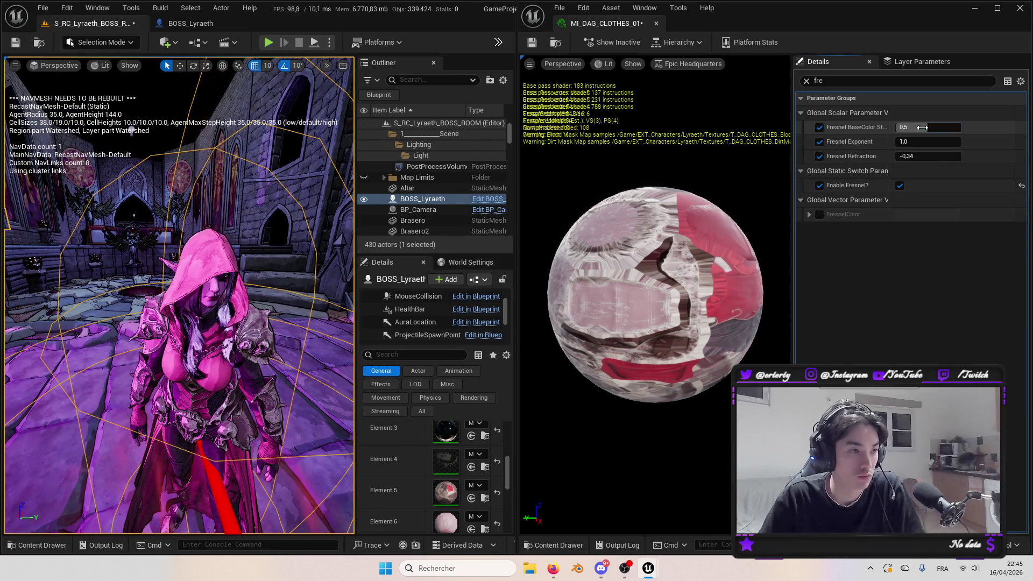
mouse_move(939, 128)
left_mouse_down()
mouse_move(964, 128)
mouse_move(947, 142)
mouse_move(995, 142)
left_mouse_up()
type("0,5")
key("Return")
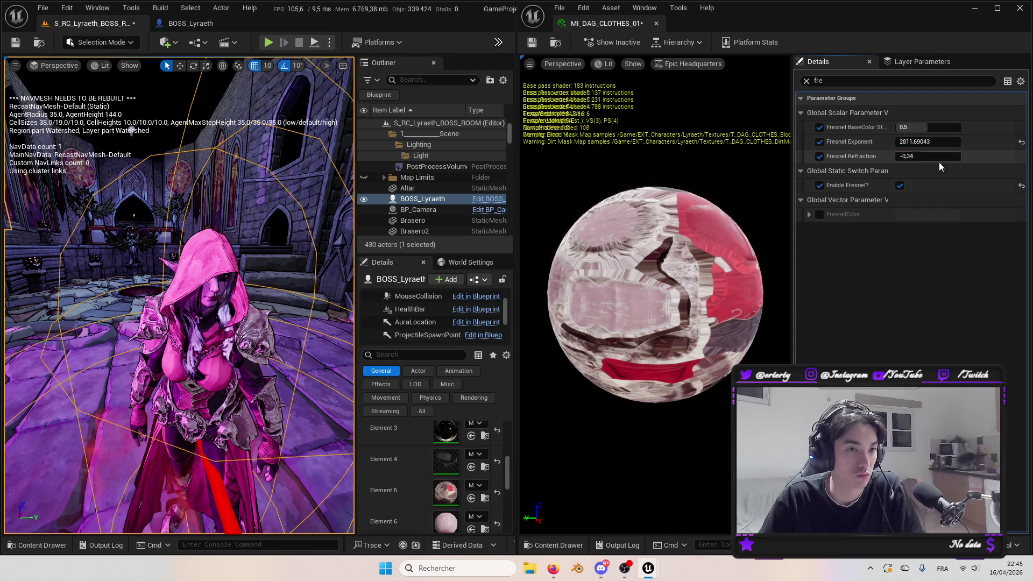
mouse_move(933, 156)
left_mouse_down()
mouse_move(963, 156)
mouse_move(915, 156)
left_mouse_up()
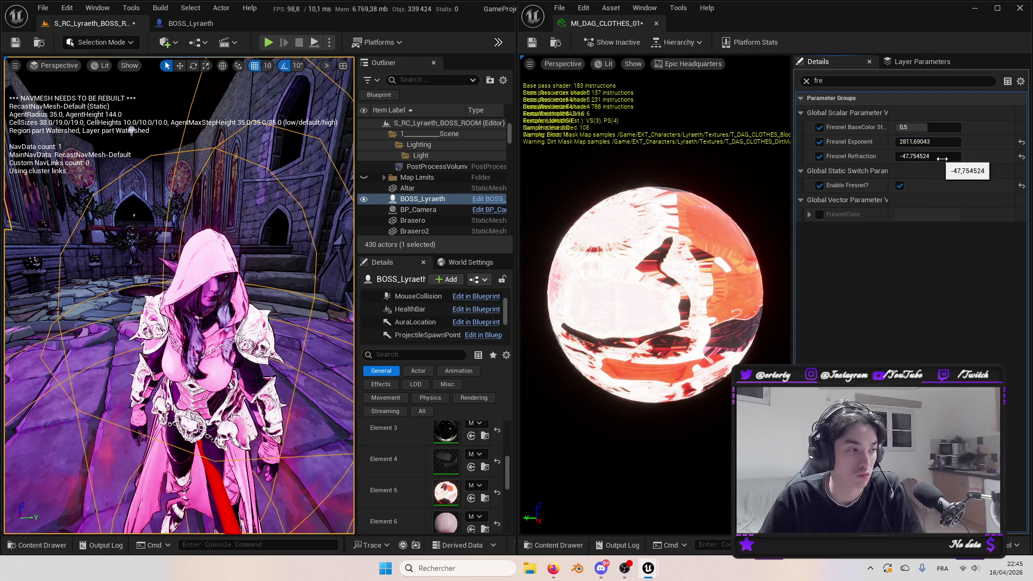
mouse_move(177, 269)
left_mouse_down()
mouse_move(178, 333)
mouse_move(178, 282)
left_mouse_up()
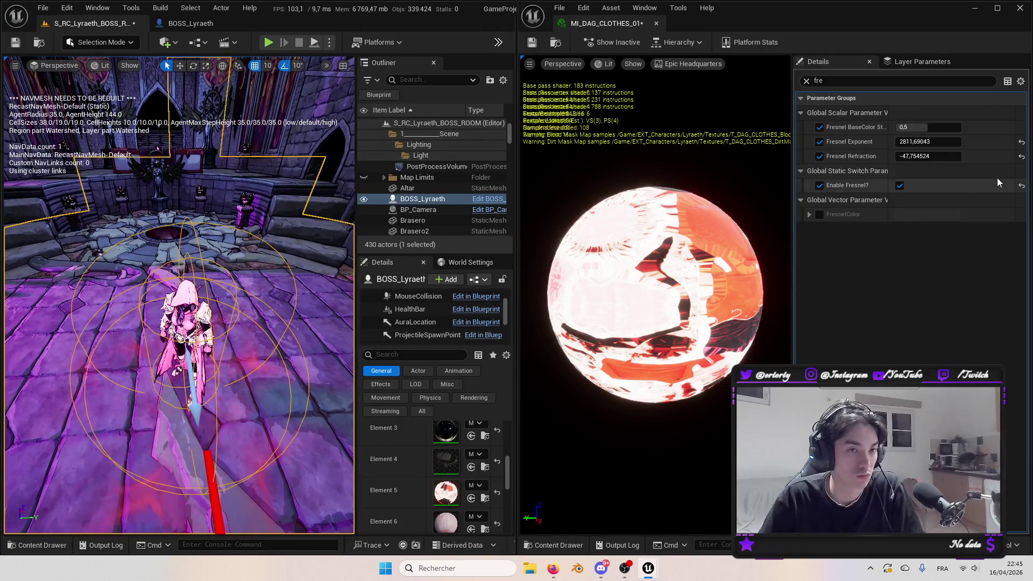
left_click(1021, 157)
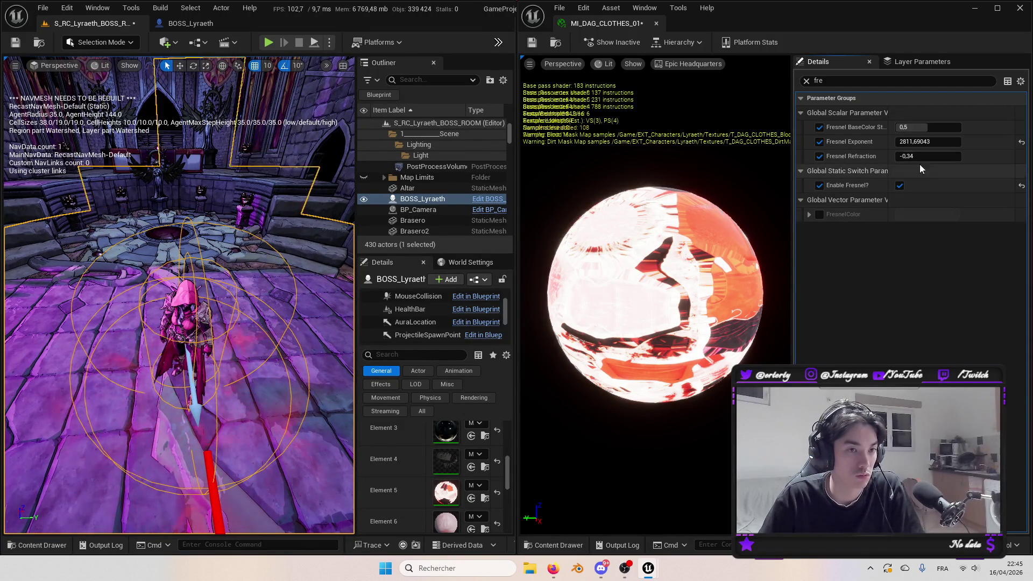
left_click(1021, 141)
Override FresnelColor with an orange rim and raise Fresnel Exponent to about 4.
left_click(820, 214)
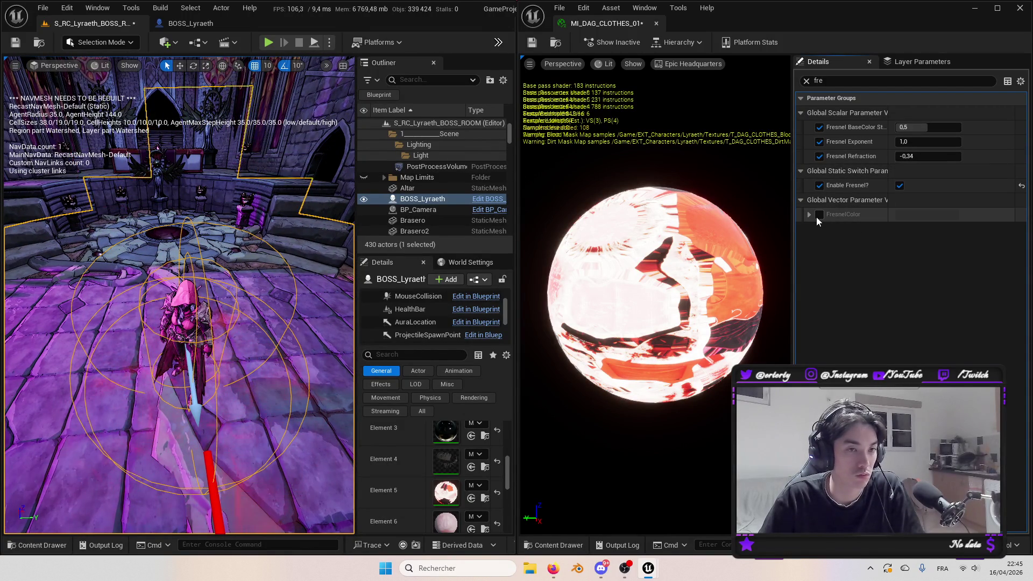
left_click(928, 216)
mouse_move(795, 299)
left_mouse_down()
mouse_move(844, 318)
mouse_move(861, 267)
mouse_move(851, 359)
left_mouse_up()
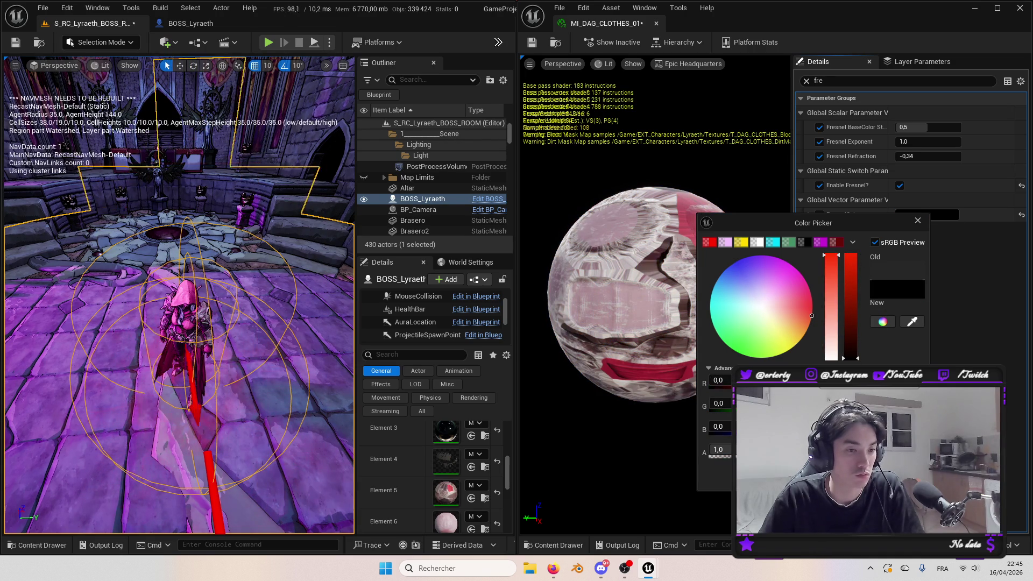
left_click_drag(852, 301, 855, 262)
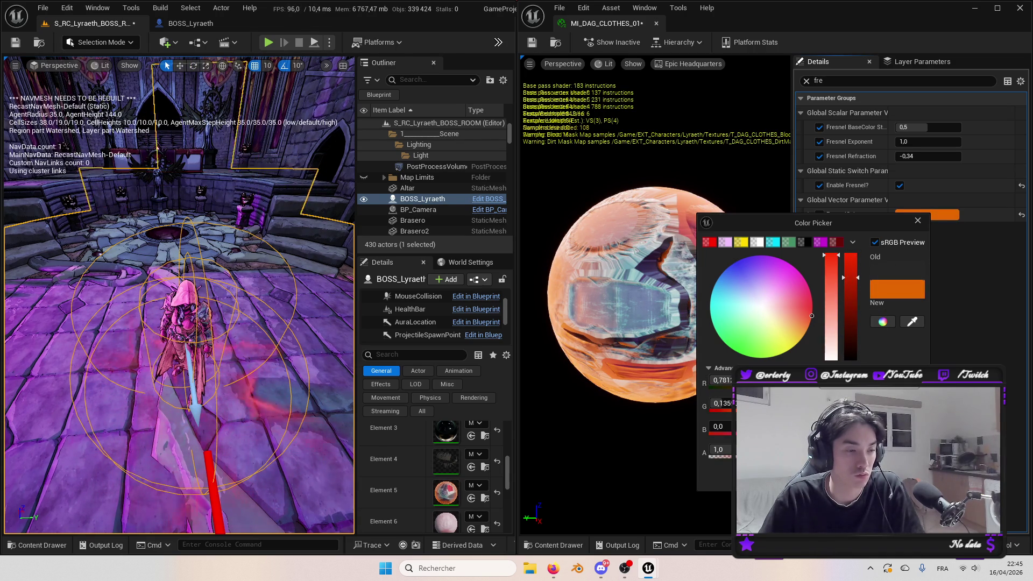
key("Escape")
mouse_move(927, 142)
left_mouse_down()
mouse_move(952, 142)
mouse_move(929, 141)
mouse_move(945, 114)
mouse_move(955, 127)
mouse_move(939, 156)
mouse_move(963, 156)
left_mouse_up()
mouse_move(344, 321)
left_mouse_down()
mouse_move(270, 285)
mouse_move(269, 258)
left_mouse_up()
Reset Fresnel BaseColor, Exponent, Refraction and the orange colour to defaults.
left_click(1022, 127)
left_click(1021, 142)
left_click(1022, 156)
left_click(1021, 215)
left_click(1021, 214)
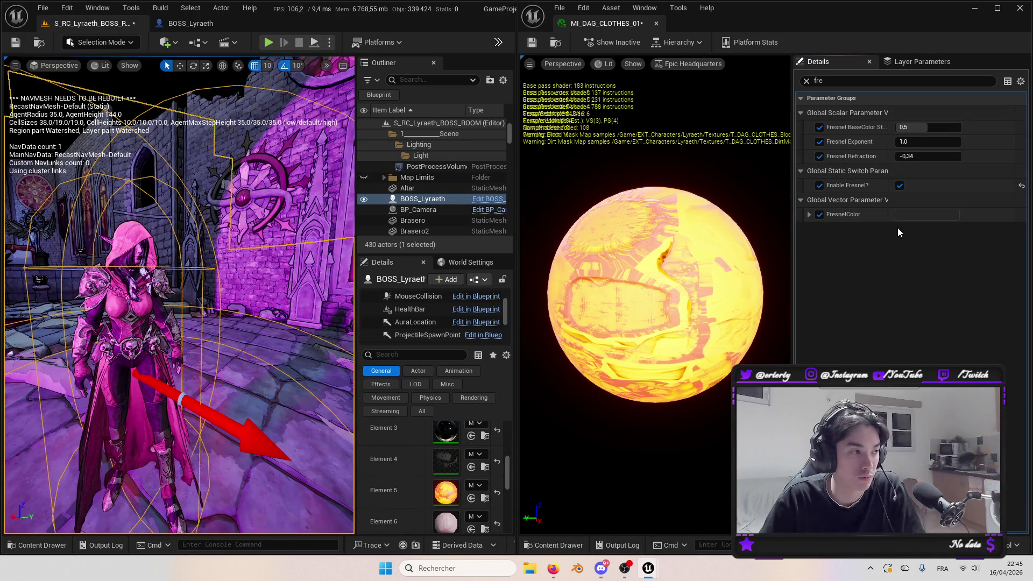
Set a mid-grey Fresnel colour, nudge Fresnel Exponent to 1.578321, and save the material.
left_click(909, 214)
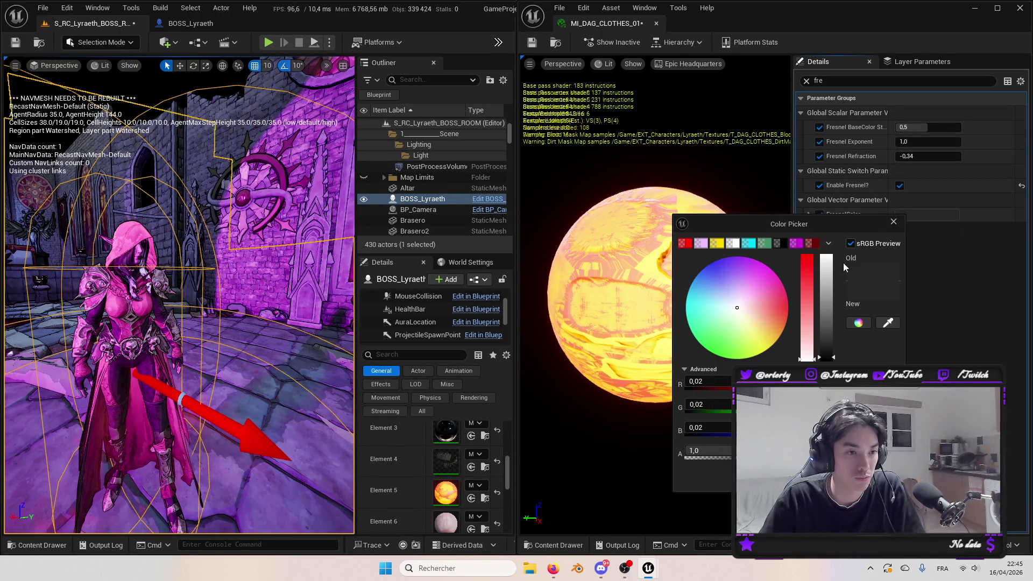
left_click_drag(831, 277, 827, 274)
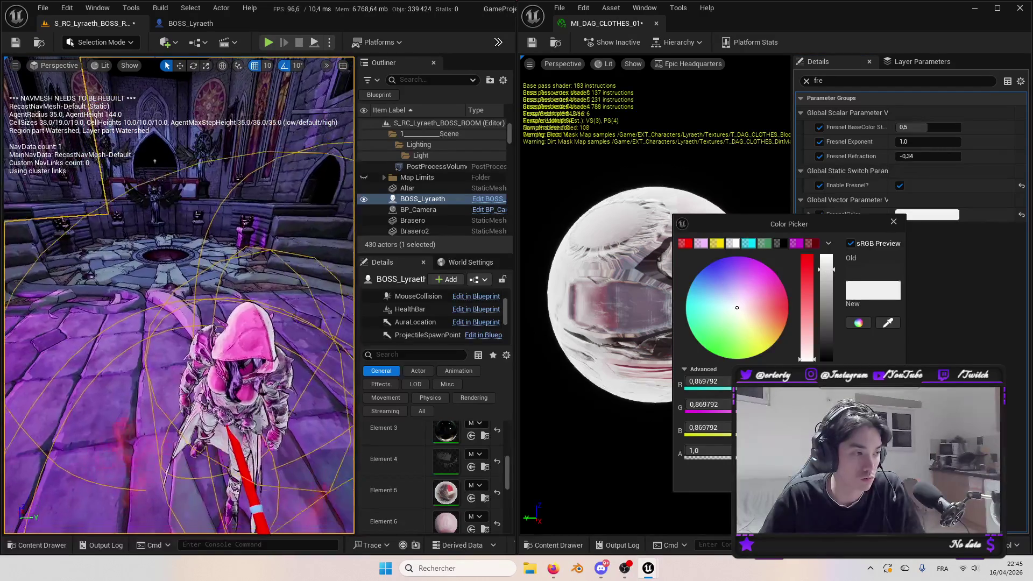
left_click_drag(828, 281, 827, 316)
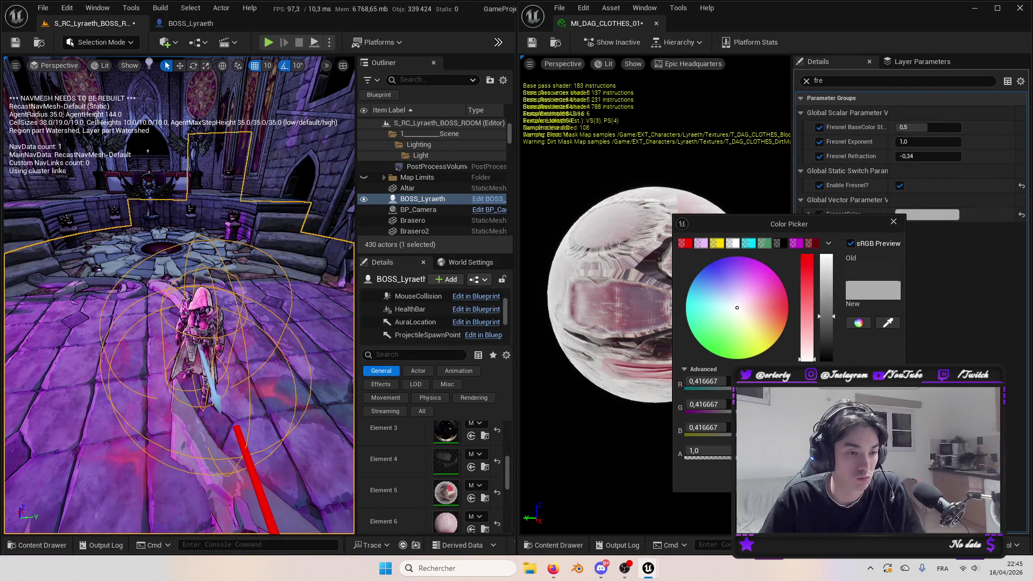
left_click(925, 253)
mouse_move(925, 141)
left_mouse_down()
mouse_move(941, 142)
mouse_move(923, 156)
left_mouse_up()
key("ctrl+s")
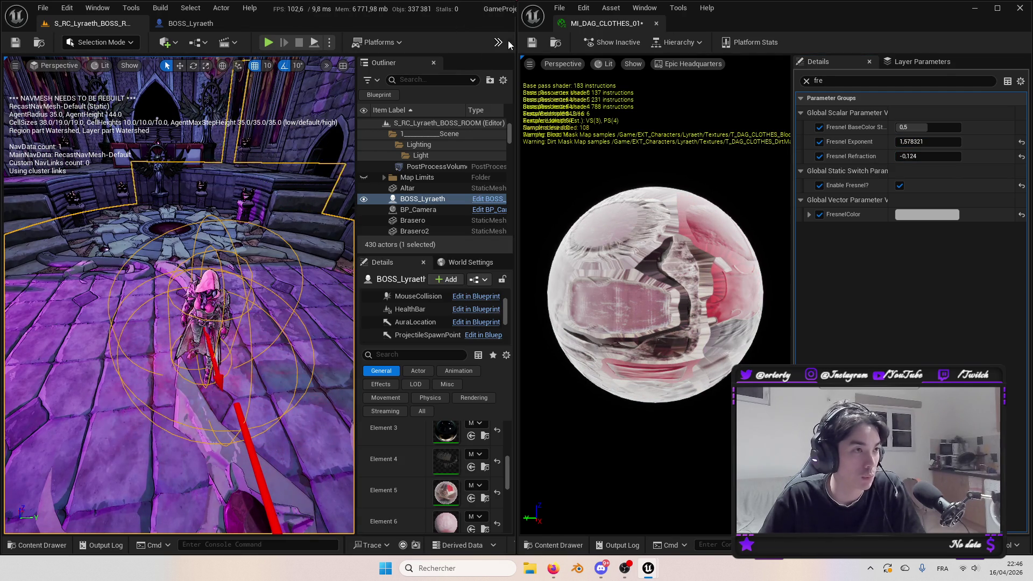
scroll(429, 214, "down", 3)
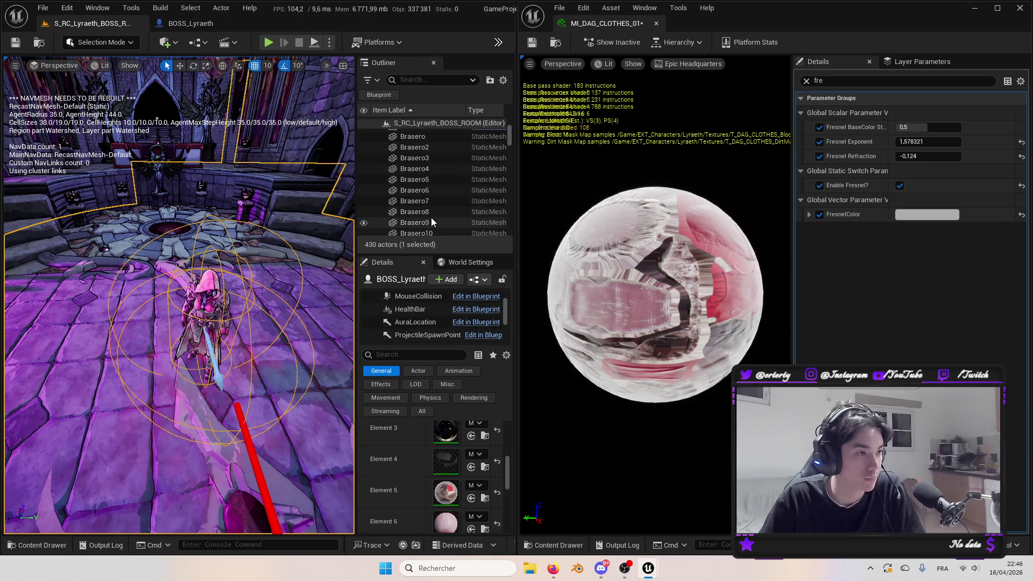
Find the PostProcessVolume via the 'post' search and raise its Blend Weight to 1.0.
scroll(445, 206, "down", 5)
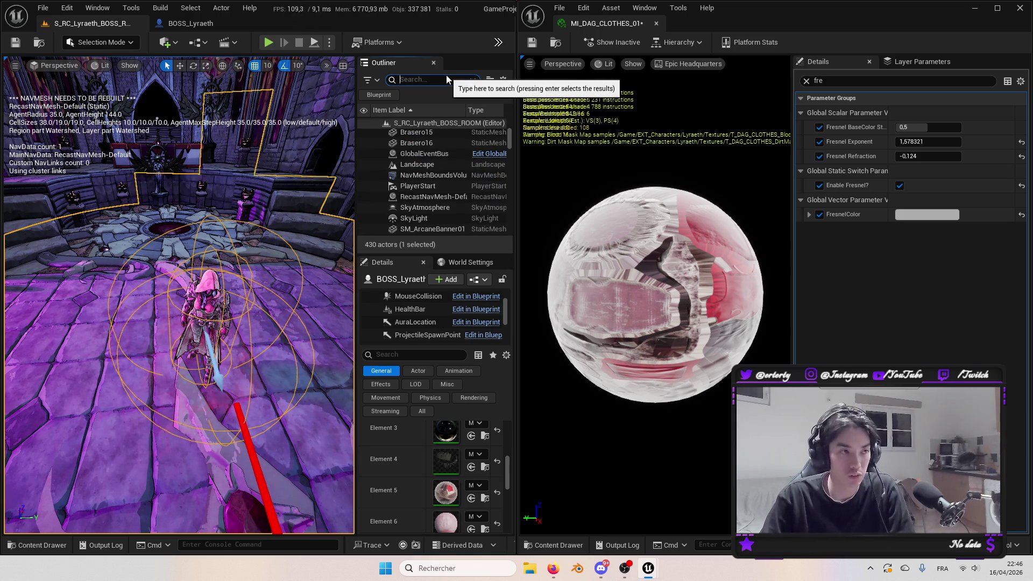
type("post")
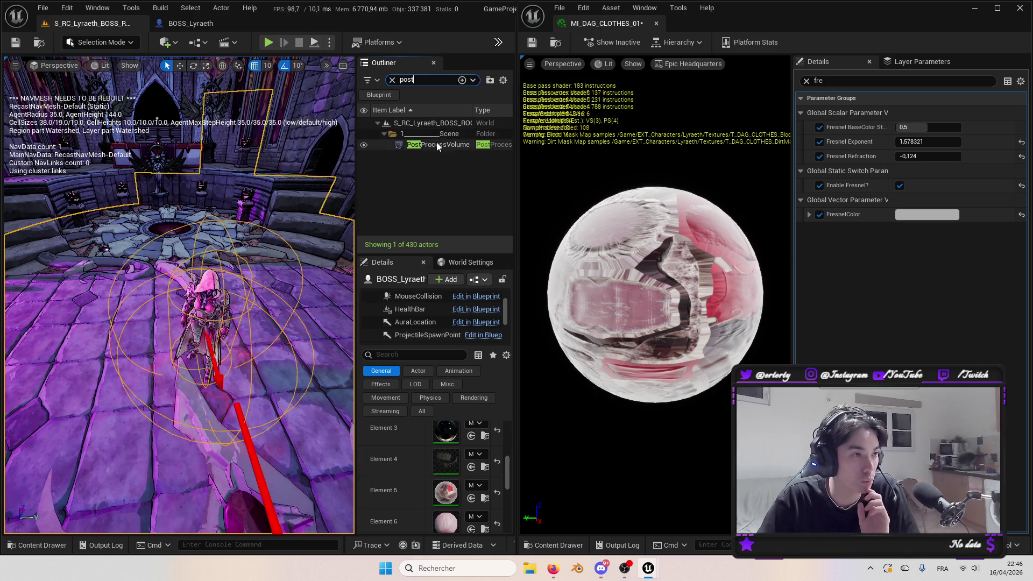
left_click(436, 144)
scroll(431, 473, "down", 15)
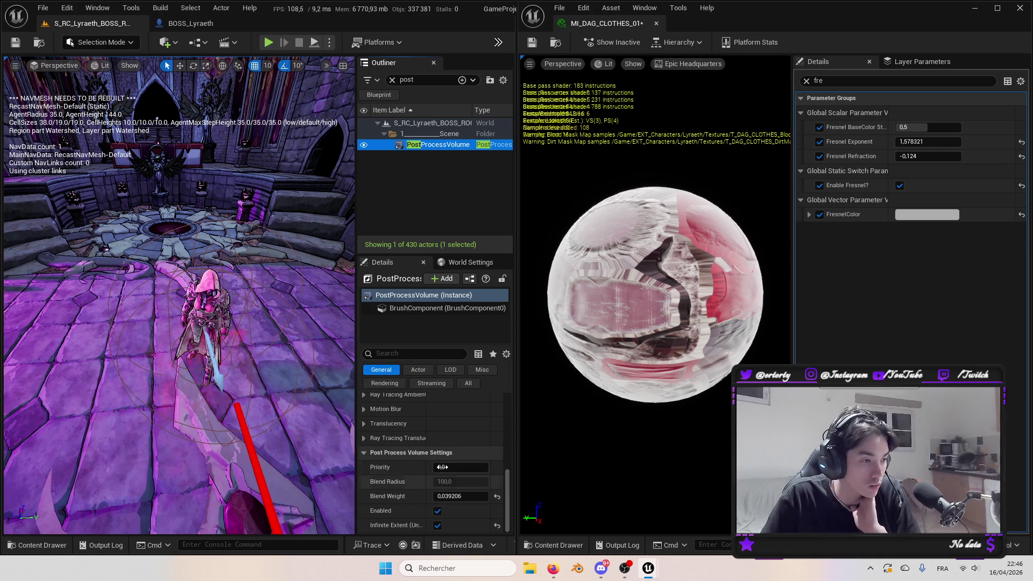
left_click_drag(444, 496, 487, 497)
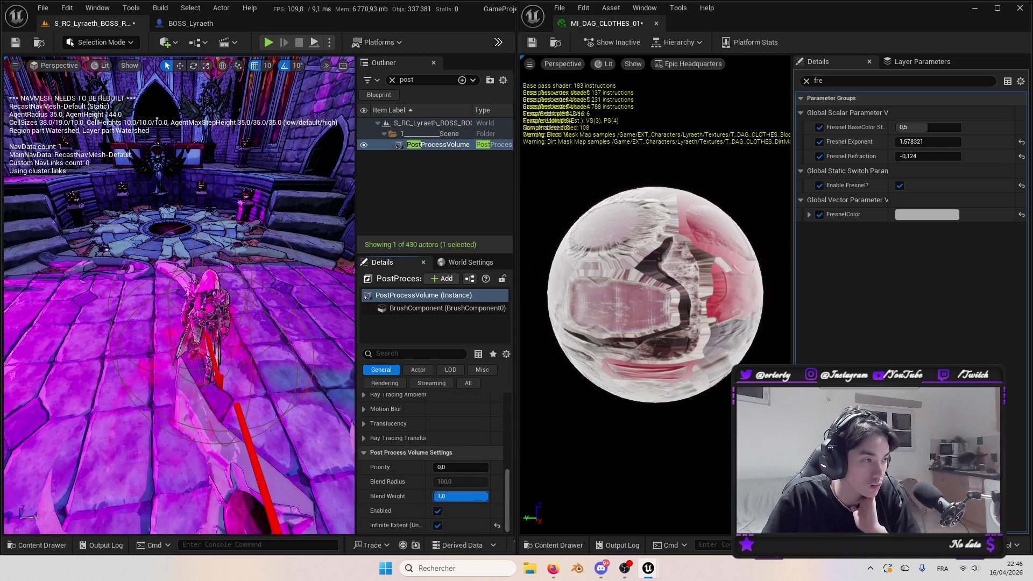
left_click_drag(288, 335, 194, 287)
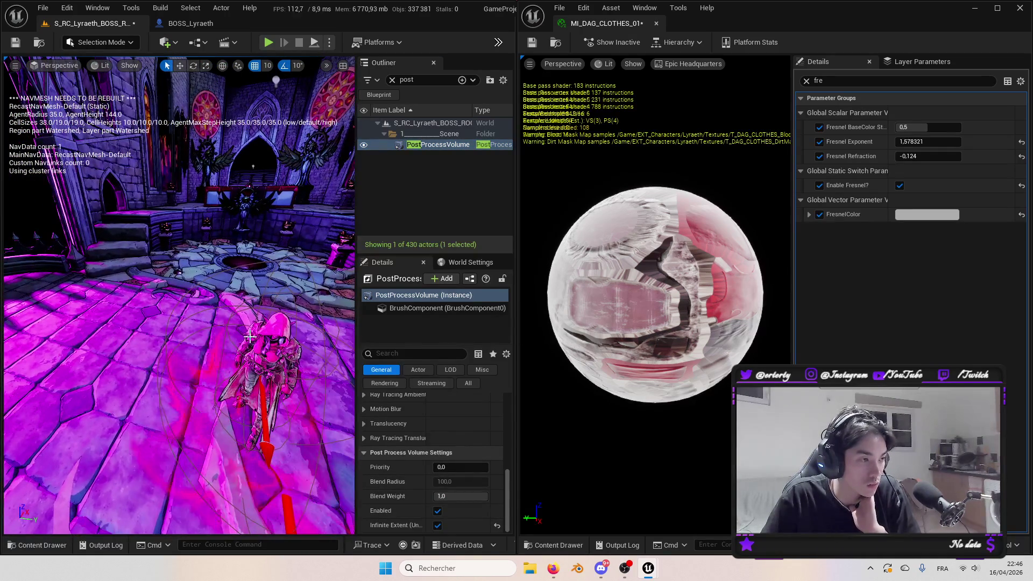
Preview a white Fresnel colour on the boss clothing but keep the grey one.
left_click(245, 355)
left_click(915, 217)
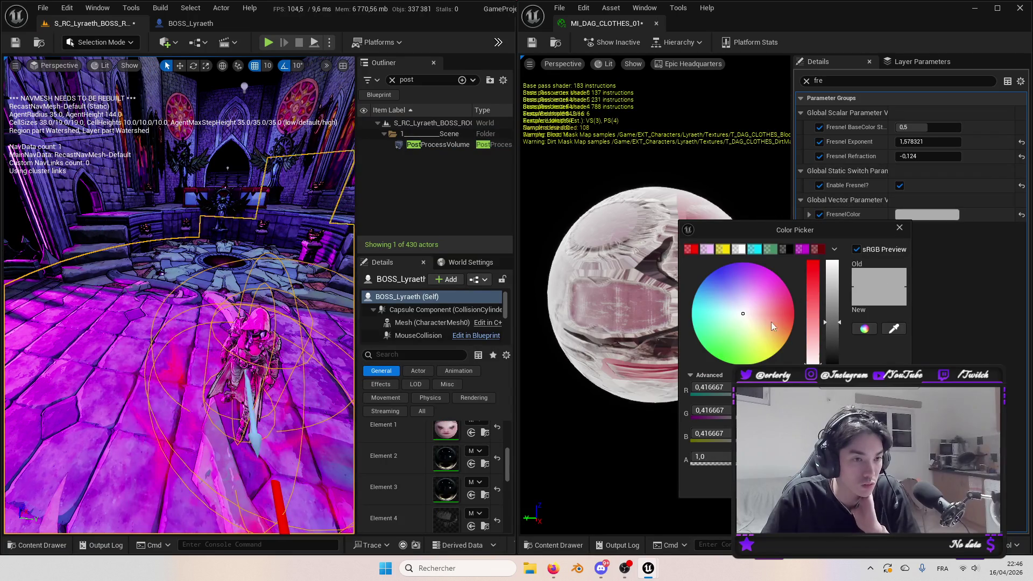
left_click_drag(833, 294, 838, 235)
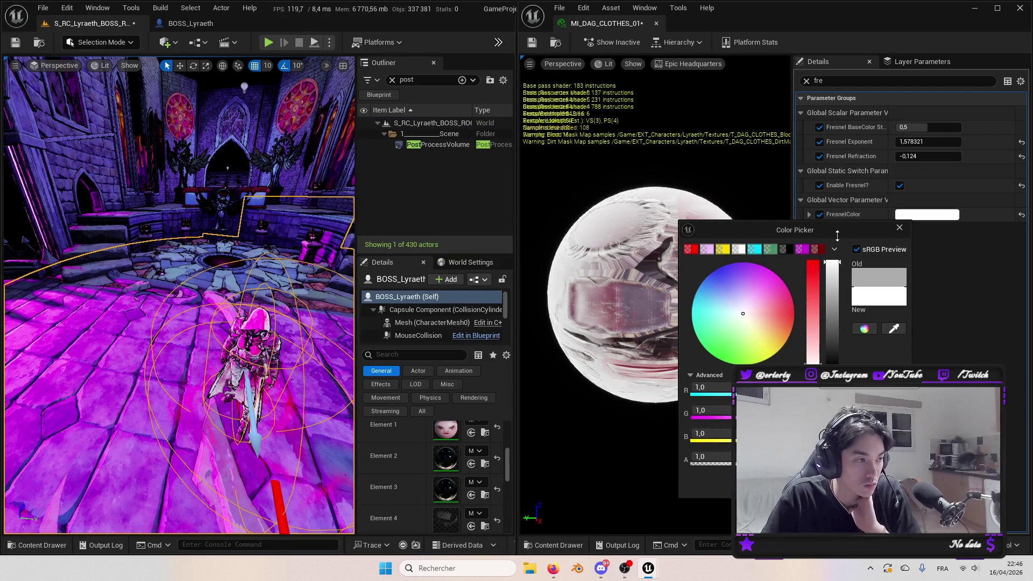
key("Escape")
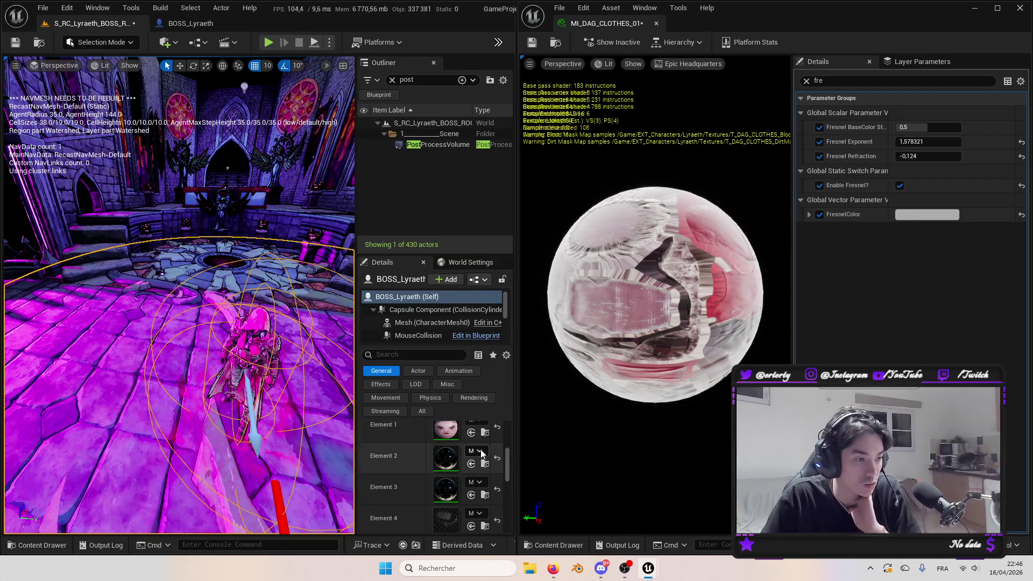
left_click(431, 146)
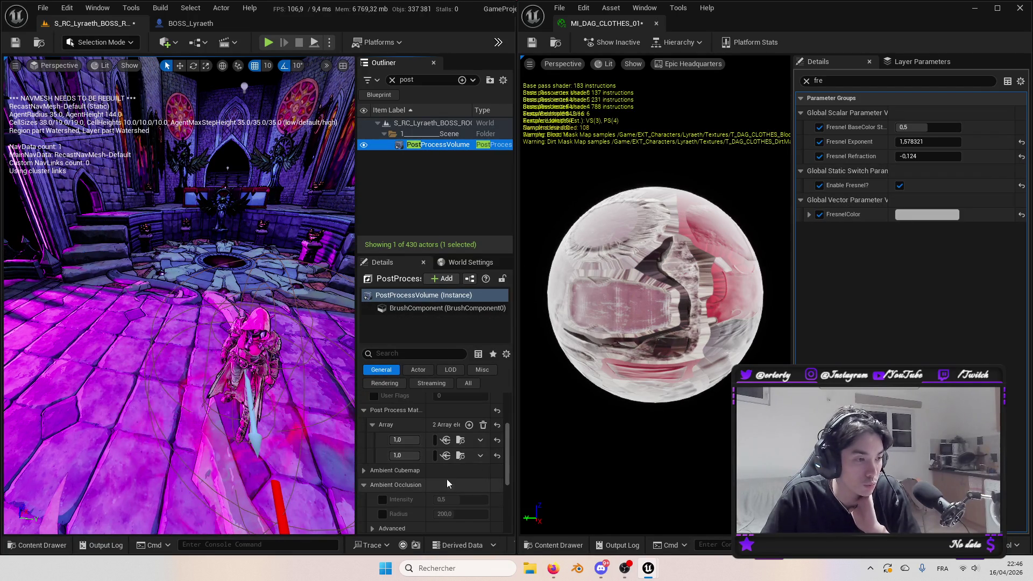